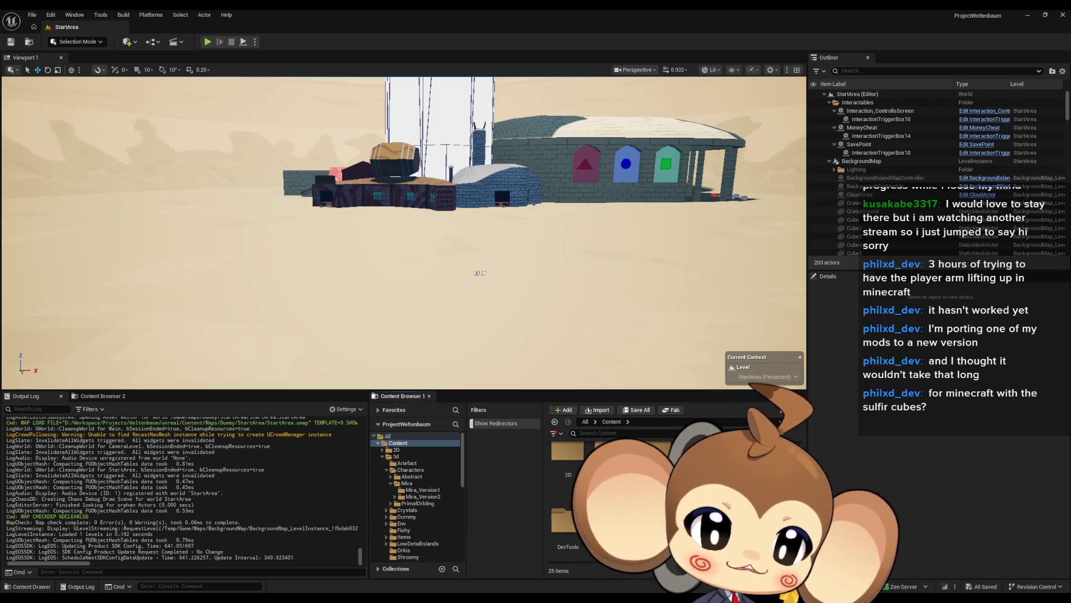
Switch to the Firefox window showing the Unreal Engine 5.7 LevelSequence API reference.
key(alt+Tab)
double_click(554, 180)
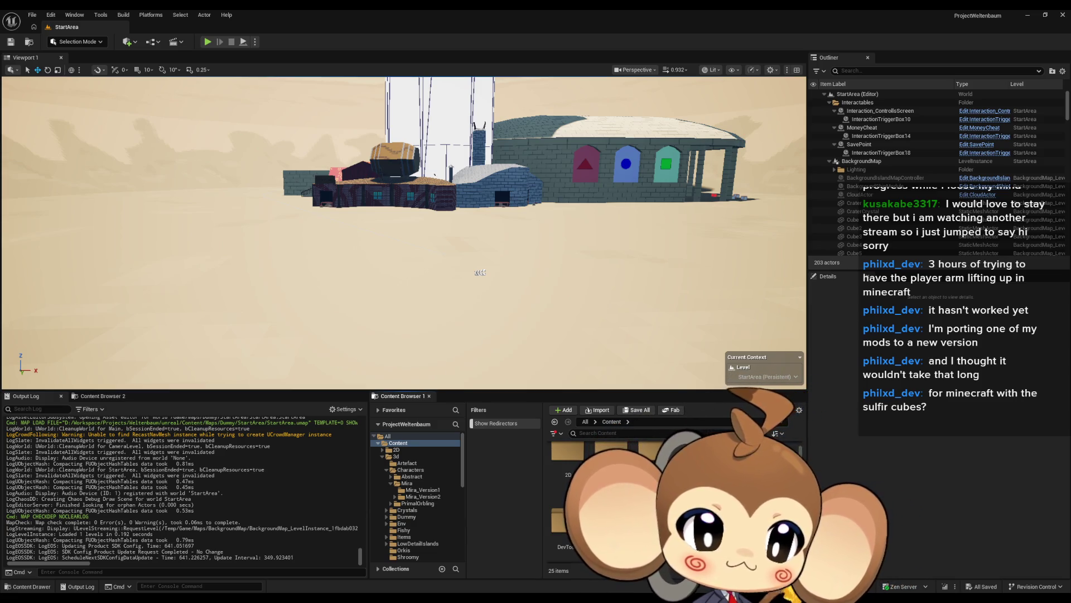
key(alt+Tab)
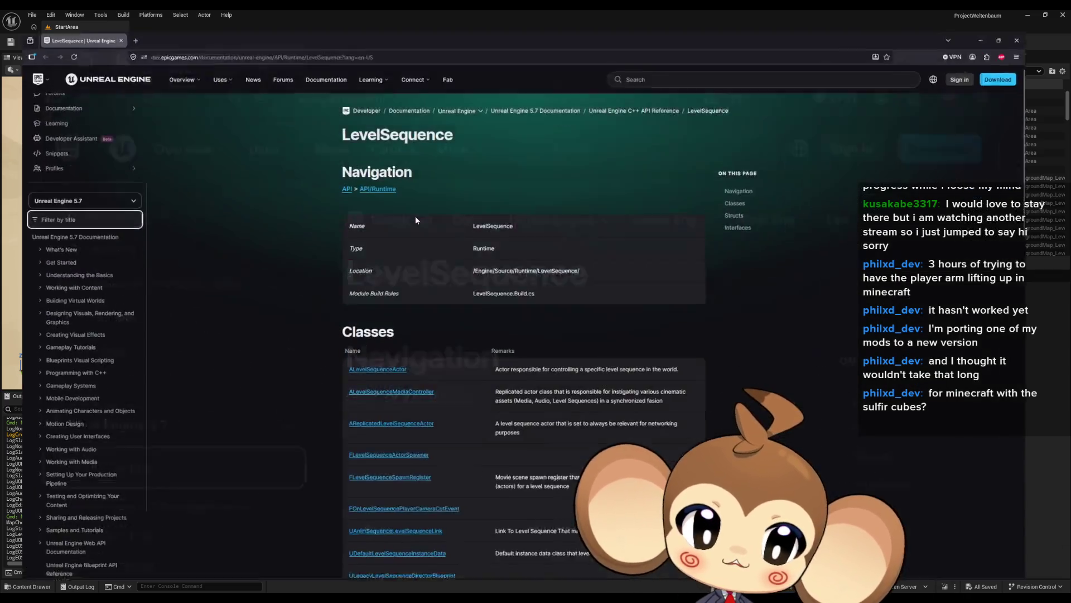
Skim the LevelSequence reference, then switch to the Reddit r/UnrealEngine5 level sequence thread.
scroll(330, 255, down, 10)
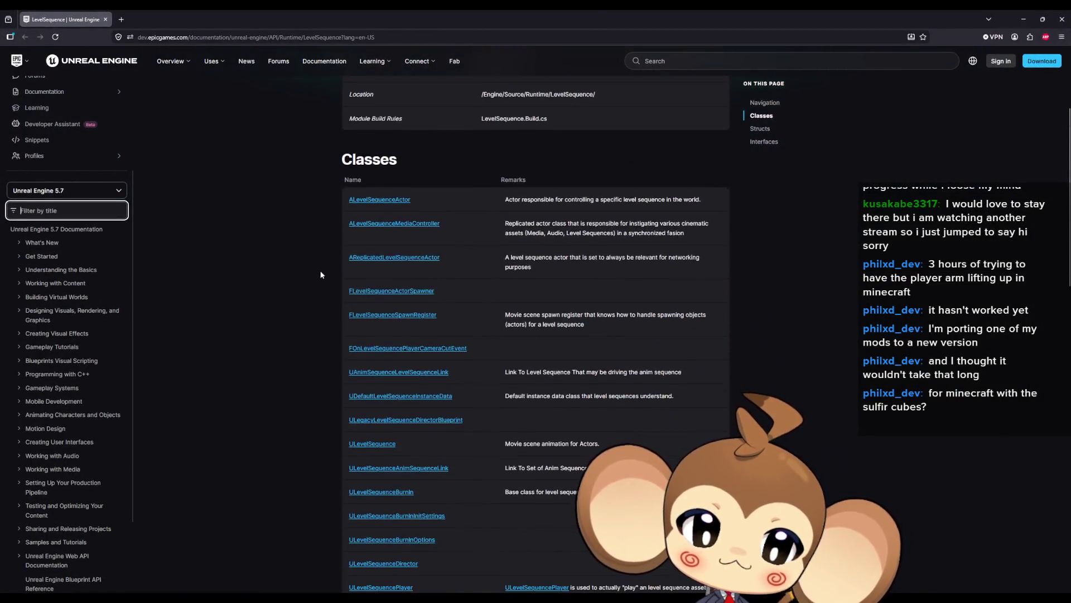
scroll(320, 279, up, 5)
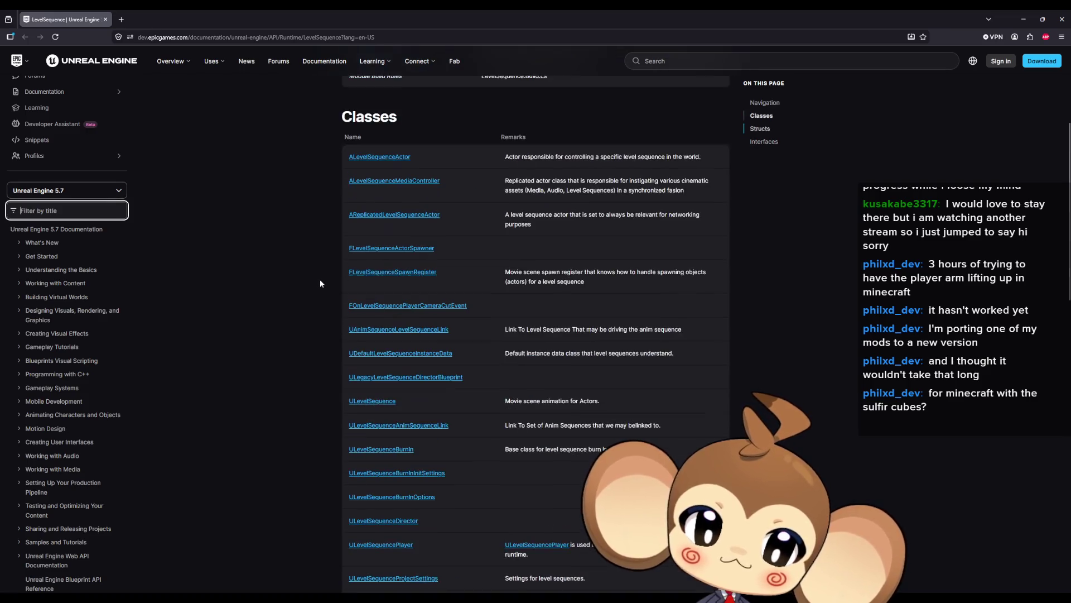
scroll(324, 294, down, 10)
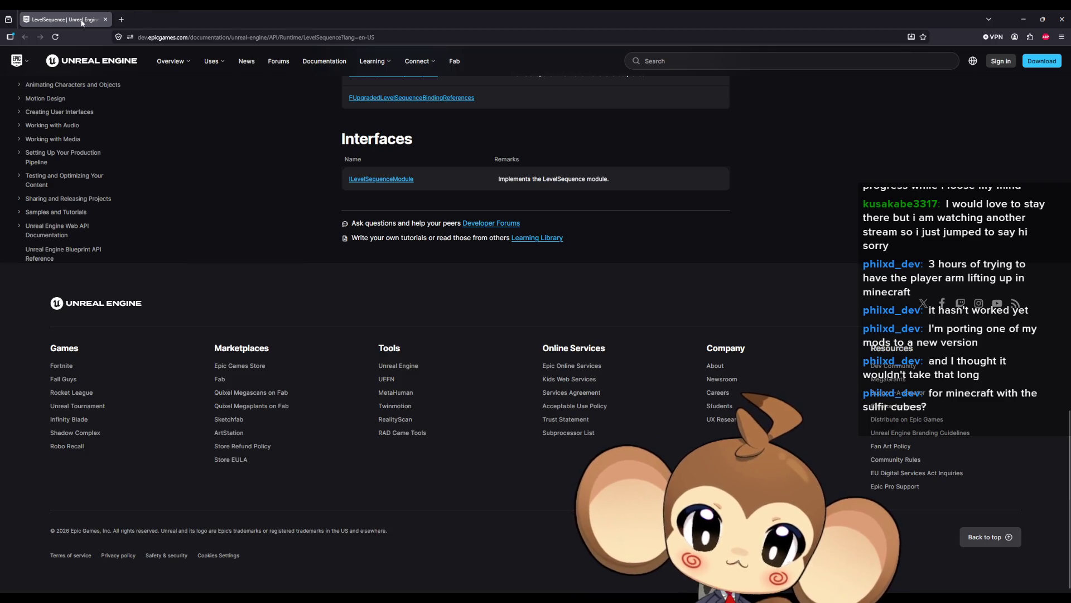
key(alt+Tab)
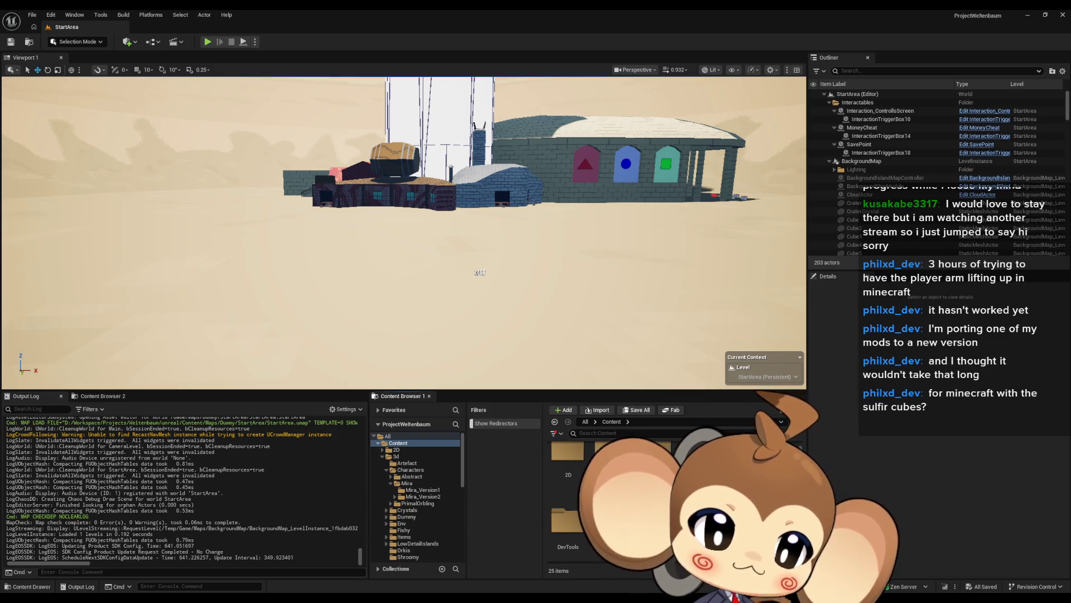
key(alt+Tab)
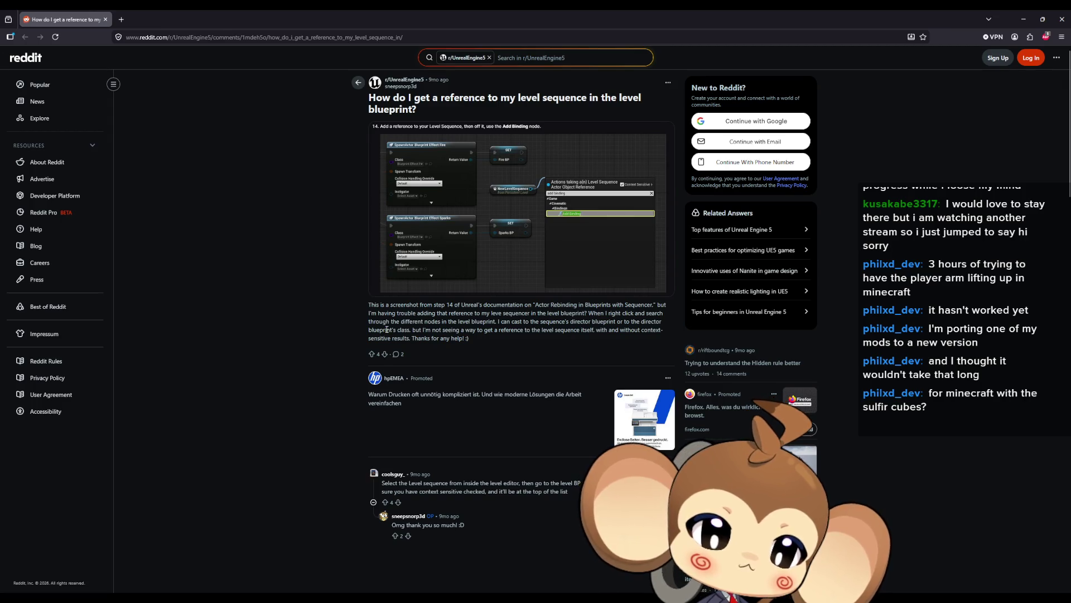
scroll(387, 329, down, 3)
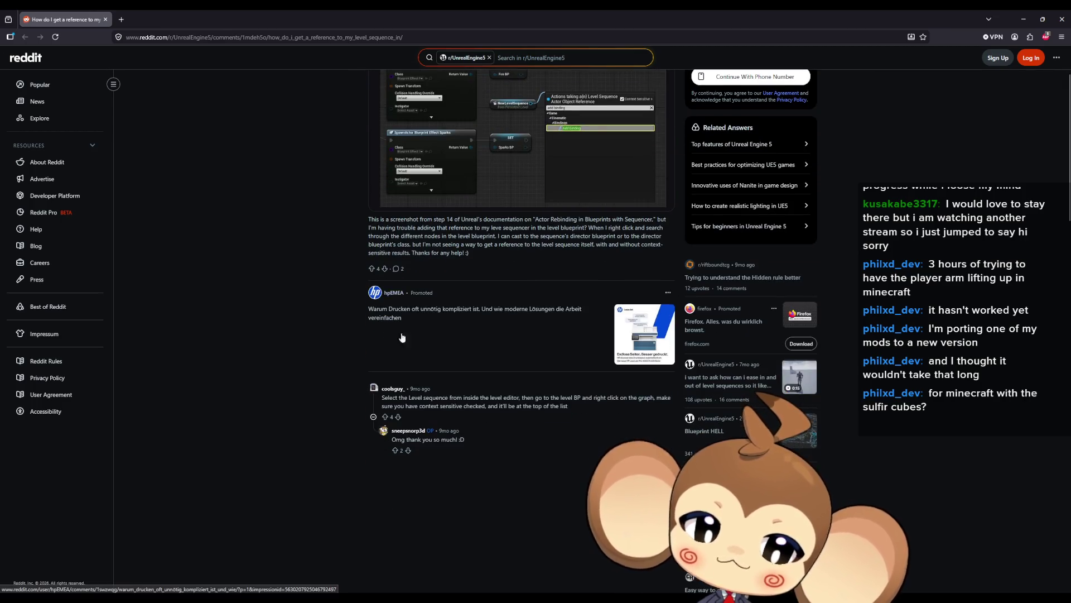
drag(423, 398, 460, 397)
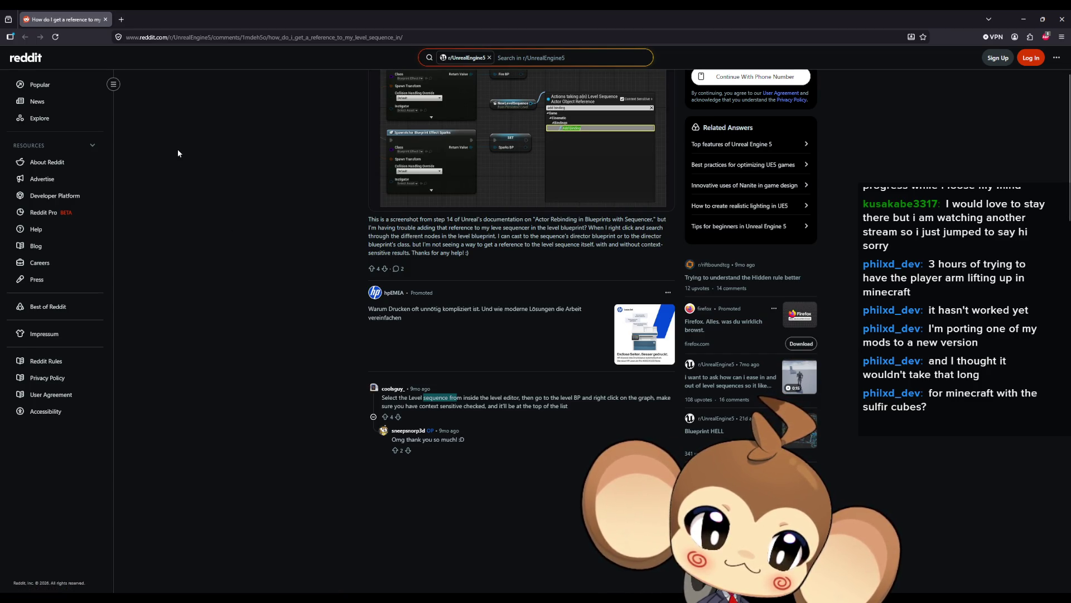
drag(514, 397, 624, 400)
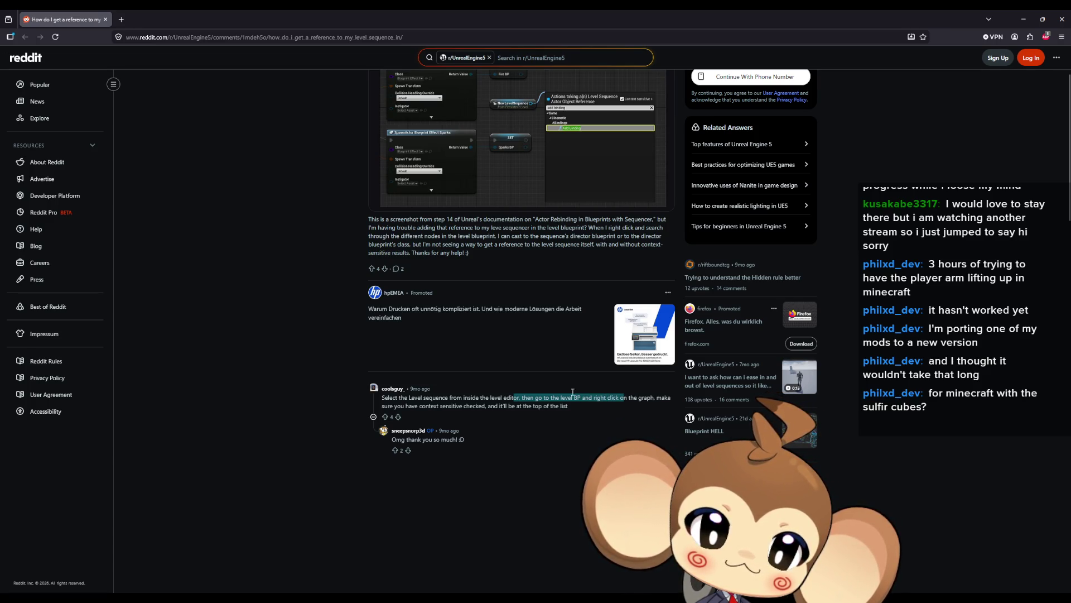
key(alt+Tab)
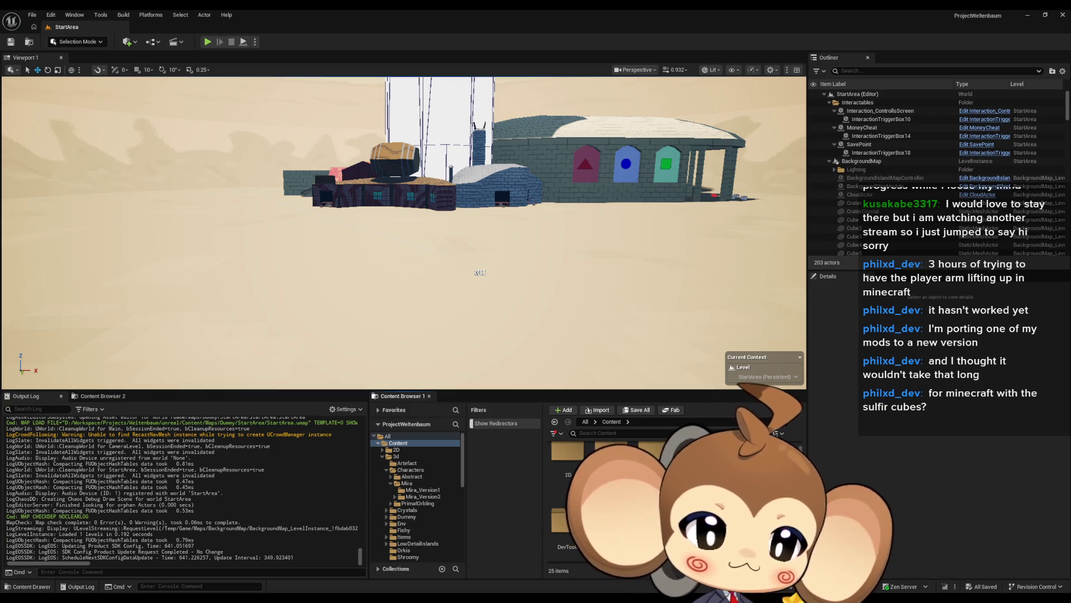
key(alt+Tab)
Maximize the forum thread on level-instance actors in level sequences and scroll through its replies.
double_click(537, 246)
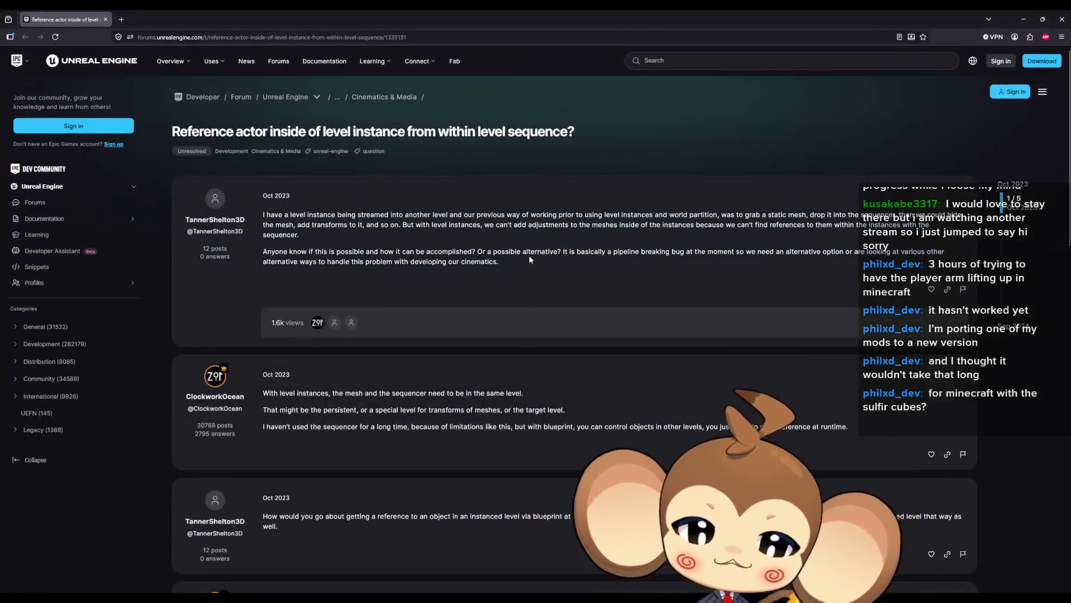
mouse_move(308, 214)
mouse_down()
mouse_move(926, 216)
mouse_move(461, 234)
mouse_move(468, 225)
mouse_up()
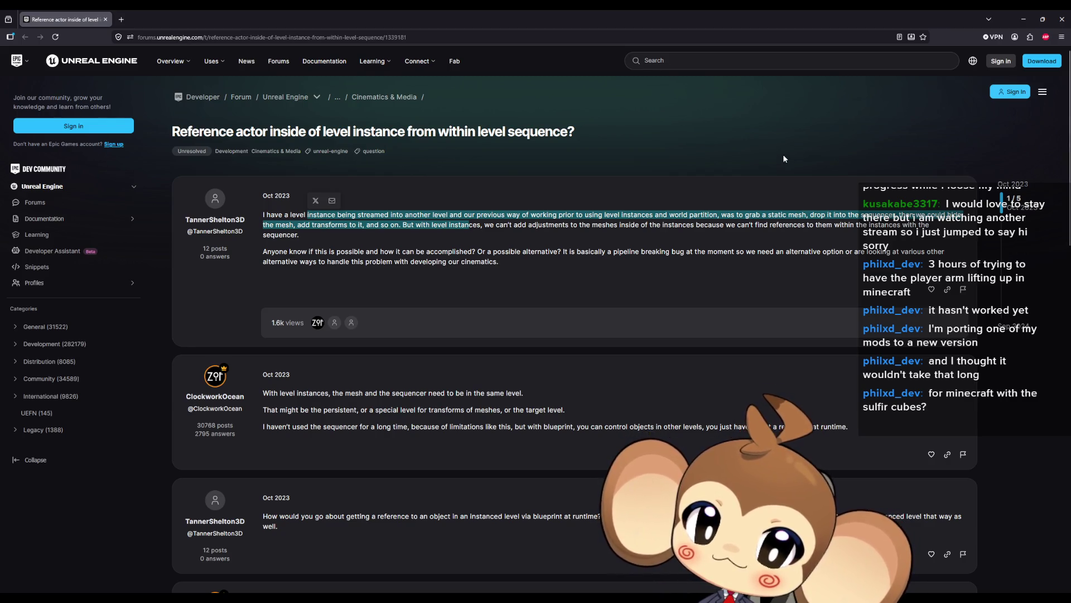
scroll(766, 241, down, 1)
scroll(737, 242, down, 2)
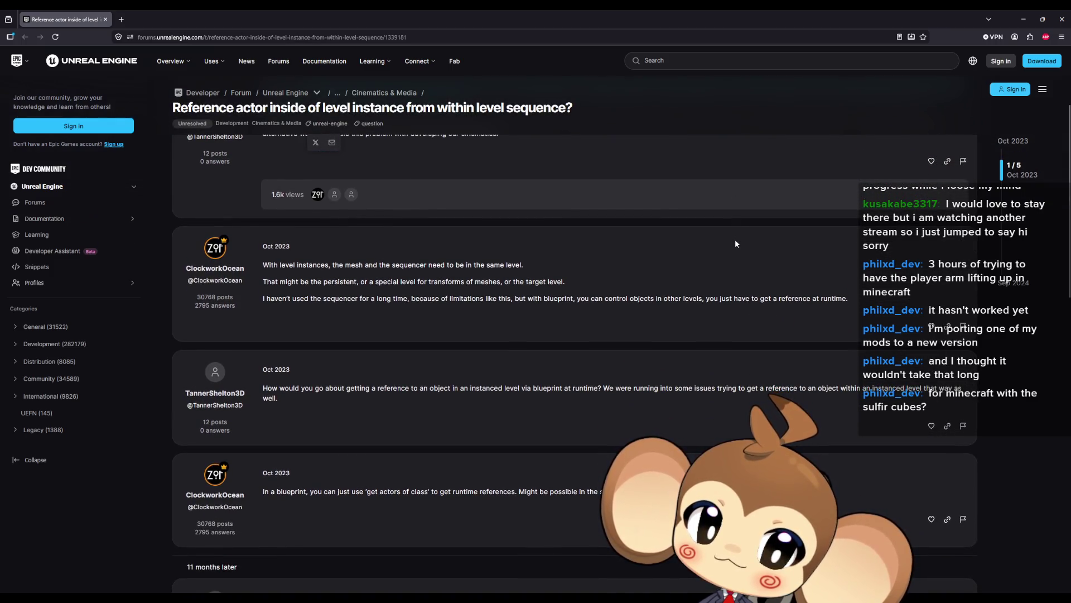
scroll(735, 239, down, 2)
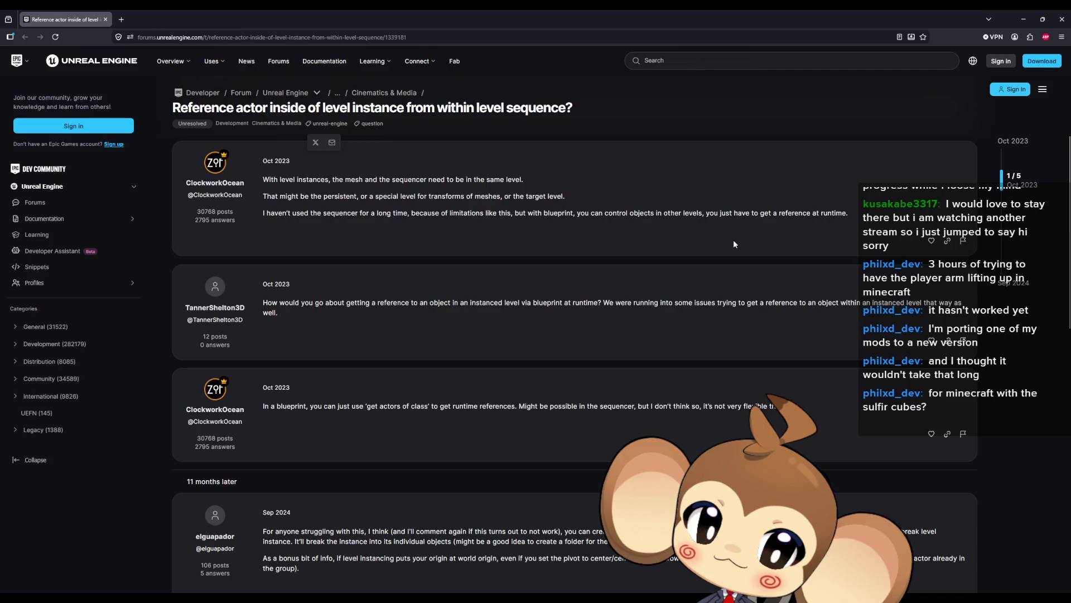
Read the replies, highlighting the blueprint answer and the Sep 2024 break-level-instance steps.
scroll(732, 240, down, 1)
drag(505, 364, 440, 364)
scroll(682, 279, down, 1)
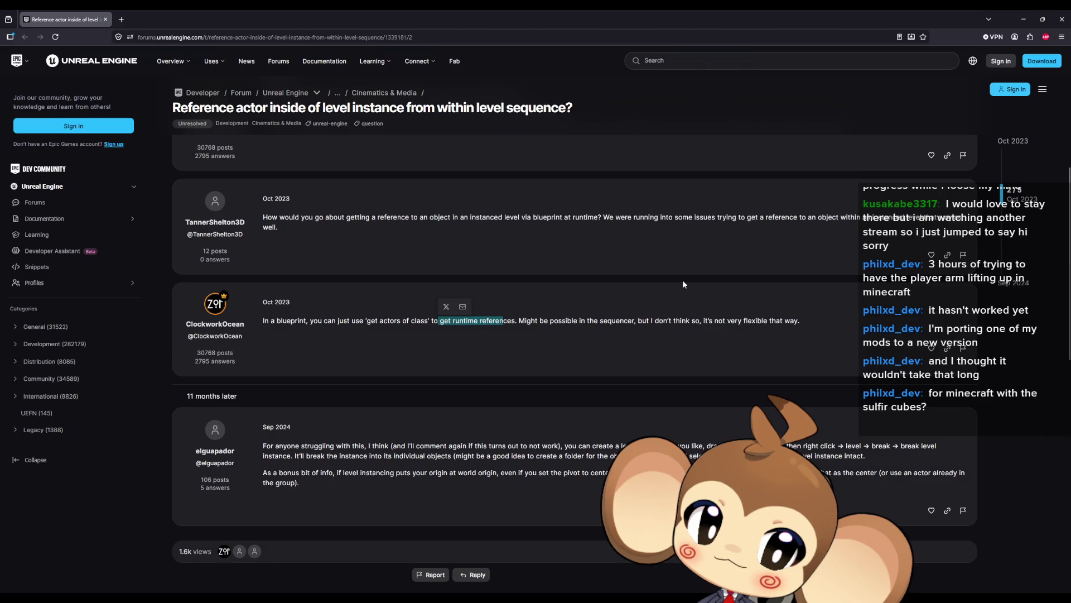
drag(706, 322, 664, 322)
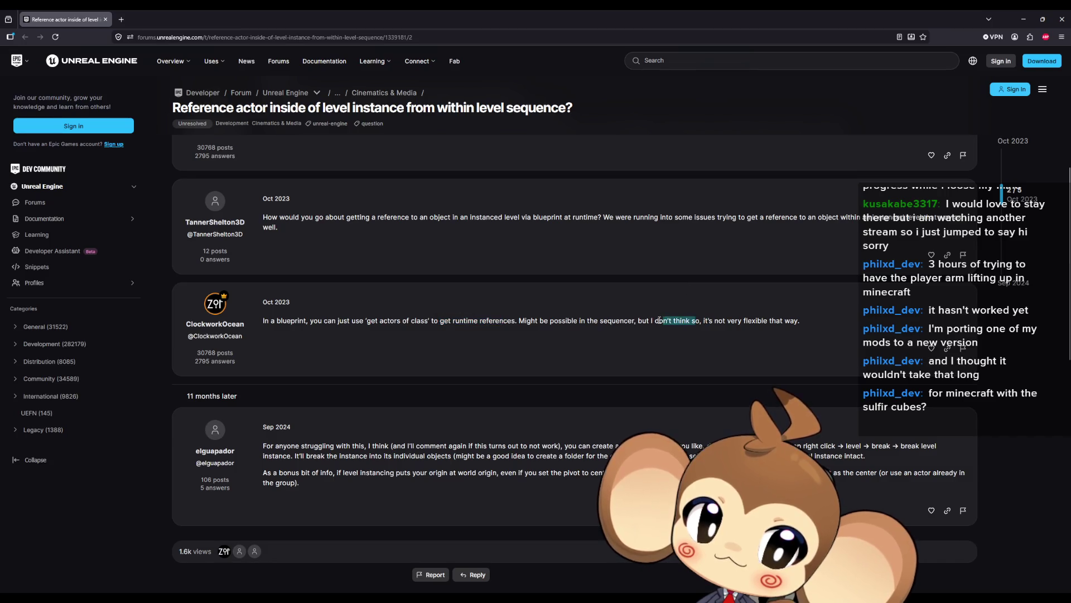
drag(790, 321, 714, 321)
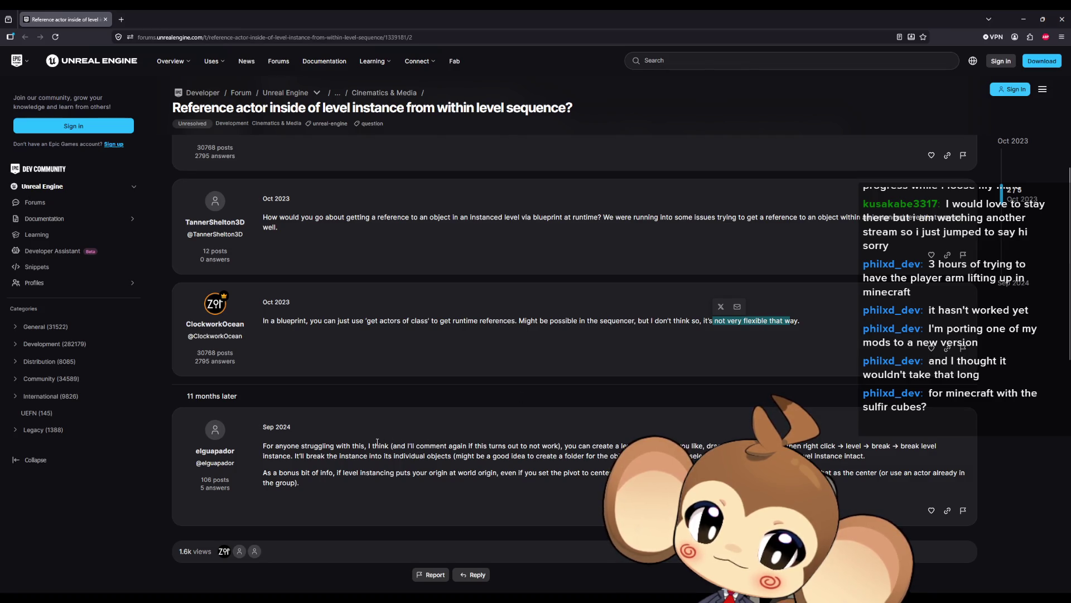
drag(374, 444, 388, 444)
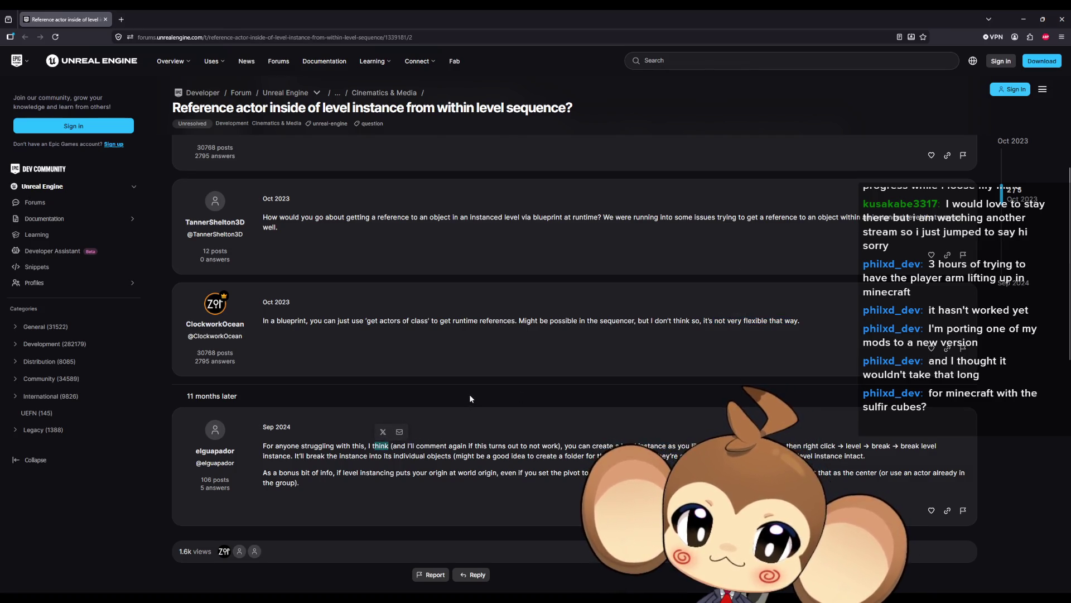
drag(521, 447, 687, 456)
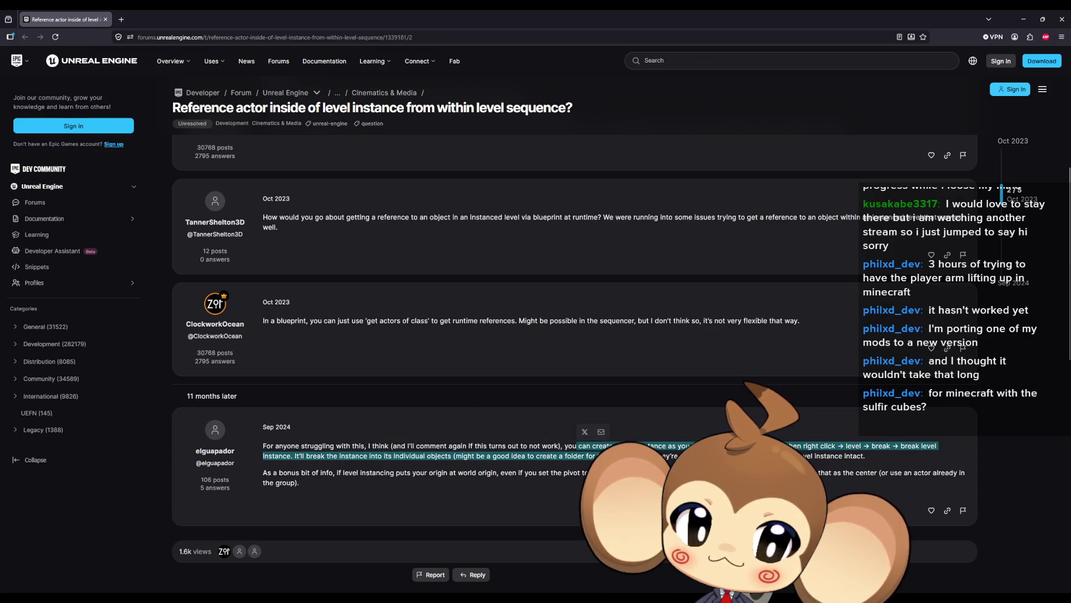
click(691, 446)
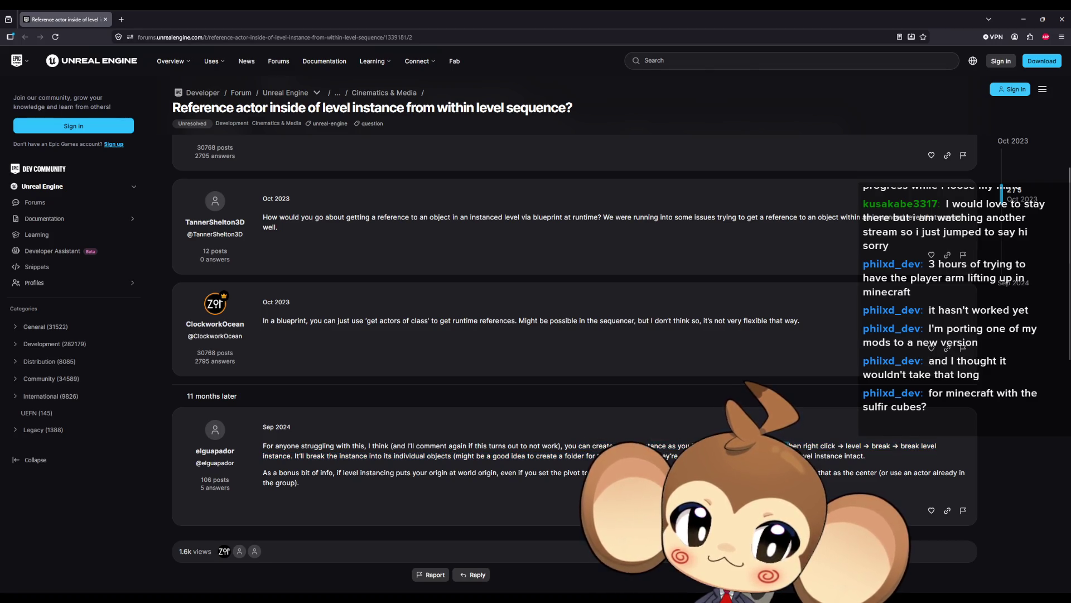
mouse_move(836, 447)
mouse_down()
mouse_move(927, 447)
mouse_move(292, 458)
mouse_move(546, 458)
mouse_up()
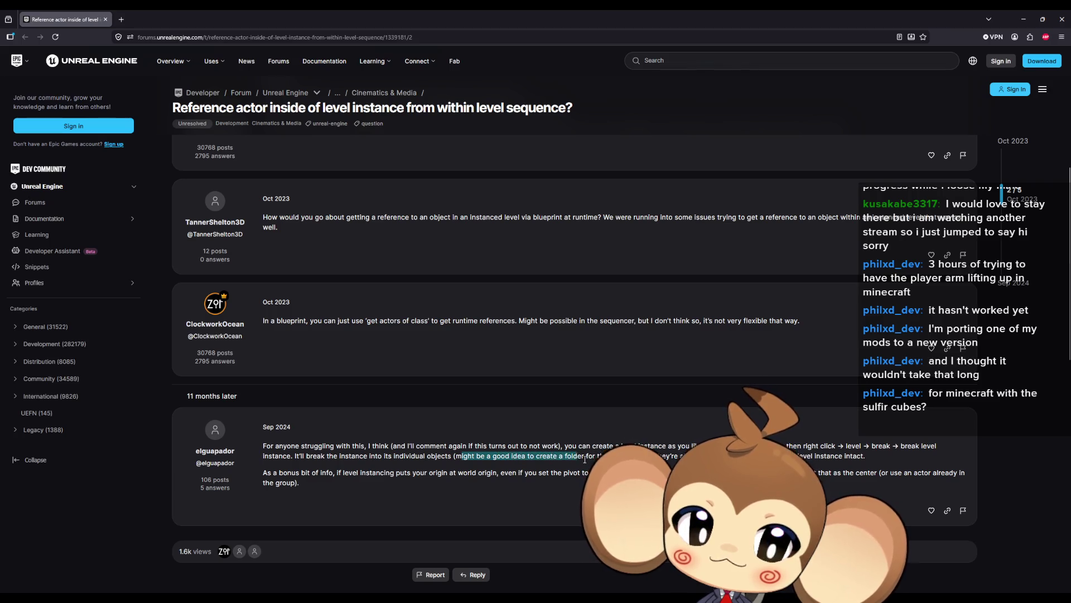
click(608, 457)
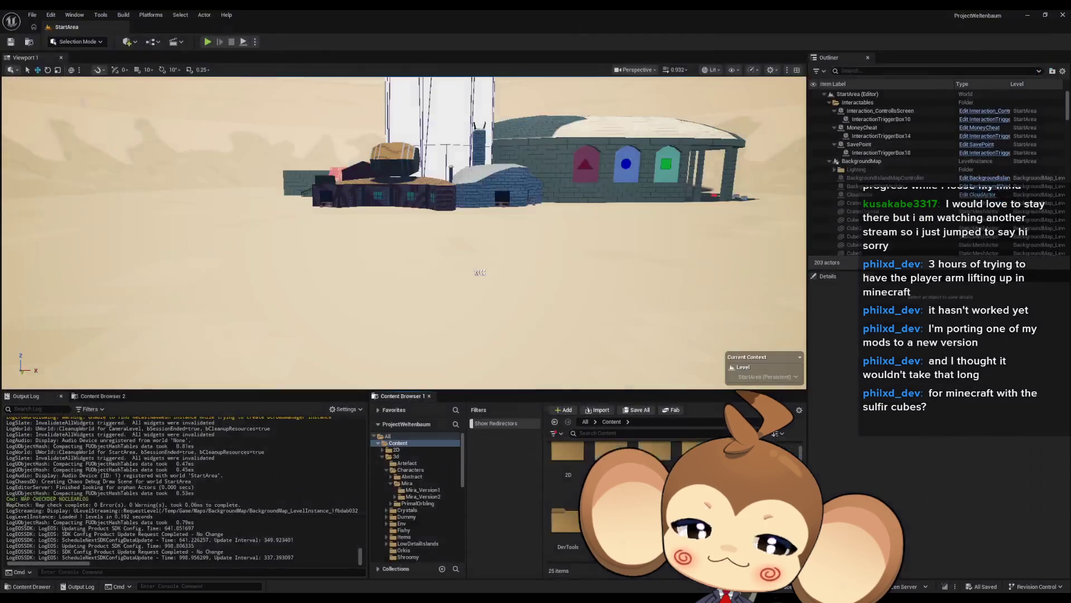
Return to the Unreal editor and fly the viewport camera toward the StartArea buildings.
key(alt+Tab)
drag(86, 202, 695, 271)
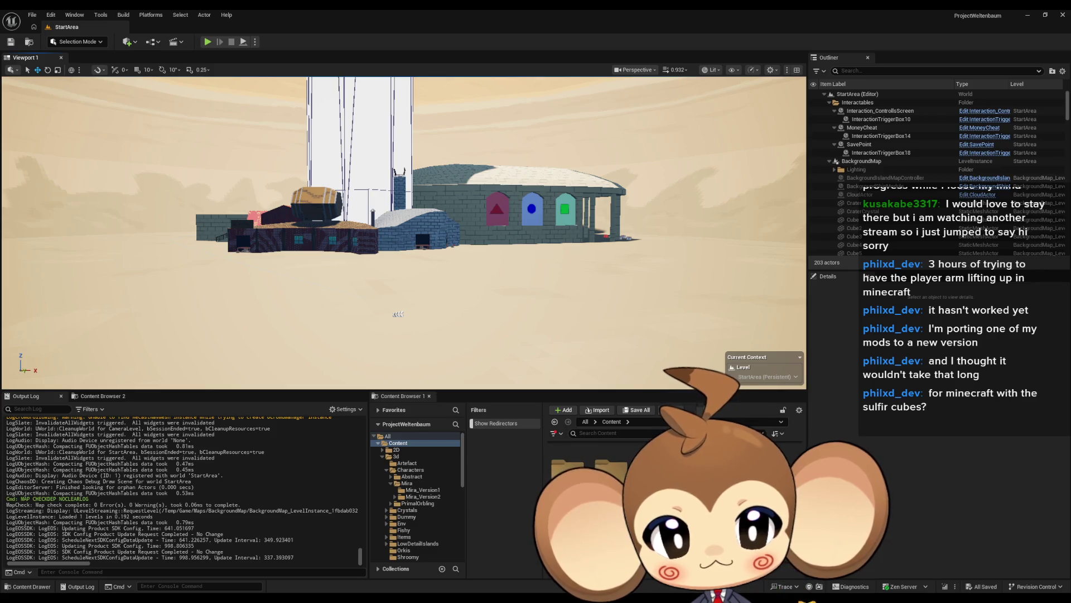
Create a Level Sequence asset in Content/Sequences/StartArea via Cinematics > Level Sequence.
click(406, 523)
double_click(620, 477)
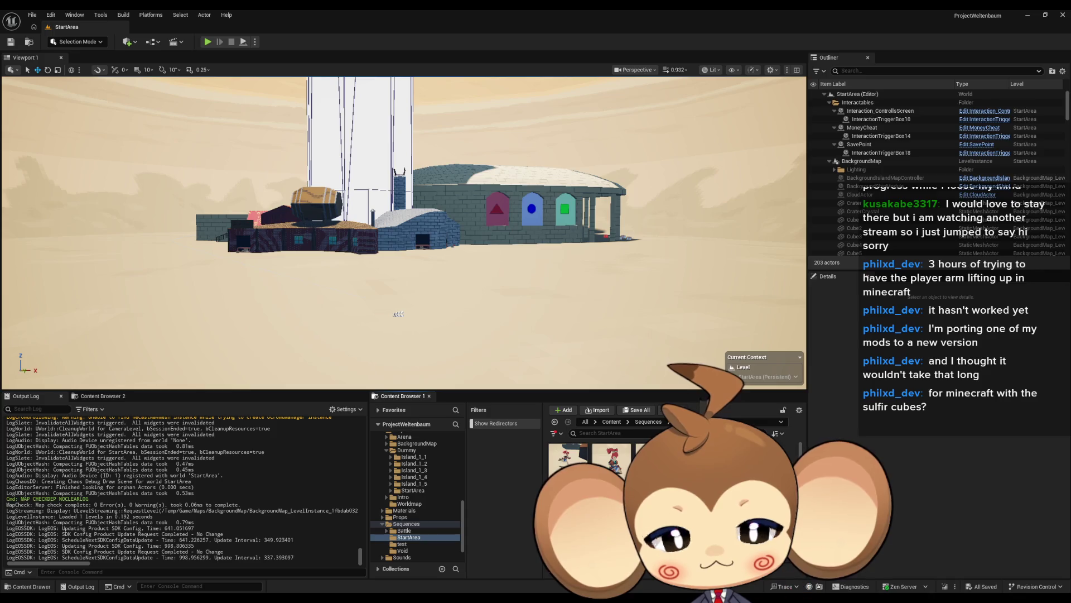
right_click(720, 455)
click(741, 309)
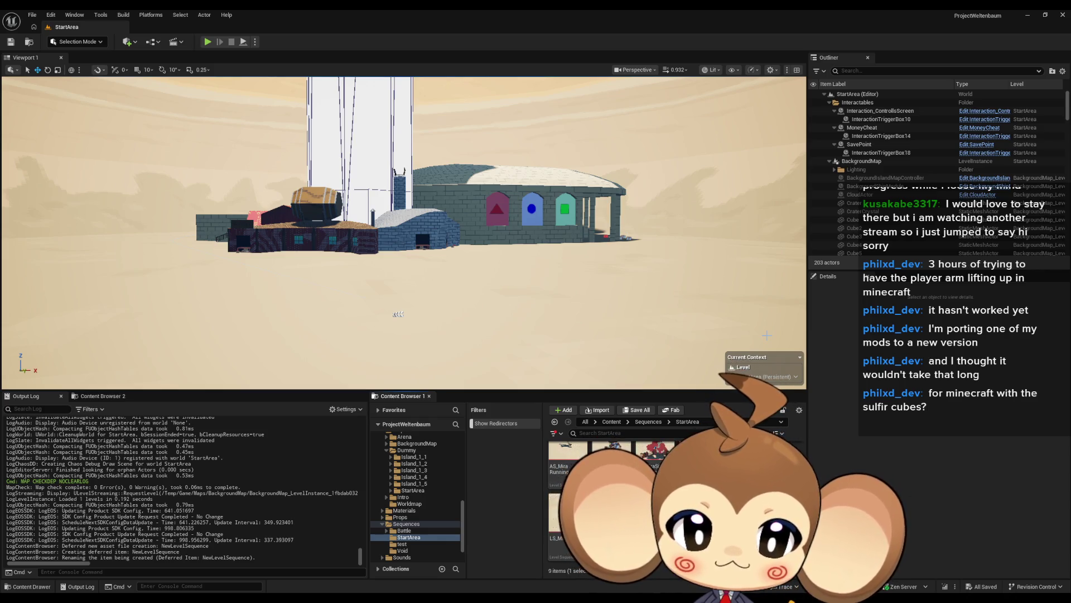
Name the new sequence Mira_NoticeArtefact and return to the Content root folder.
key(Return)
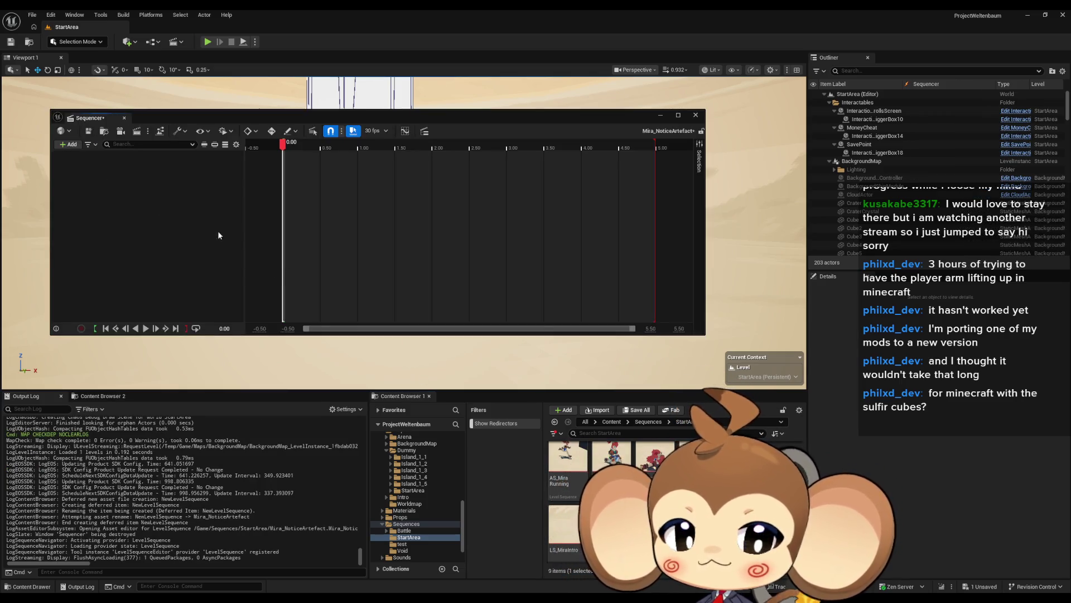
click(611, 422)
scroll(614, 491, down, 1)
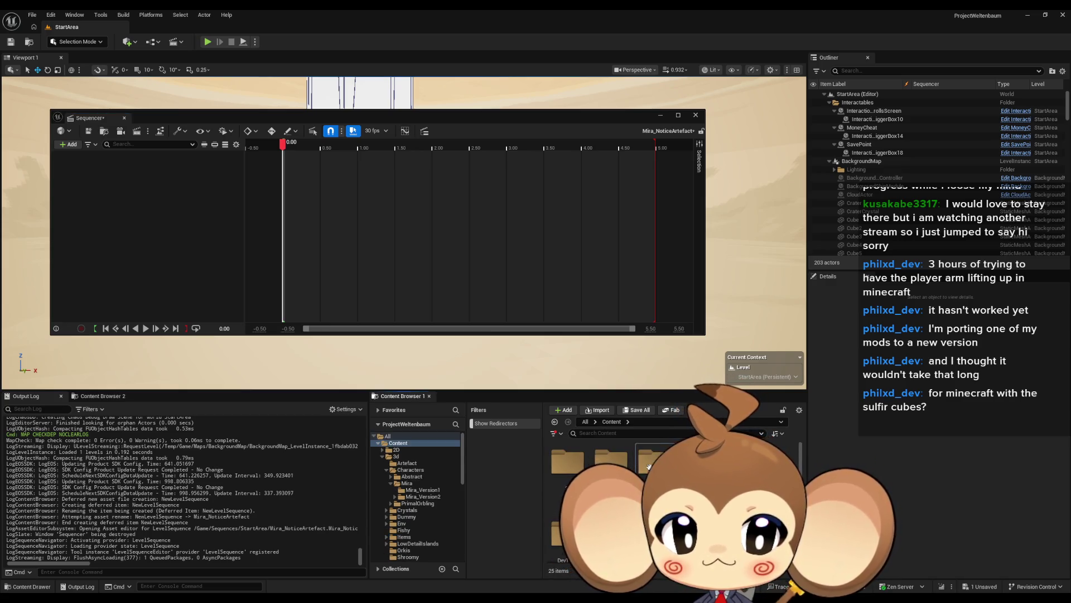
Add the PlayerAvatarMira blueprint from Blueprints > VisualEntity to the sequence as a track.
double_click(650, 449)
double_click(569, 488)
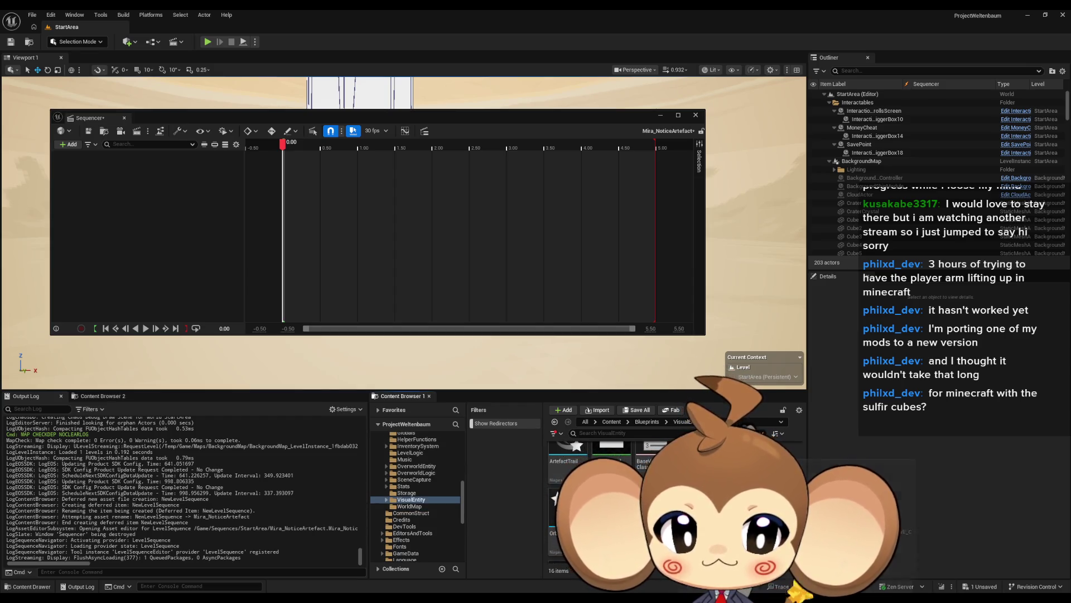
click(563, 510)
click(69, 144)
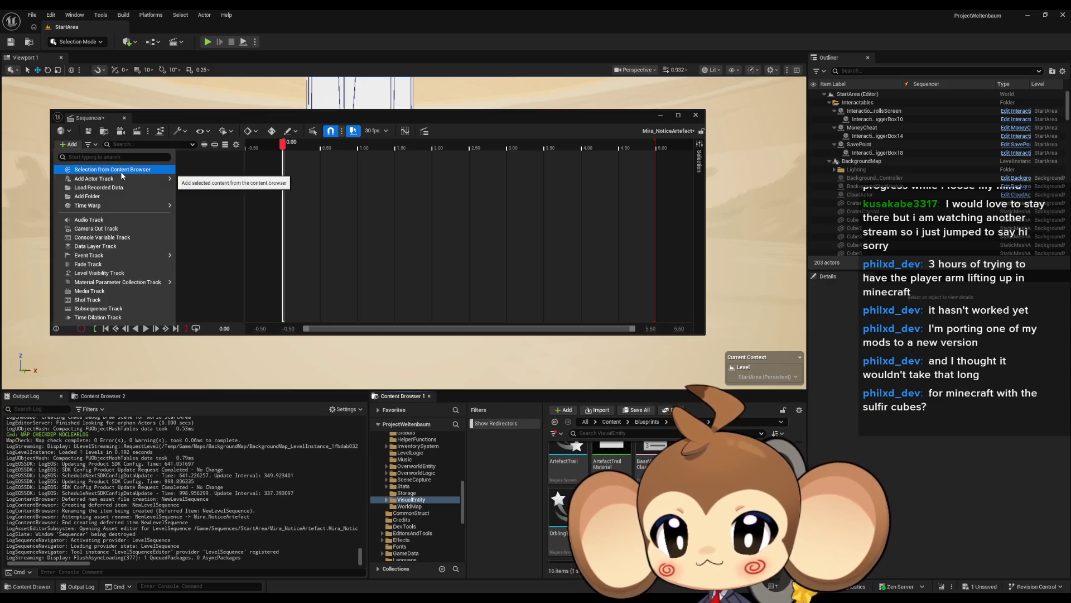
click(122, 173)
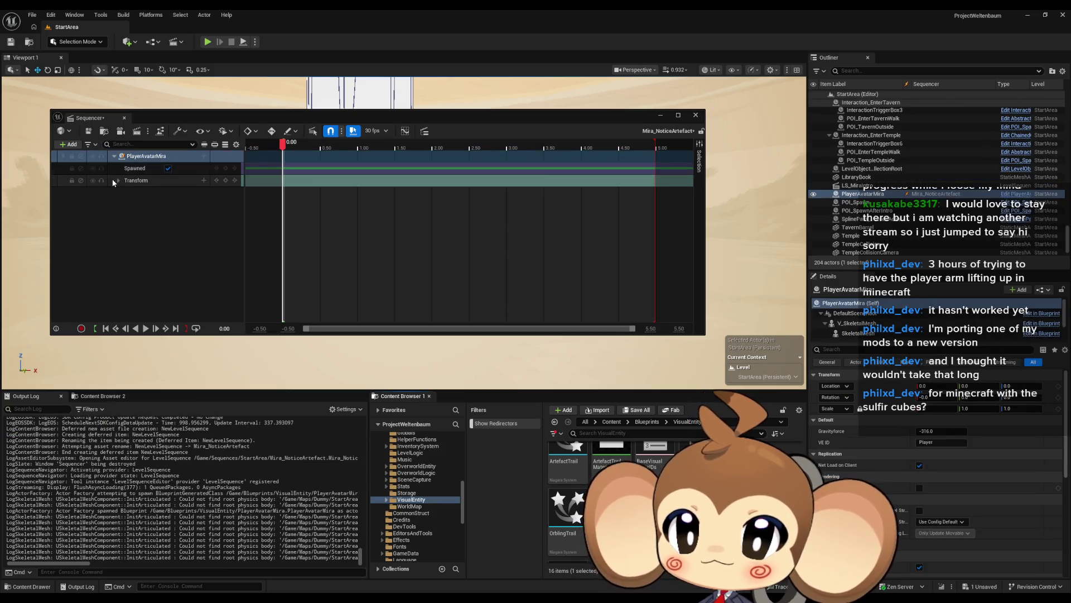
Place PlayerAvatarMira near the buildings, key its Transform at 0.00, and move the playhead to about 1.43.
mouse_move(264, 121)
mouse_down()
mouse_move(243, 151)
mouse_move(223, 340)
mouse_move(257, 353)
mouse_up()
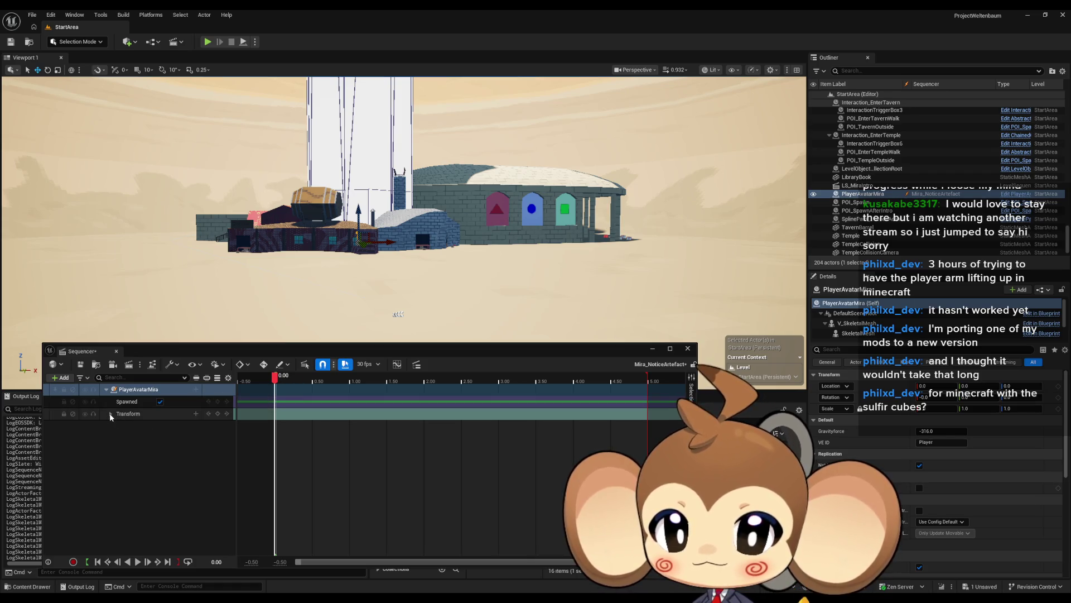
mouse_move(359, 242)
mouse_down()
mouse_move(482, 292)
mouse_move(387, 301)
mouse_move(426, 108)
mouse_move(407, 294)
mouse_up()
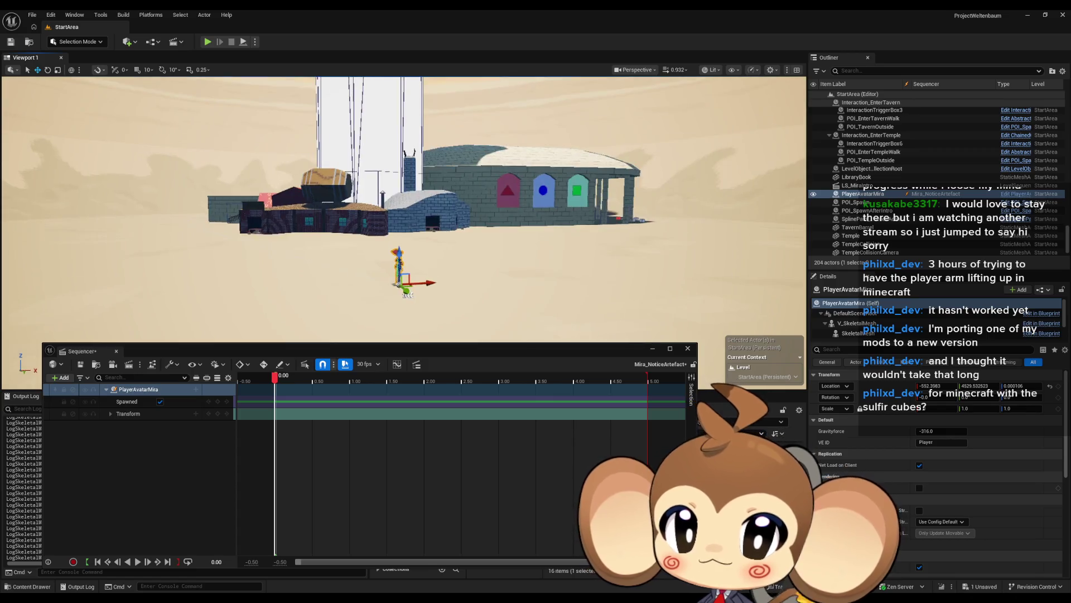
key(f)
click(226, 414)
mouse_move(362, 276)
mouse_down()
mouse_move(335, 251)
mouse_move(356, 241)
mouse_move(371, 208)
mouse_up()
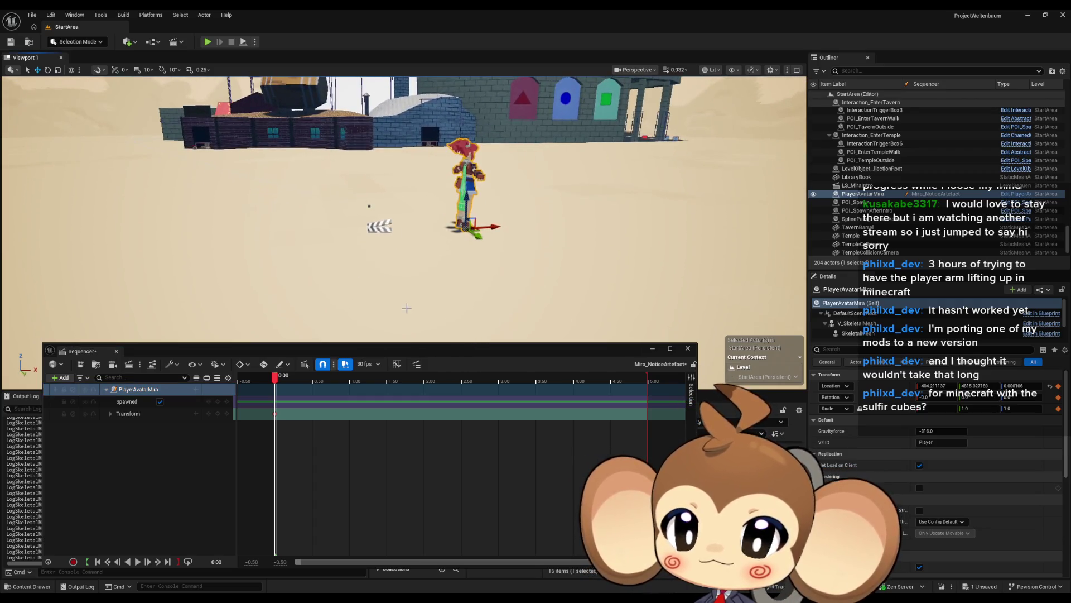
drag(276, 377, 389, 376)
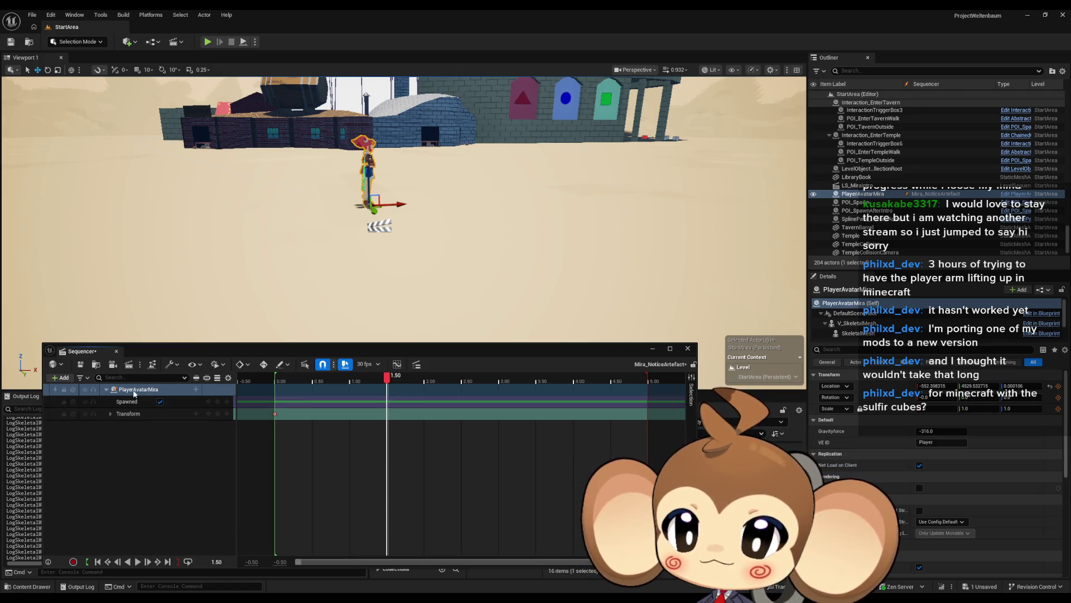
click(195, 389)
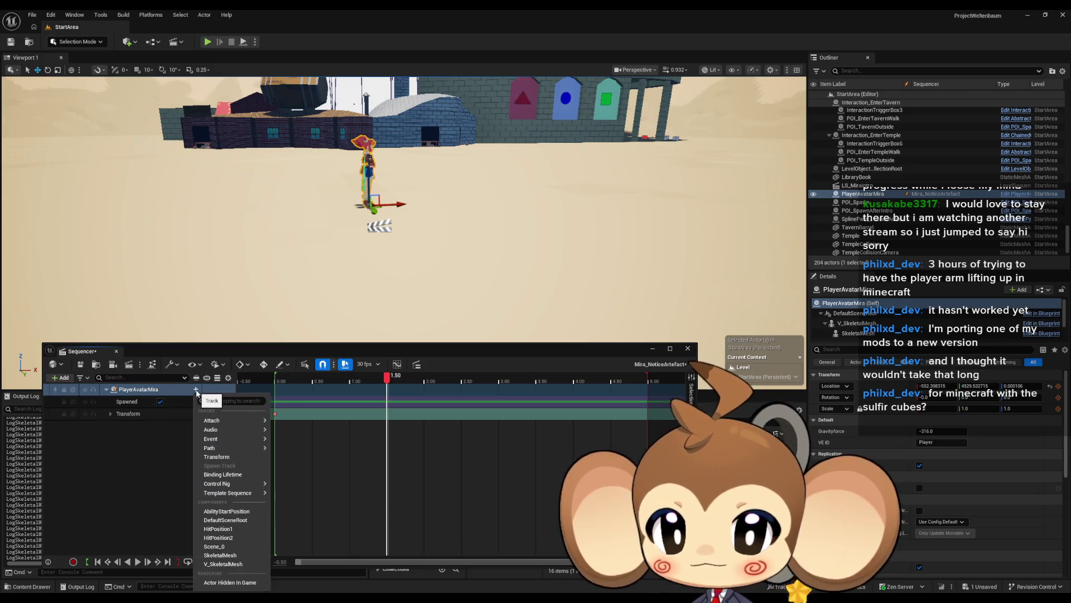
Move PlayerAvatarMira right and forward, then key its Transform at 1.50.
click(107, 458)
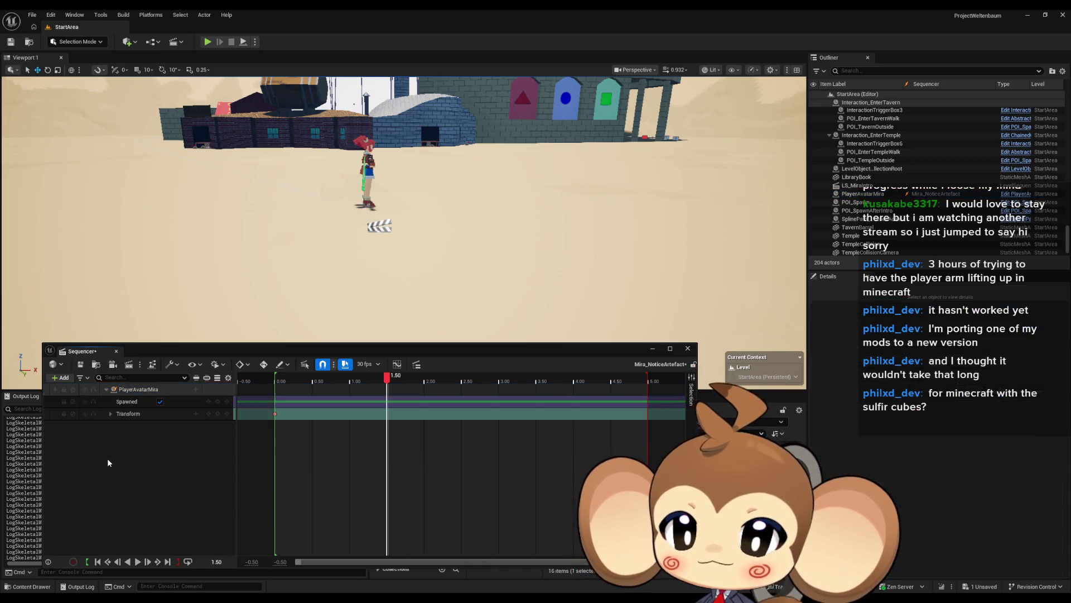
click(366, 192)
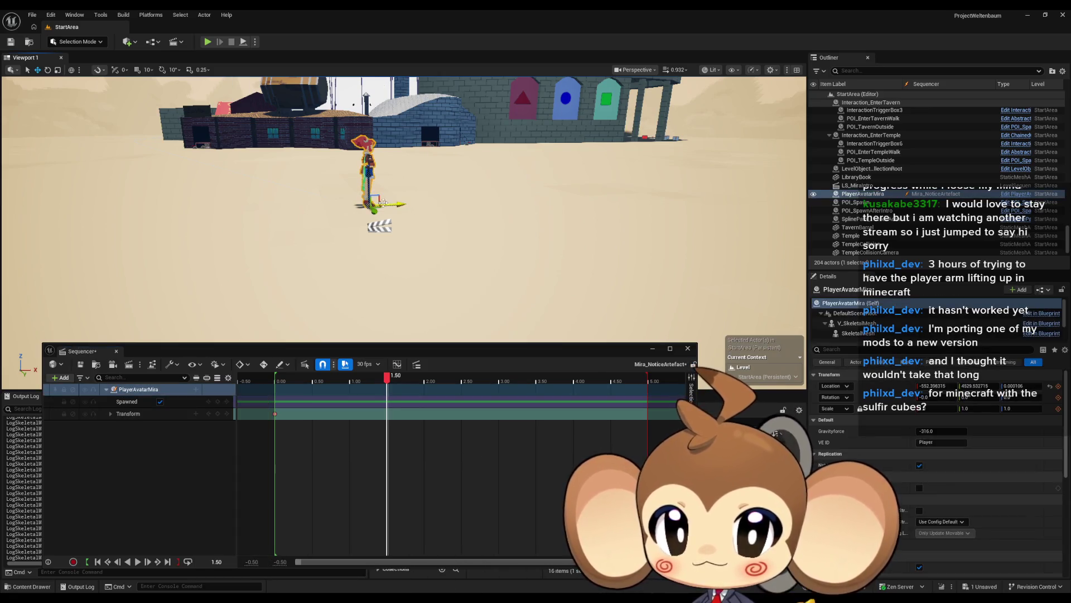
mouse_move(380, 207)
mouse_down()
mouse_move(453, 248)
mouse_move(488, 246)
mouse_up()
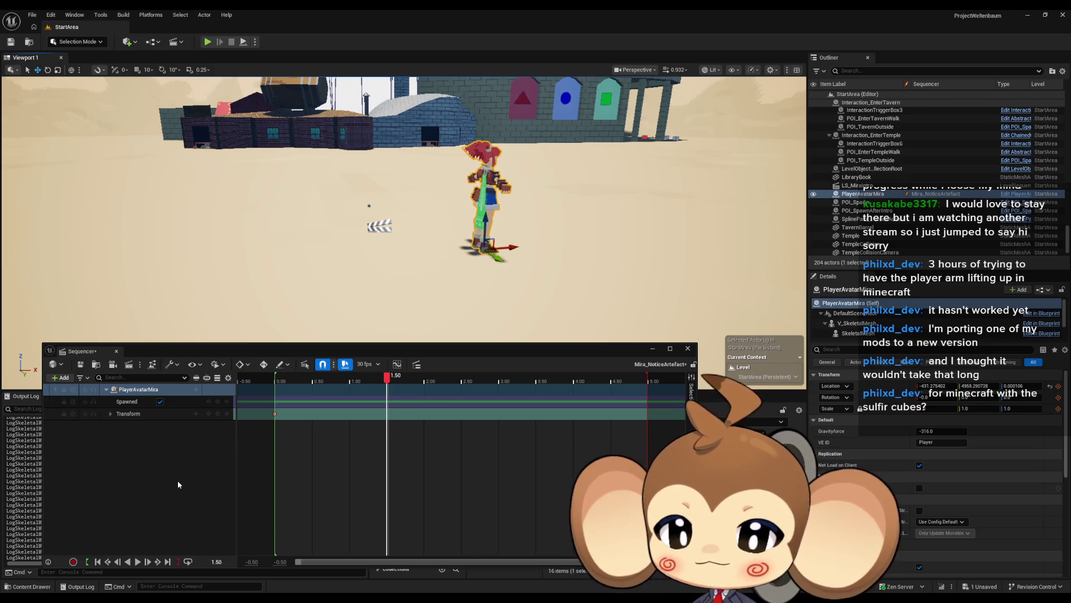
click(219, 413)
Add a V_SkeletalMesh track and a Mira_V2_CtrlRig control rig track beneath it.
click(195, 389)
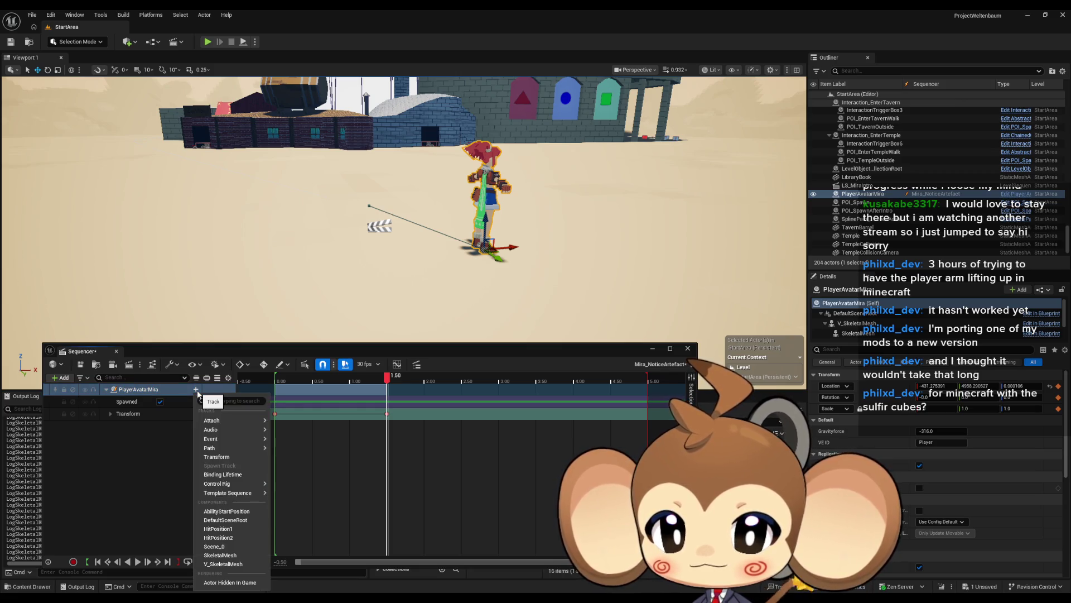
click(229, 565)
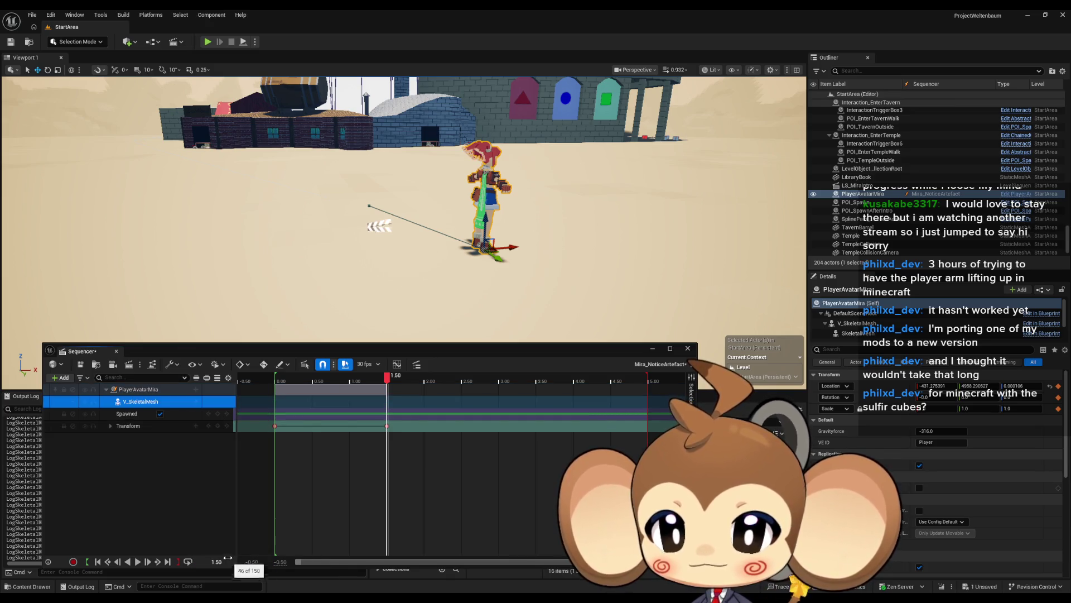
click(195, 402)
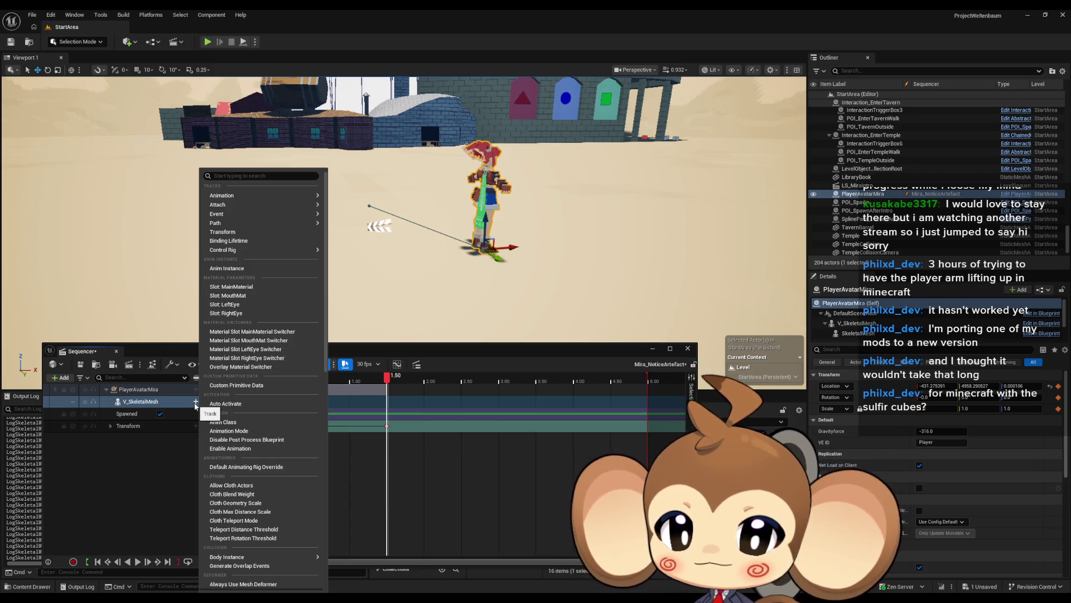
mouse_move(266, 206)
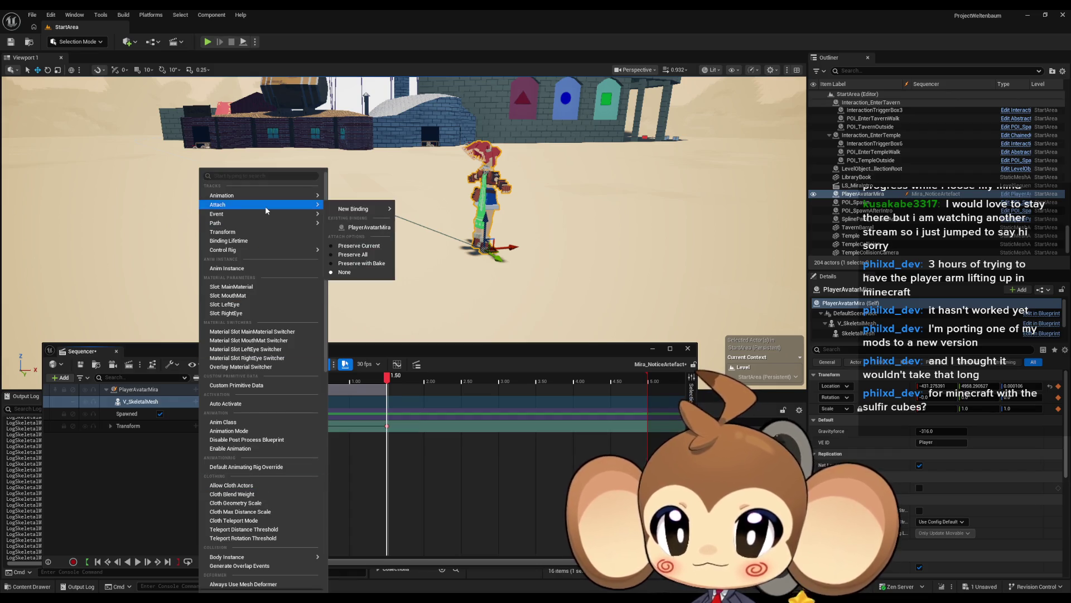
mouse_move(258, 250)
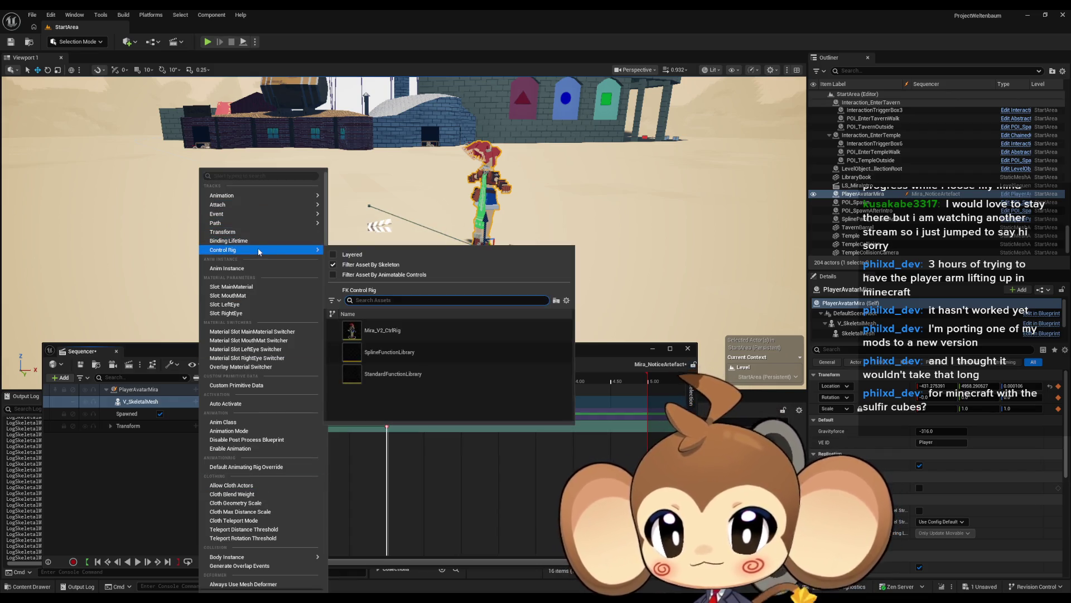
click(406, 337)
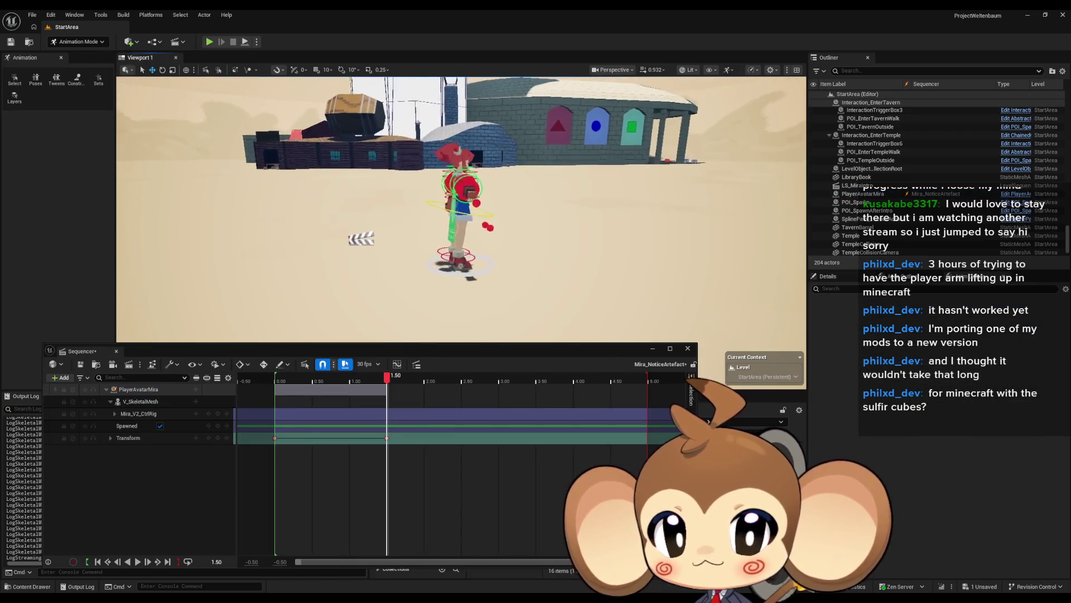
Rotate the upper_arm_R control up and out and key all rig controls at 1.50.
click(410, 204)
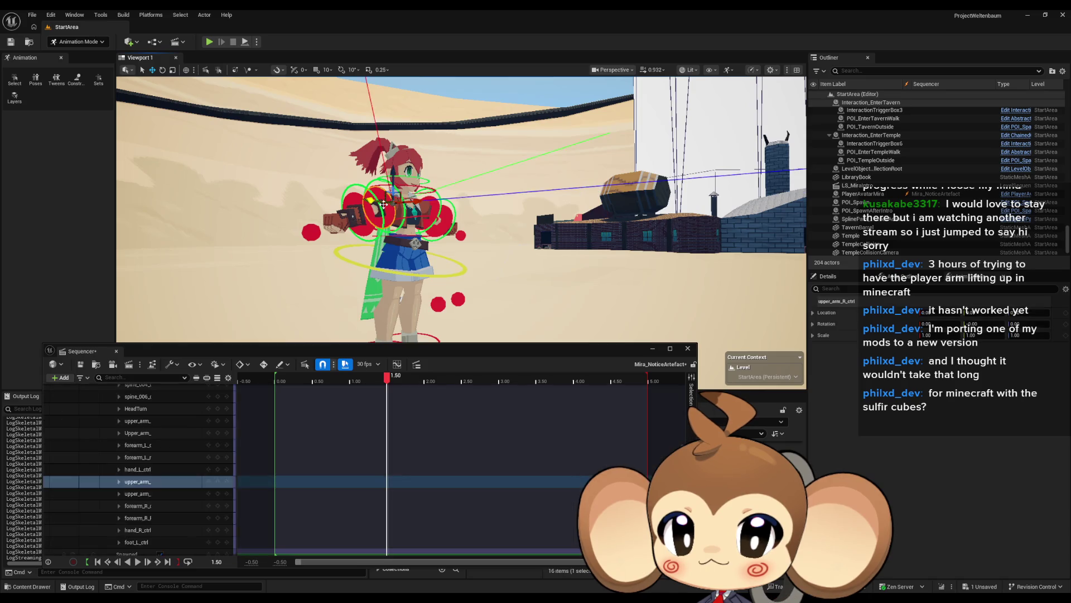
click(161, 72)
drag(368, 197, 407, 204)
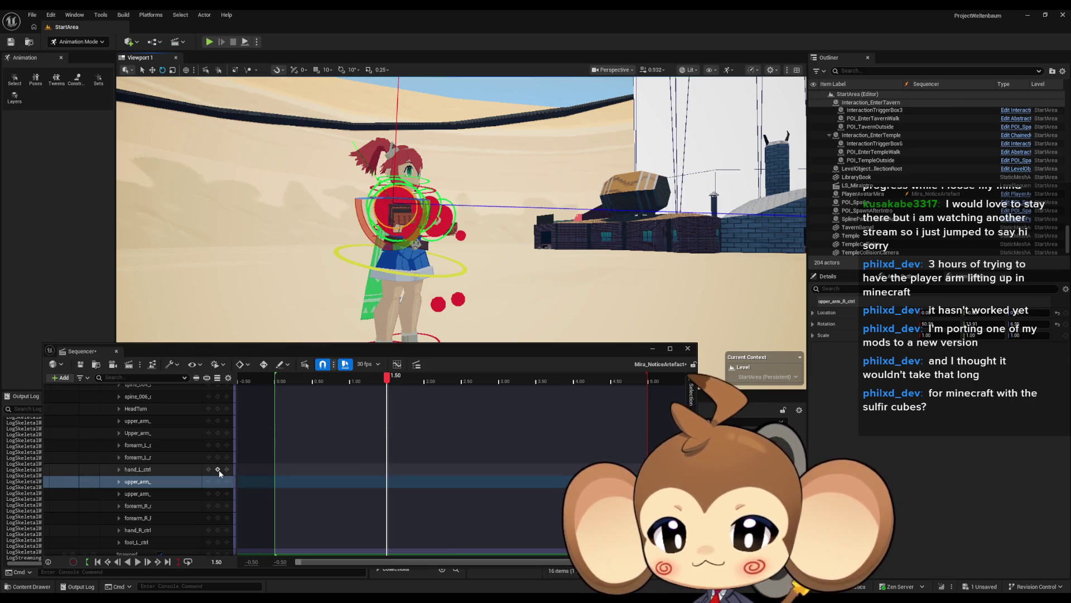
scroll(217, 463, up, 5)
click(218, 413)
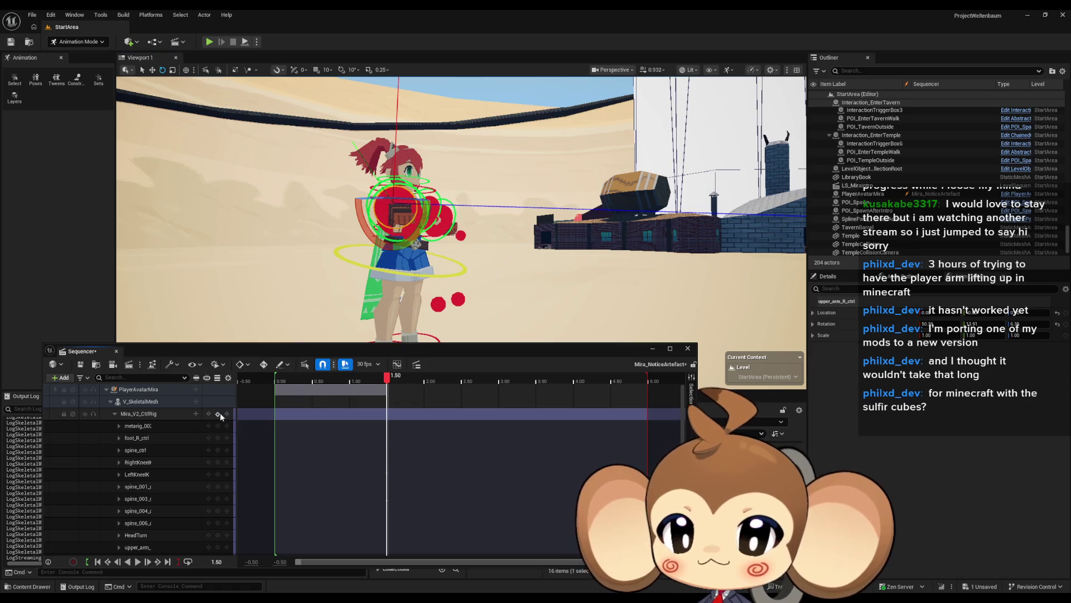
click(330, 379)
At 0.00, reset the arm rotation to default and key all rig controls.
click(276, 392)
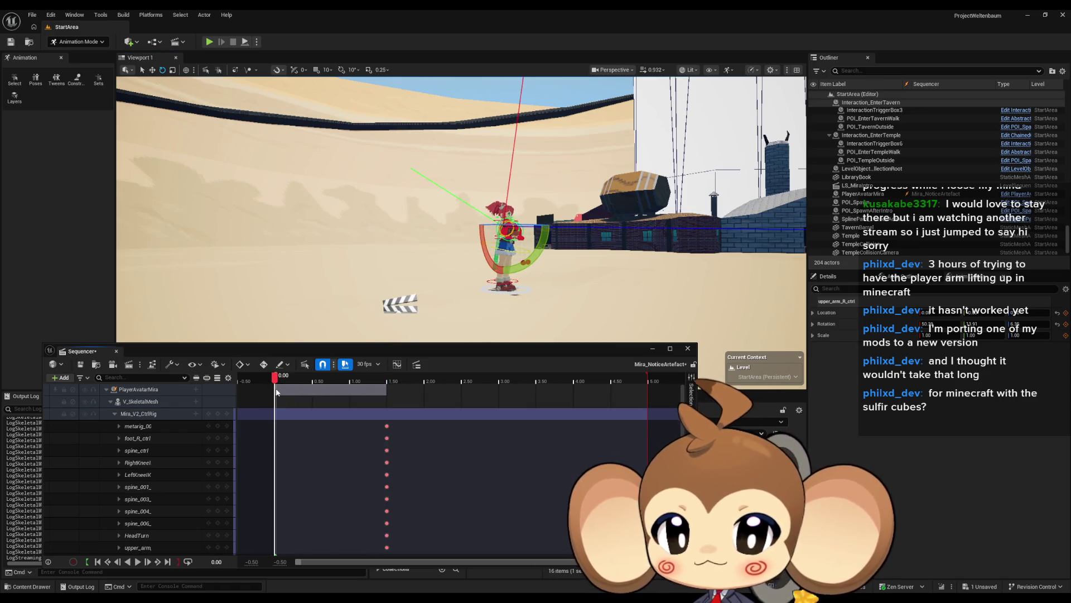
drag(447, 223, 368, 223)
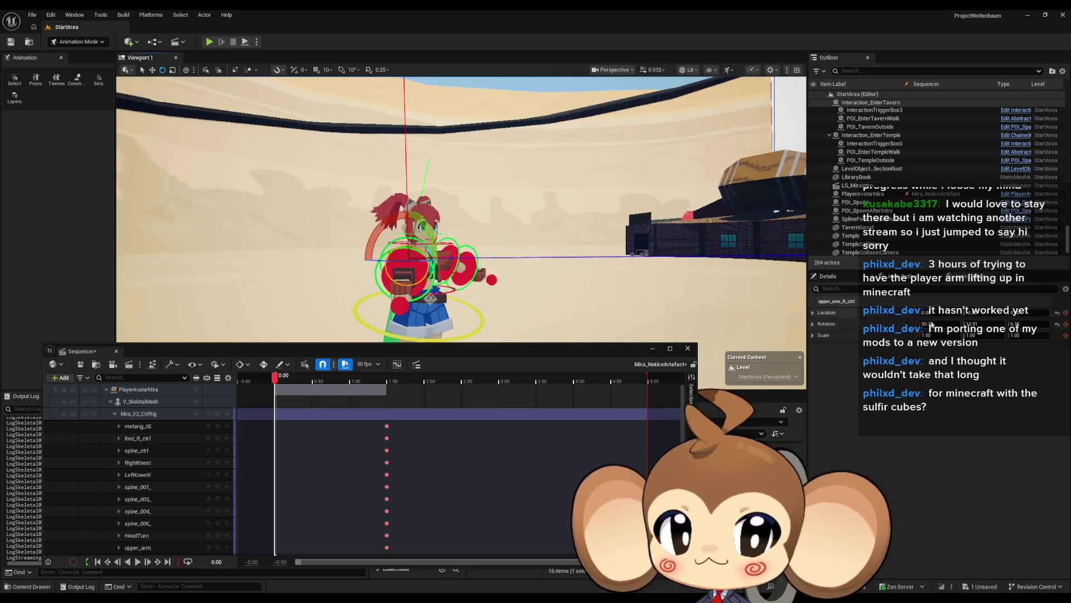
click(1057, 324)
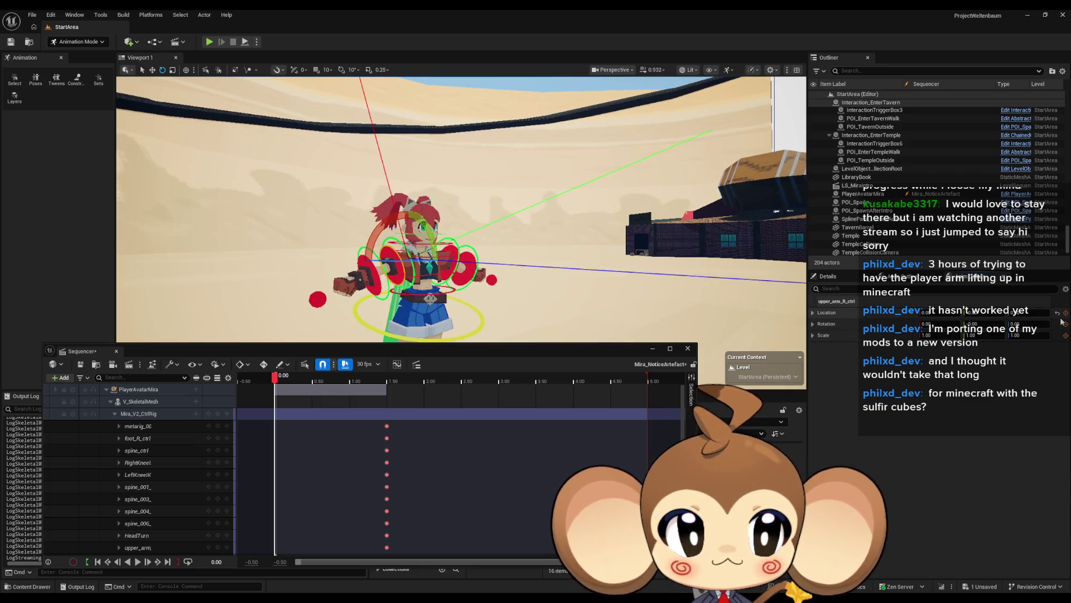
click(217, 413)
click(417, 364)
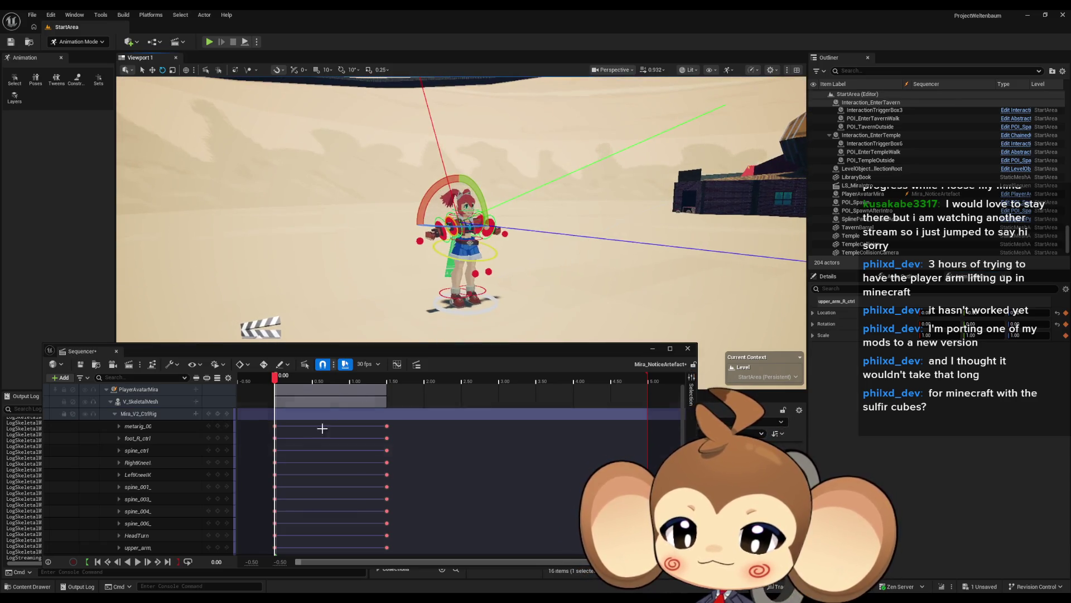
Play back the animation, return to 0.00, and open the PlayerAvatarMira binding's options.
click(137, 561)
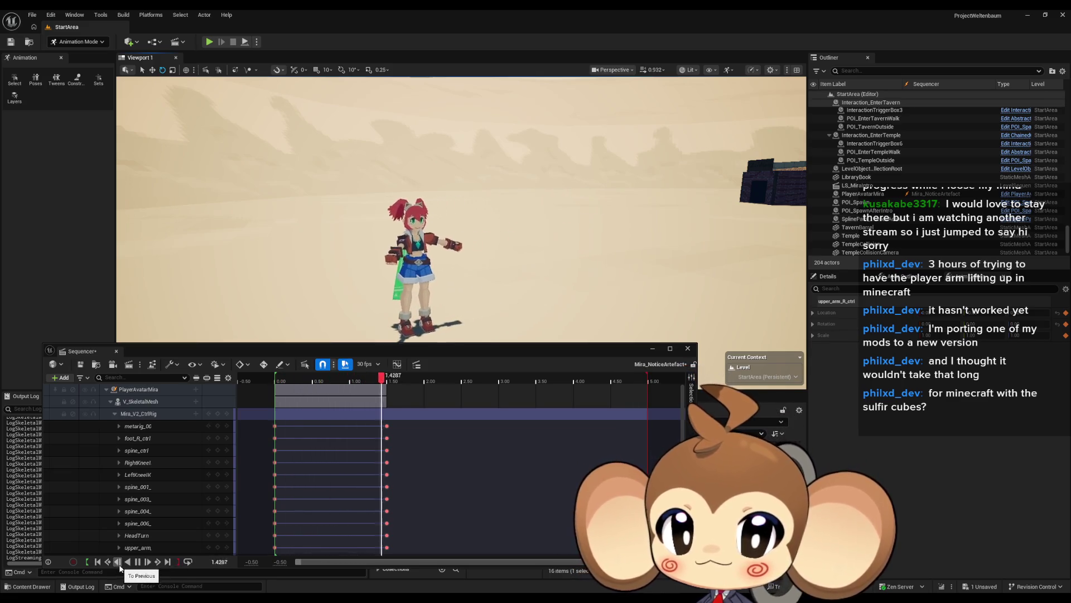
click(146, 560)
drag(475, 276, 558, 262)
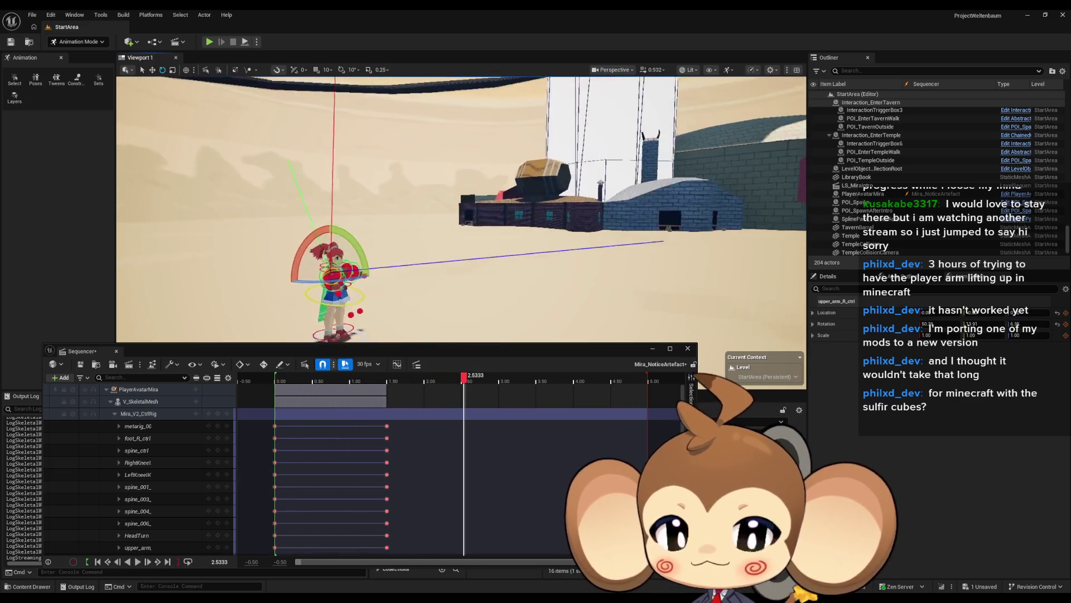
mouse_move(463, 385)
mouse_down()
mouse_move(286, 385)
mouse_move(276, 399)
mouse_up()
click(139, 391)
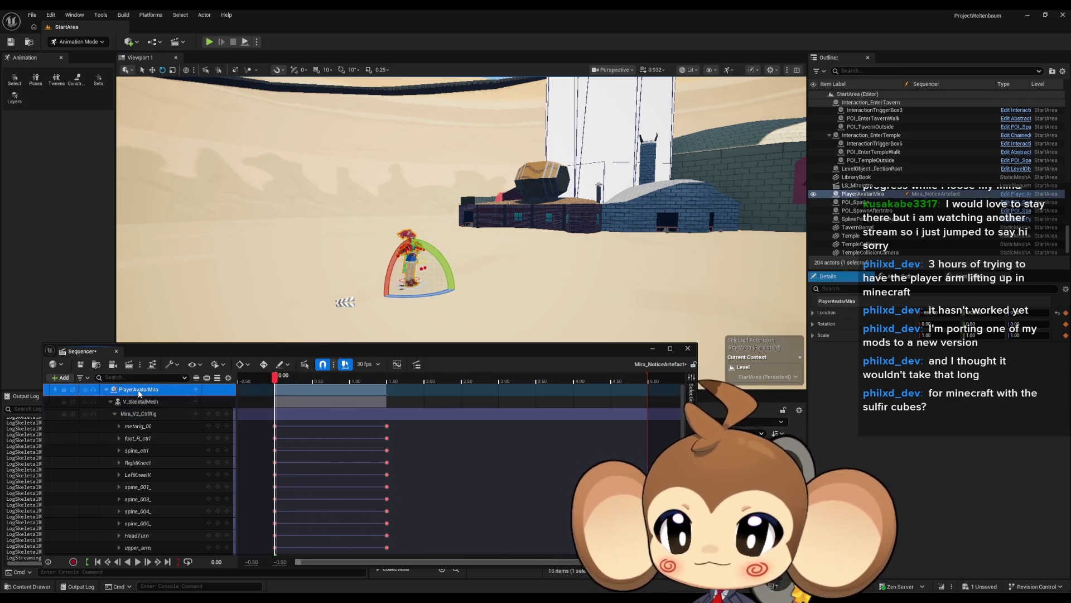
right_click(139, 393)
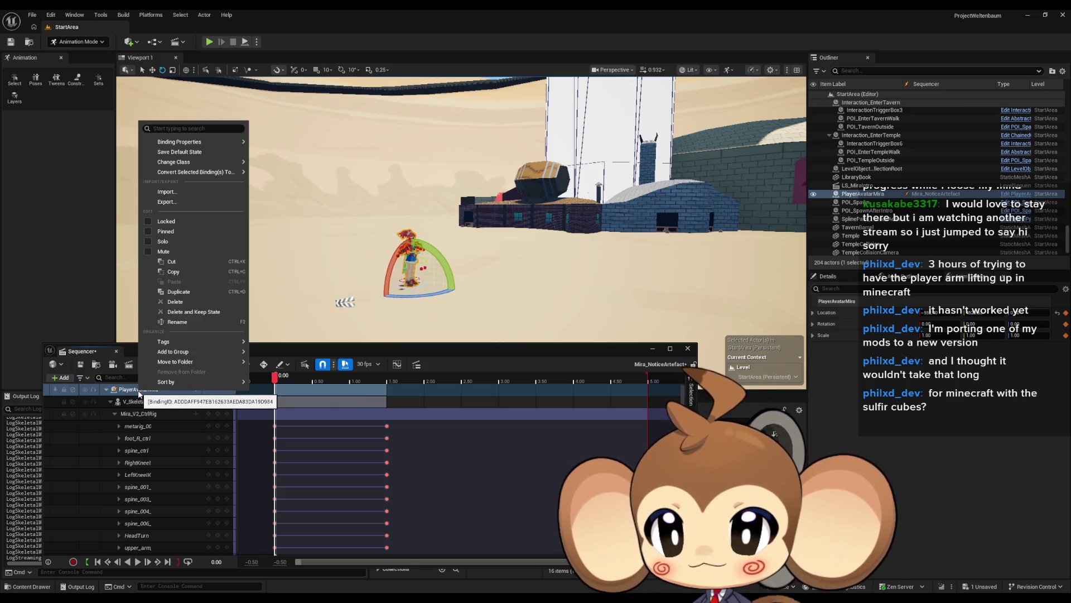
Show the list of binding types PlayerAvatarMira can convert to, then dismiss it unchanged.
mouse_move(188, 147)
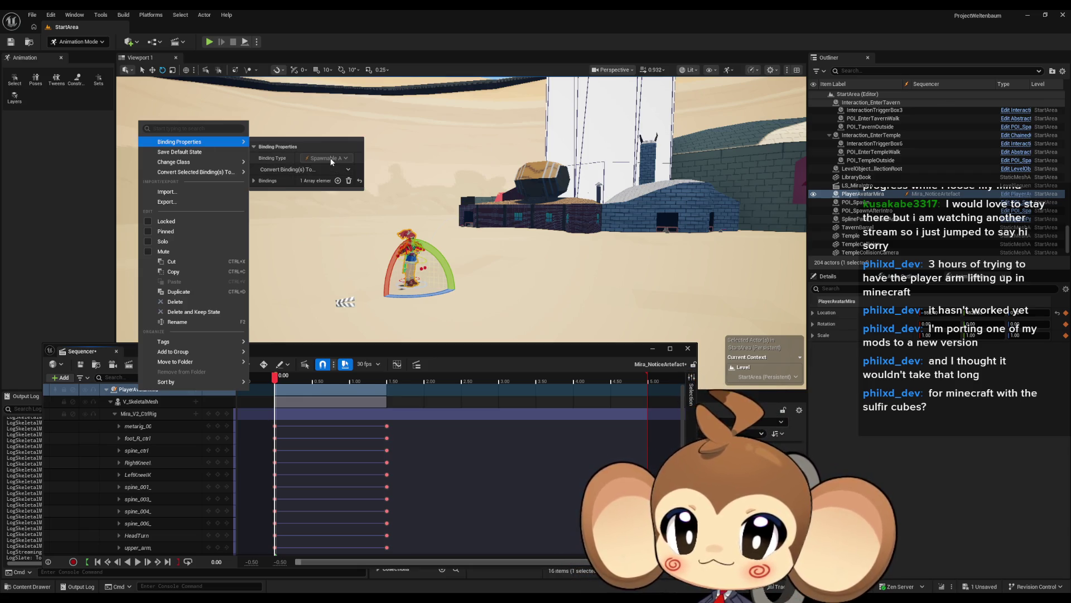
click(348, 170)
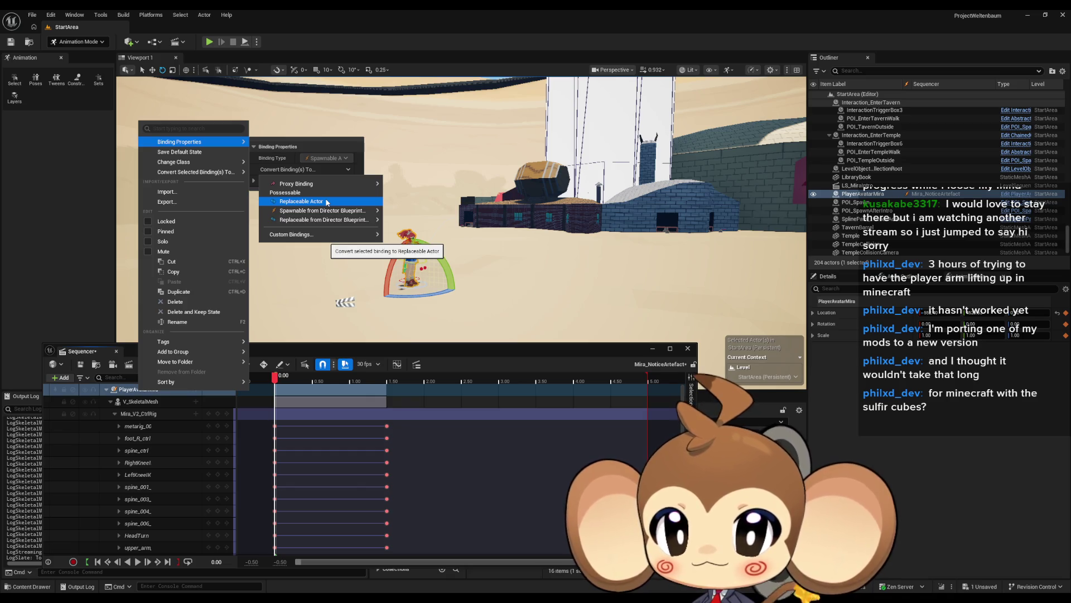
mouse_move(322, 210)
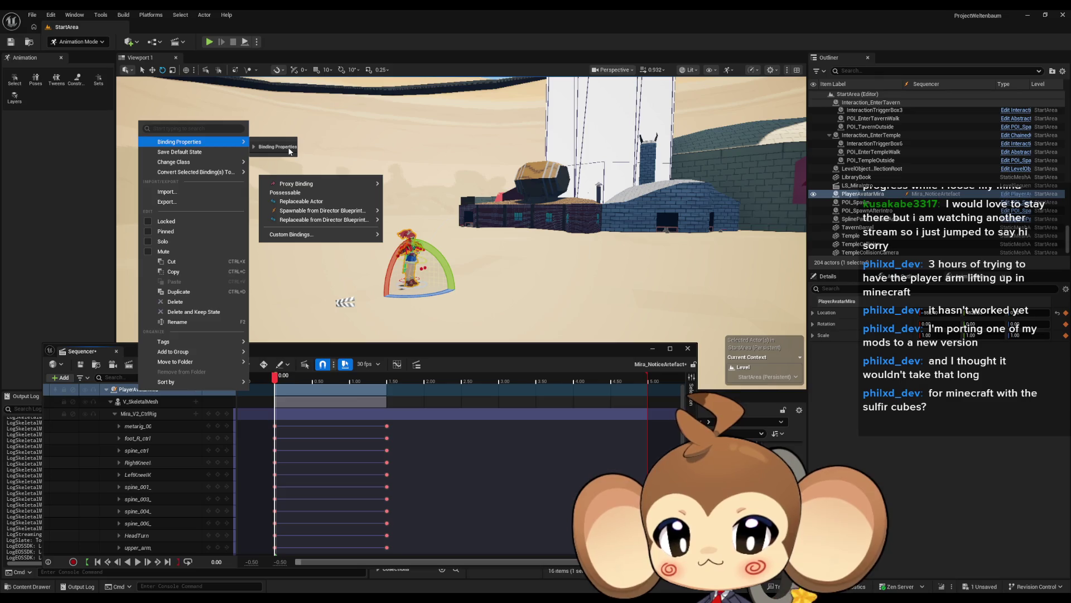
mouse_move(295, 183)
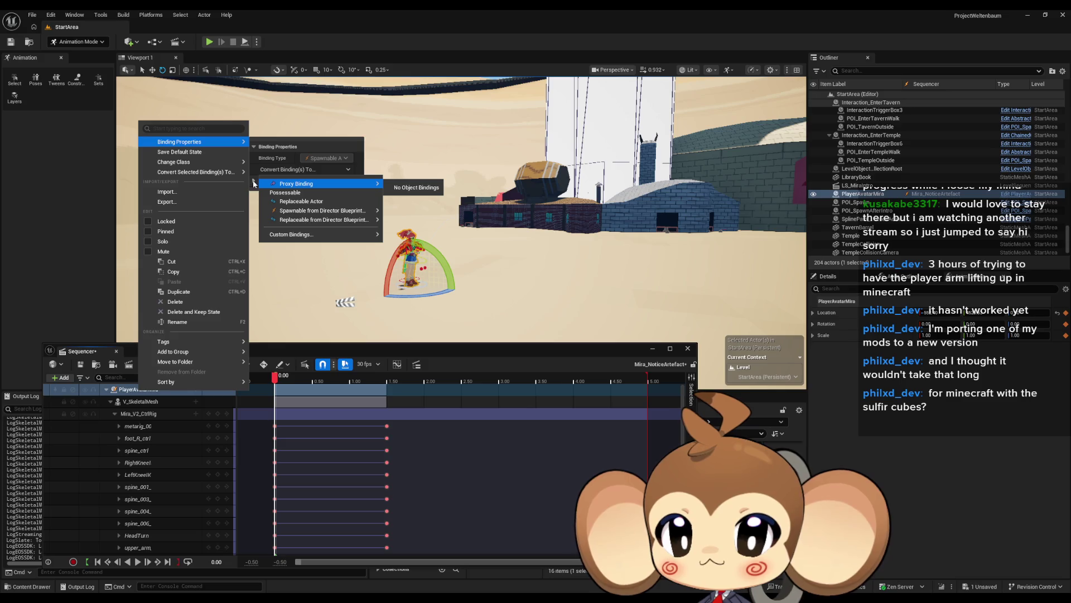
click(307, 172)
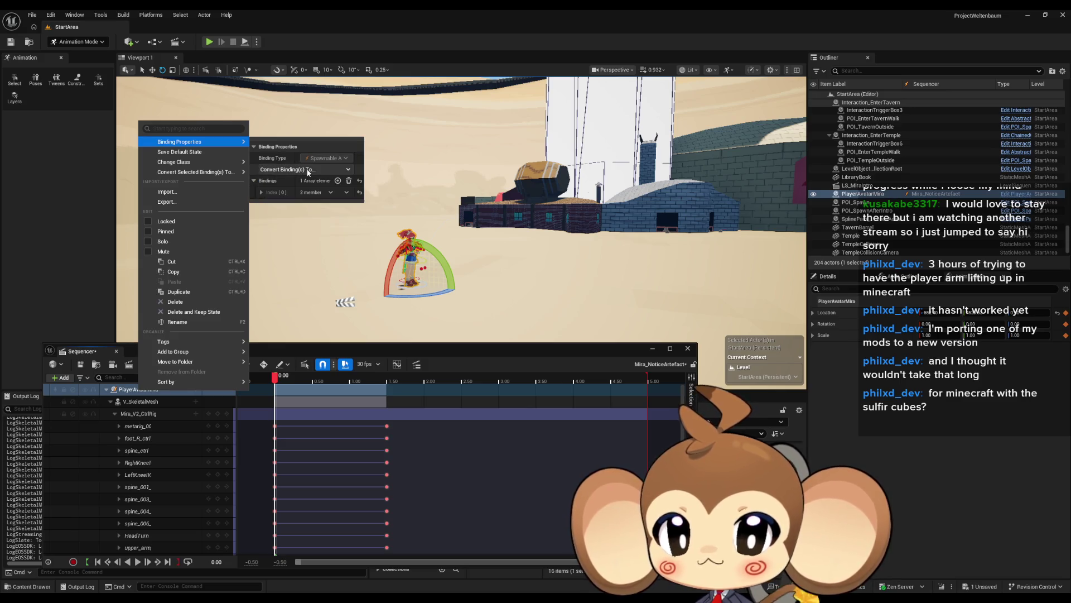
Expand Bindings Index [0] to confirm it is a Spawnable Actor, then close the menu.
click(262, 193)
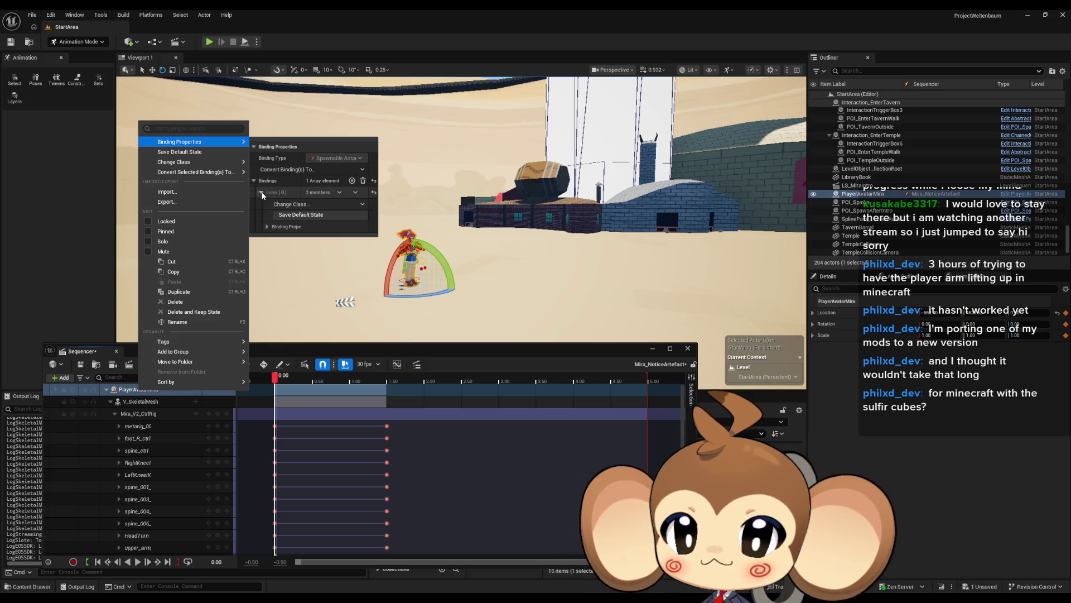
click(268, 226)
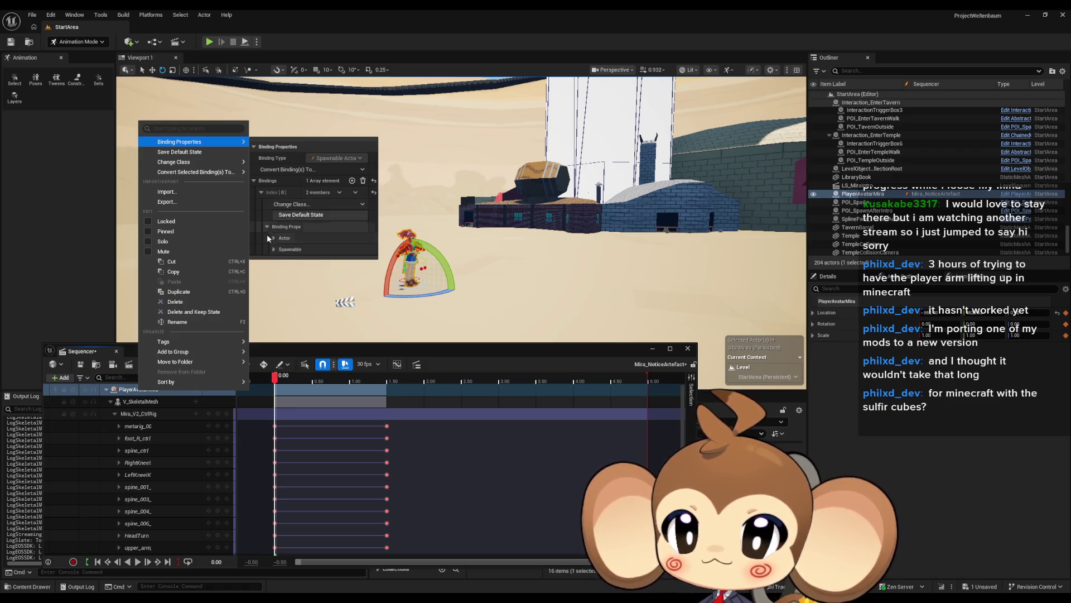
click(261, 192)
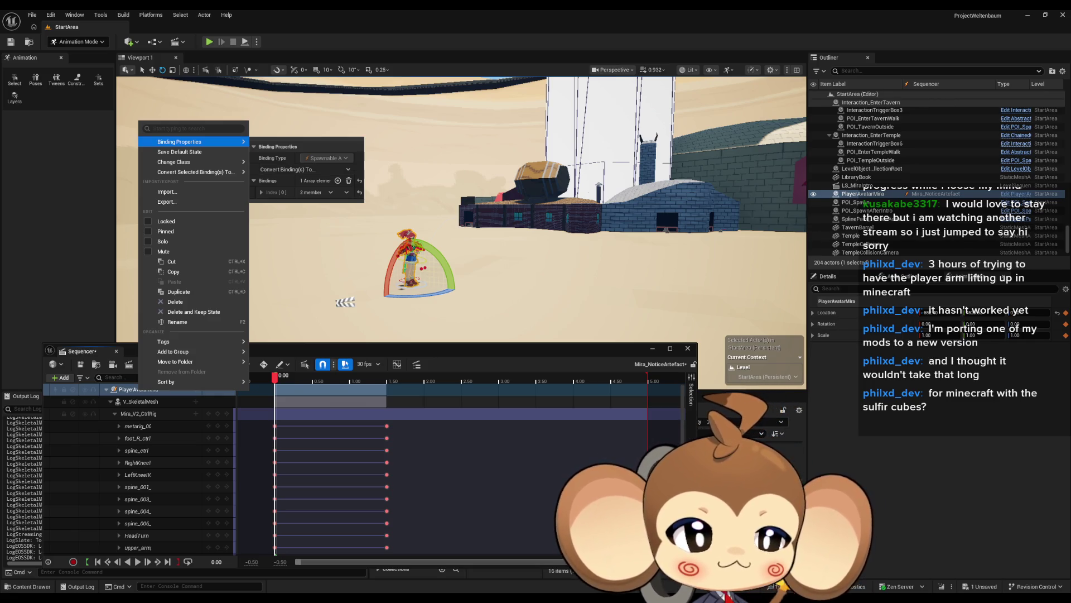
key(Escape)
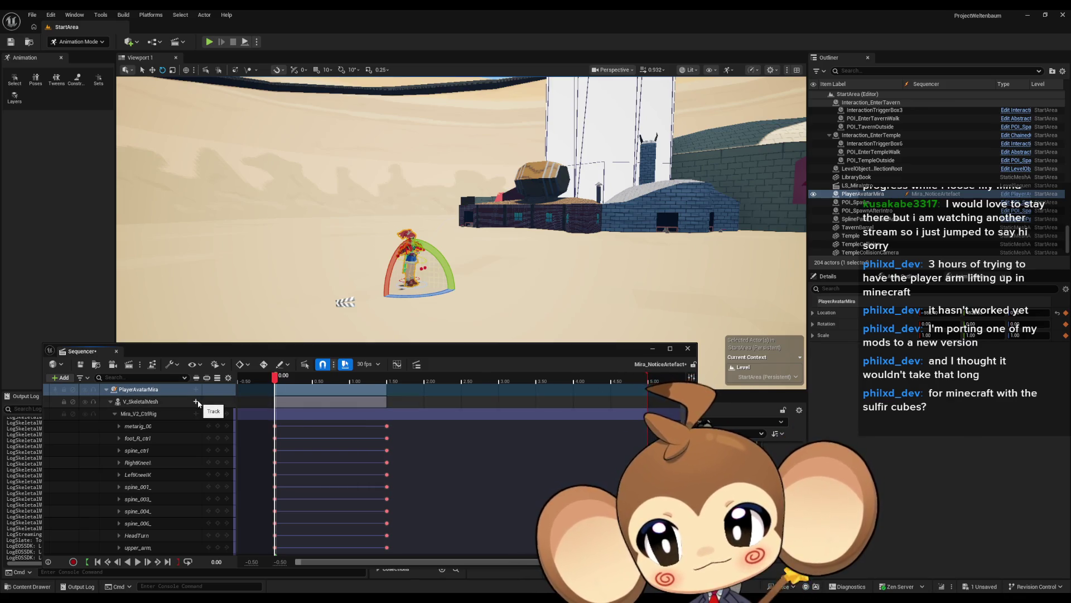
click(196, 389)
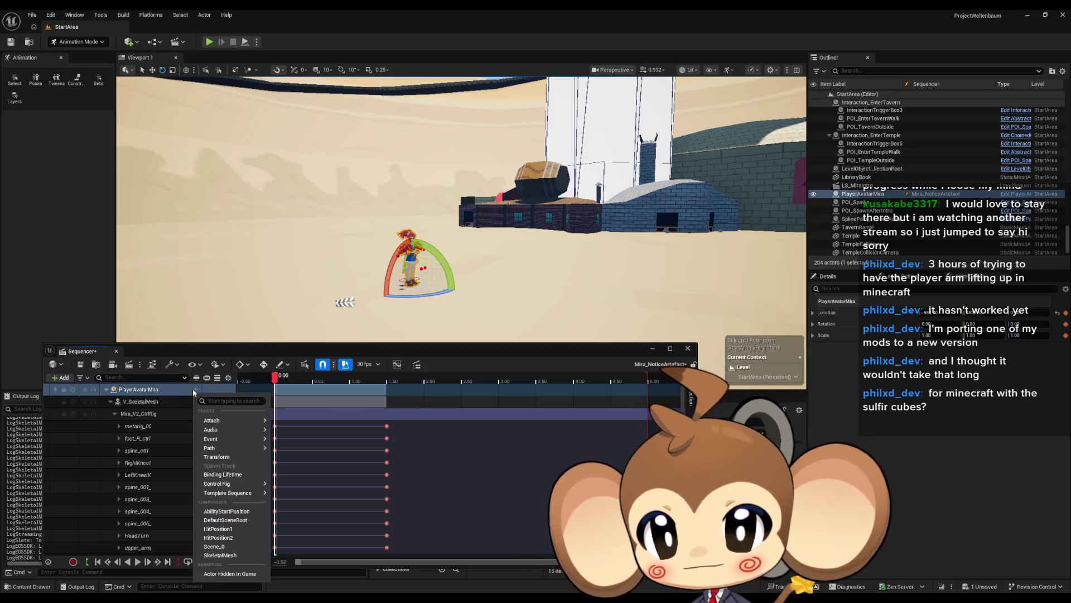
click(193, 390)
scroll(166, 417, down, 1)
scroll(166, 418, up, 1)
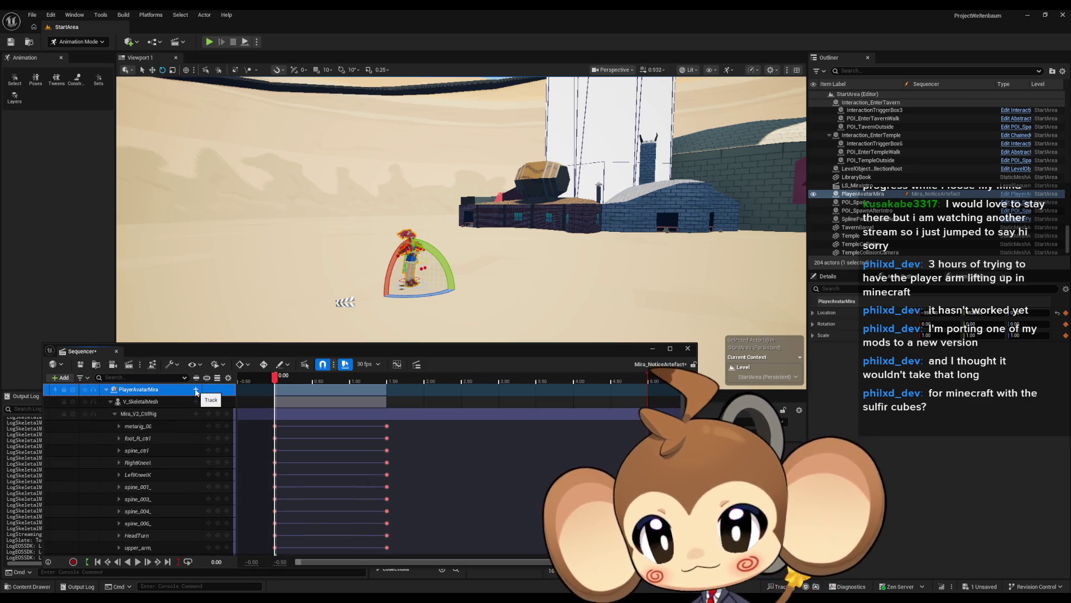
click(195, 390)
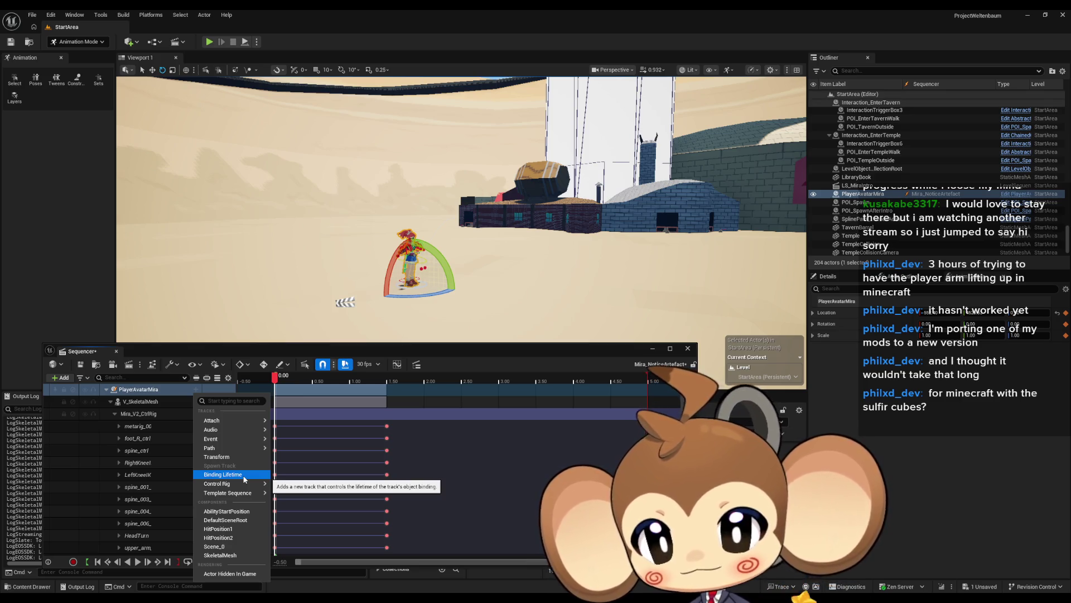
mouse_move(245, 484)
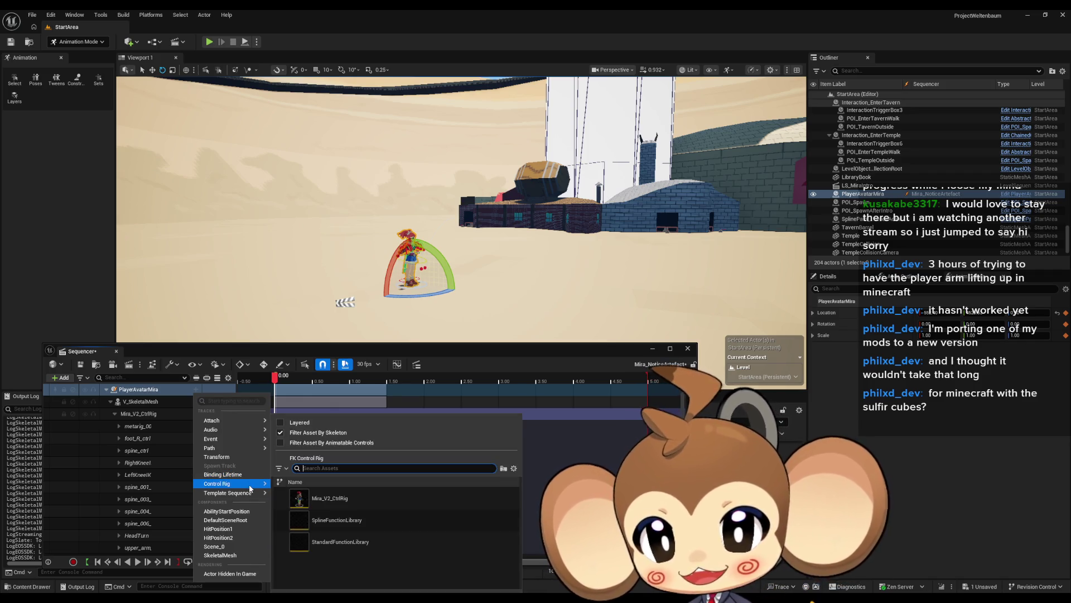
click(173, 350)
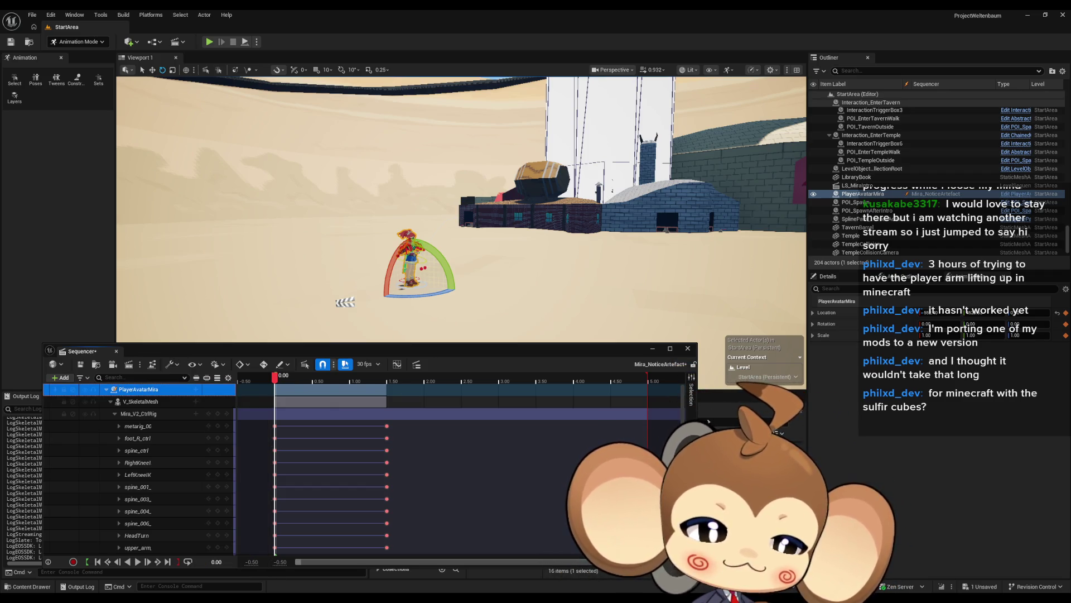
right_click(143, 389)
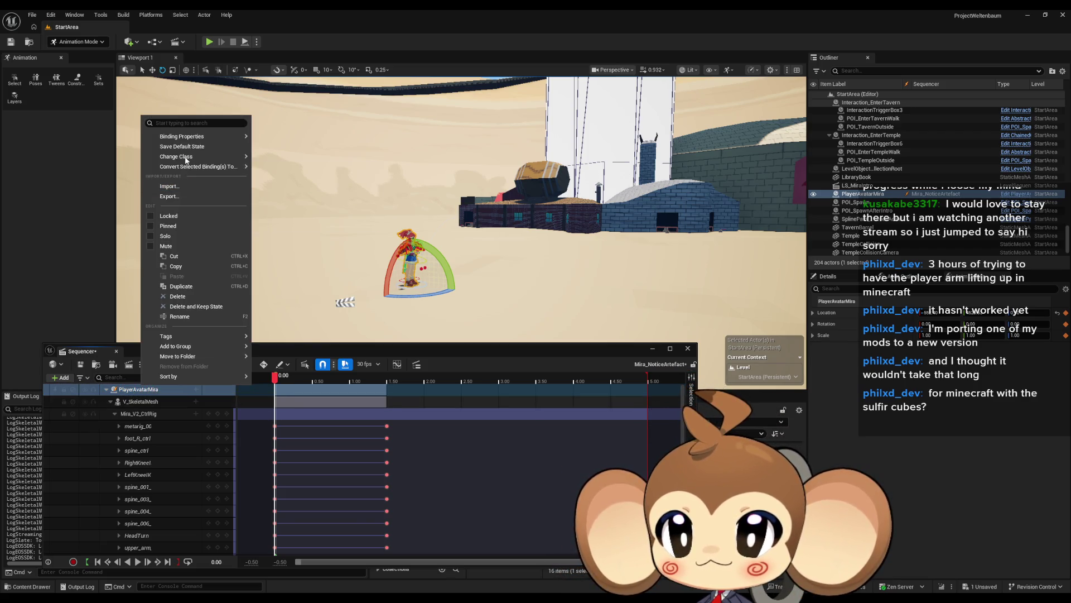
Convert PlayerAvatarMira's binding to Replaceable Actor and select its new Binding Lifetime track.
mouse_move(188, 137)
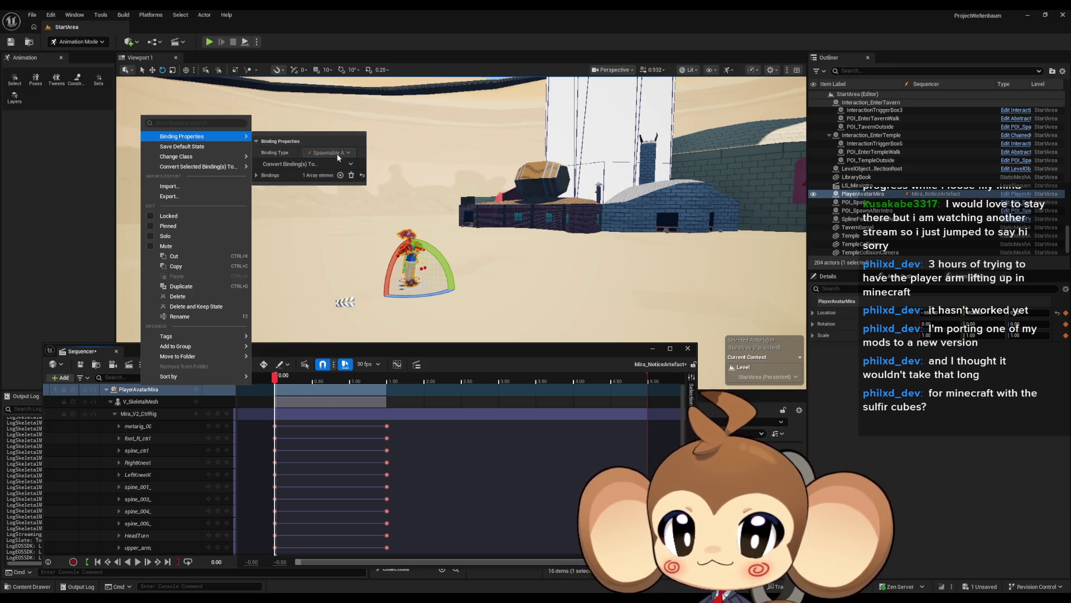
click(297, 165)
mouse_move(312, 180)
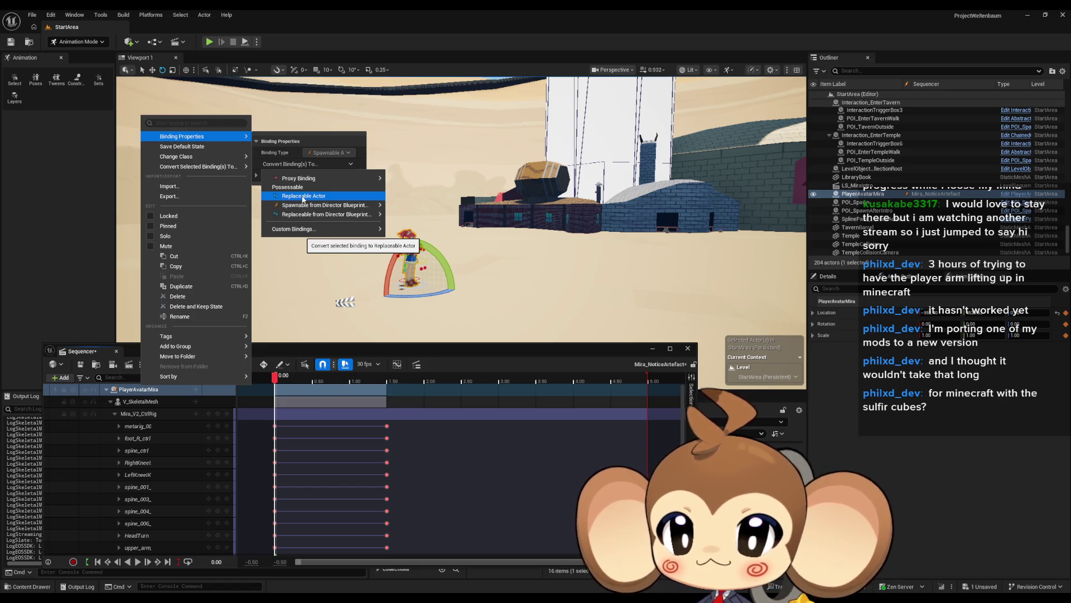
click(303, 197)
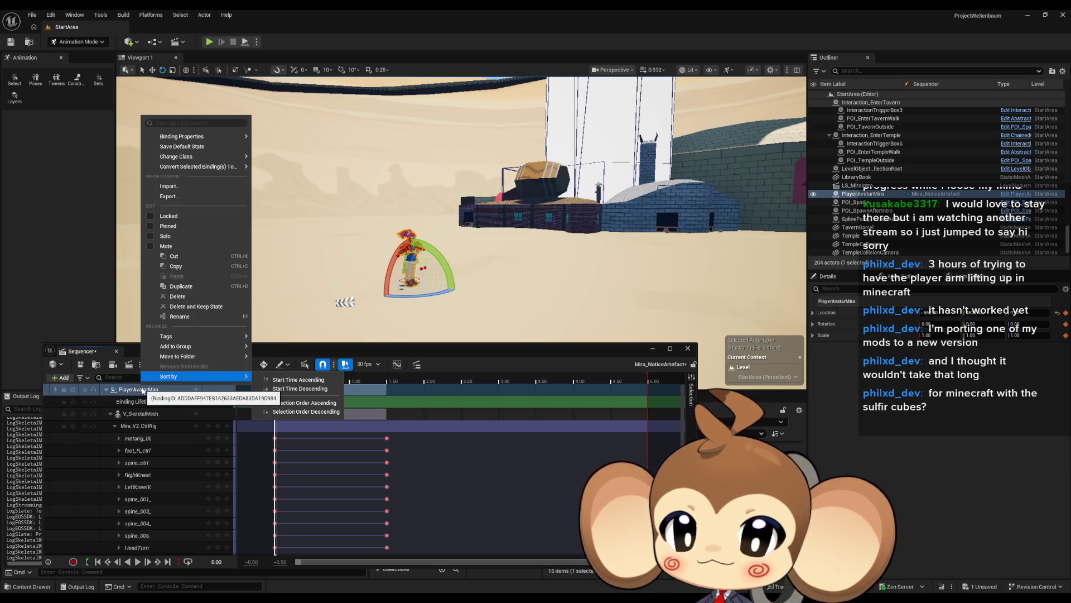
click(146, 401)
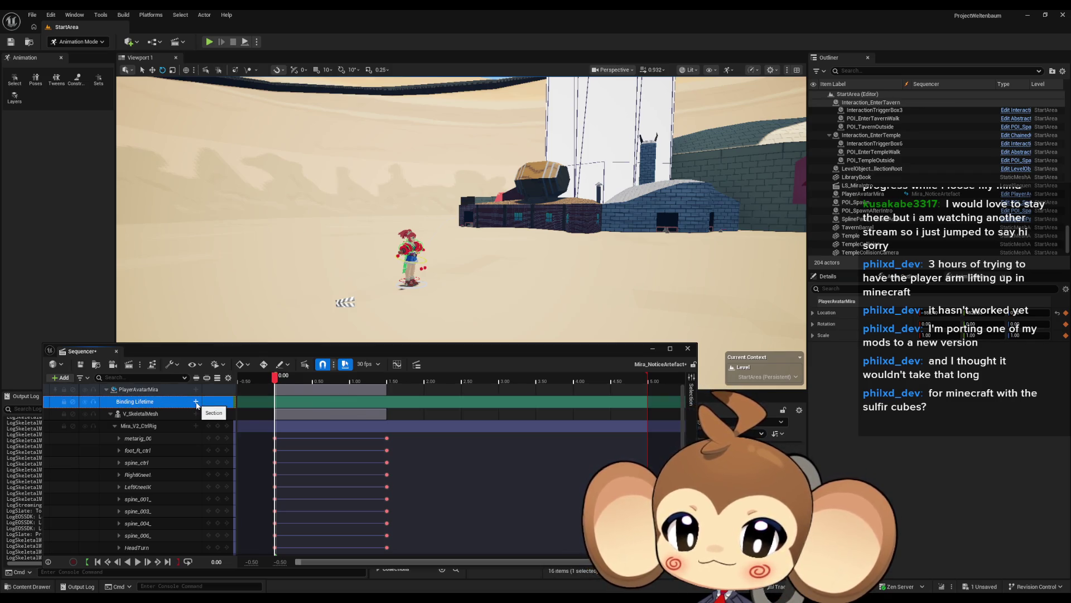
Drag PlayerAvatarMira's Binding Lifetime section so it spans frames 15–30.
click(111, 414)
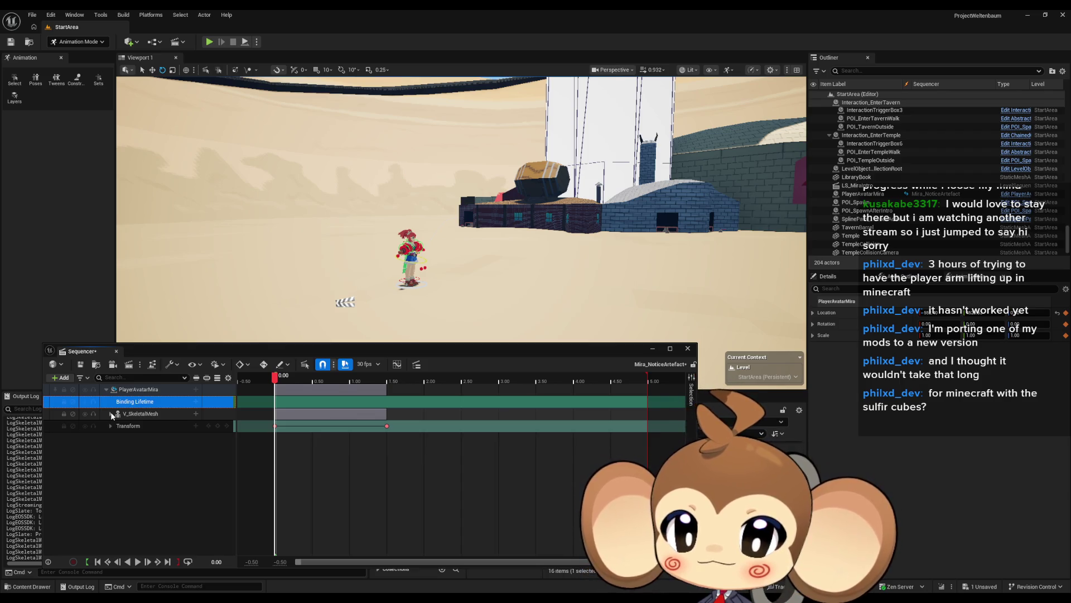
click(111, 414)
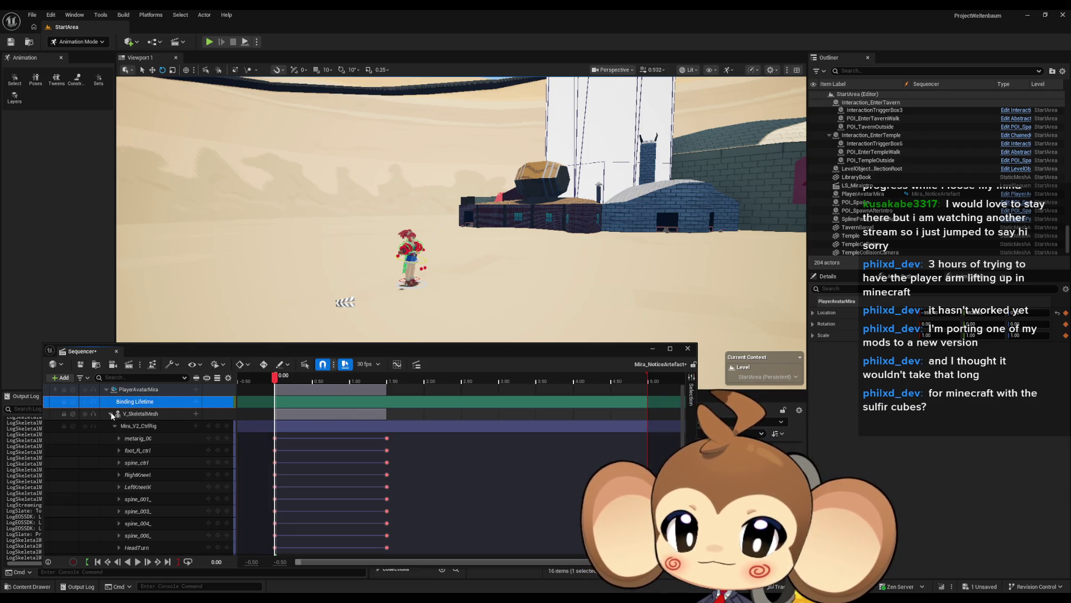
ctrl+click(202, 402)
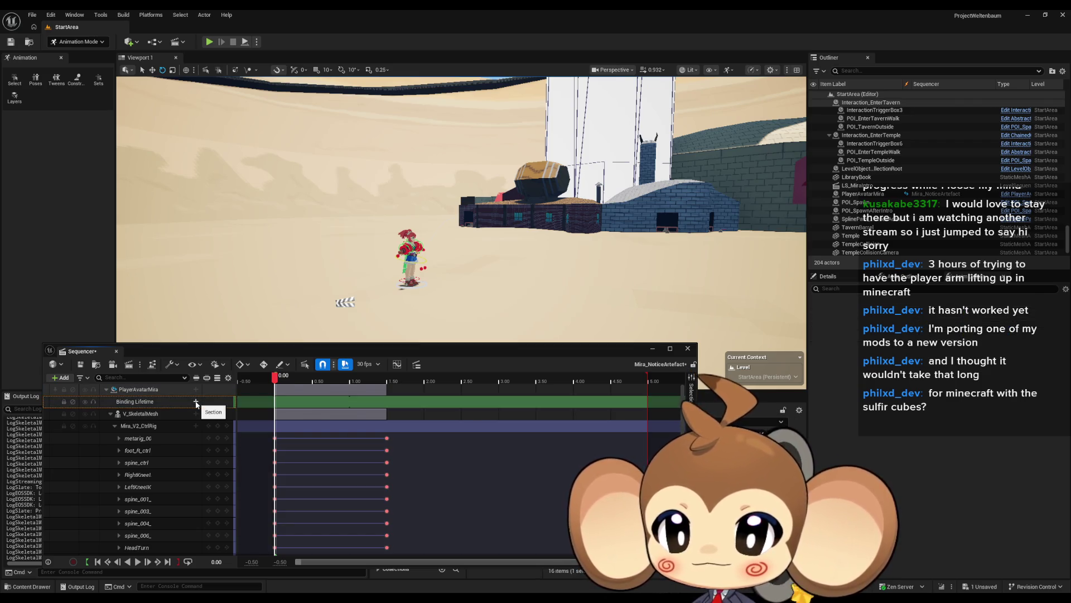
right_click(170, 400)
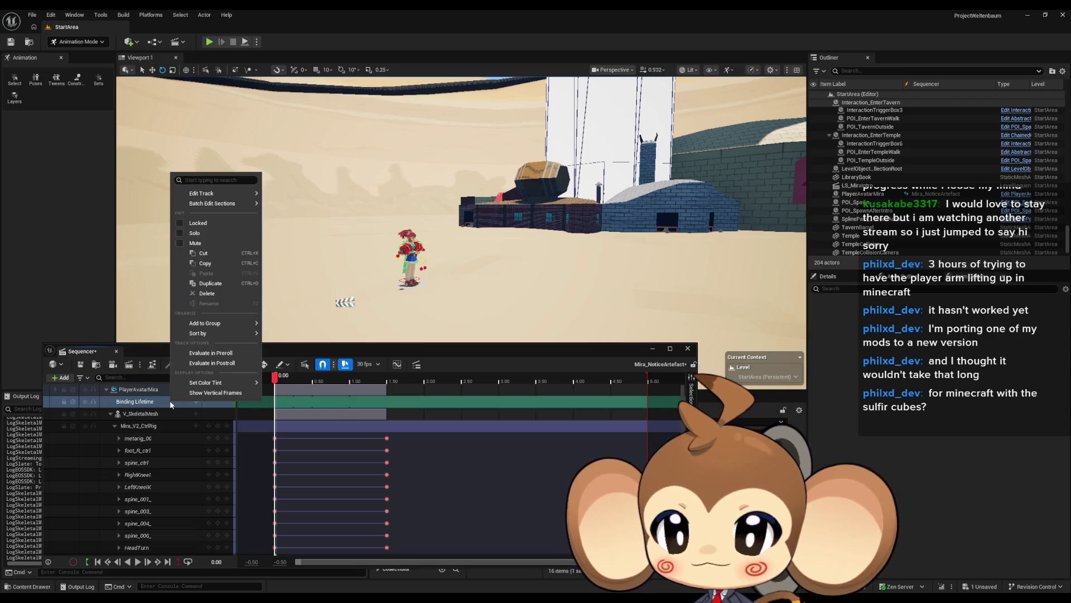
click(134, 406)
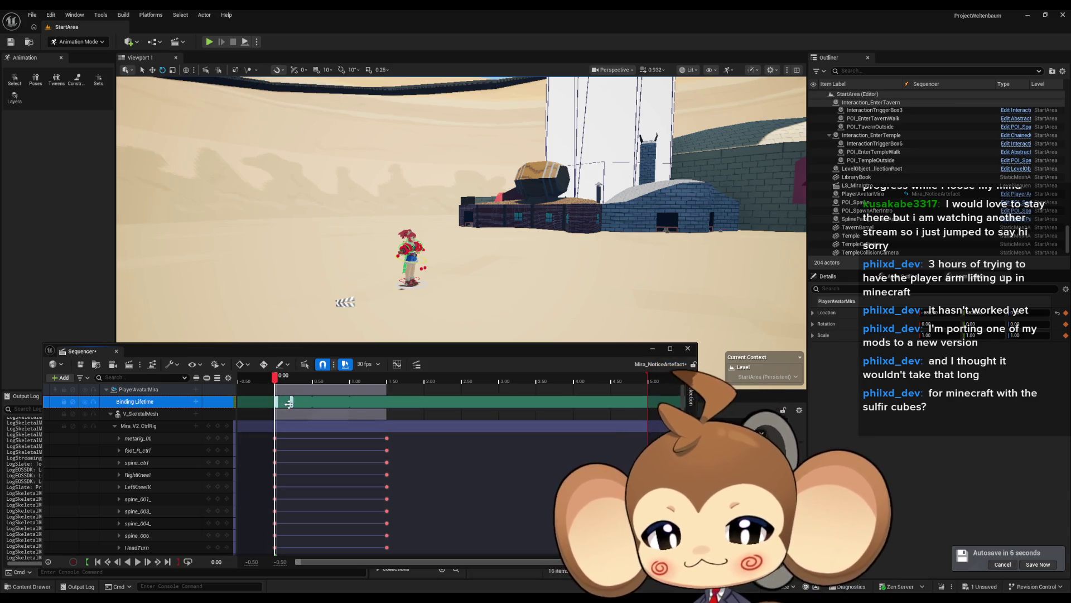
drag(299, 403, 317, 401)
Delete PlayerAvatarMira's Binding Lifetime track so Mira disappears from the level.
click(143, 389)
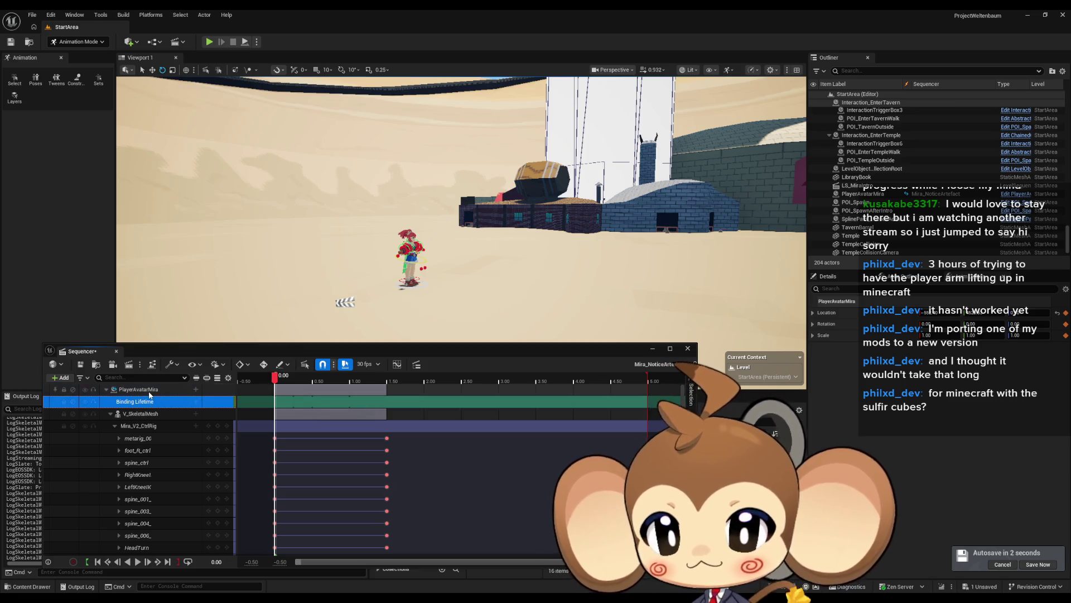
click(144, 401)
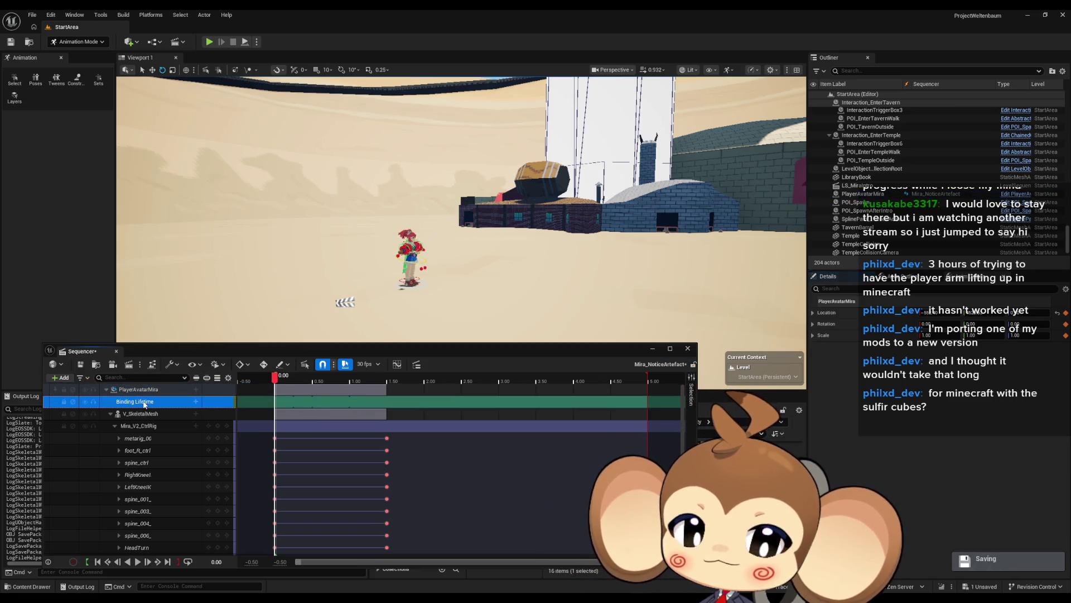
key(Delete)
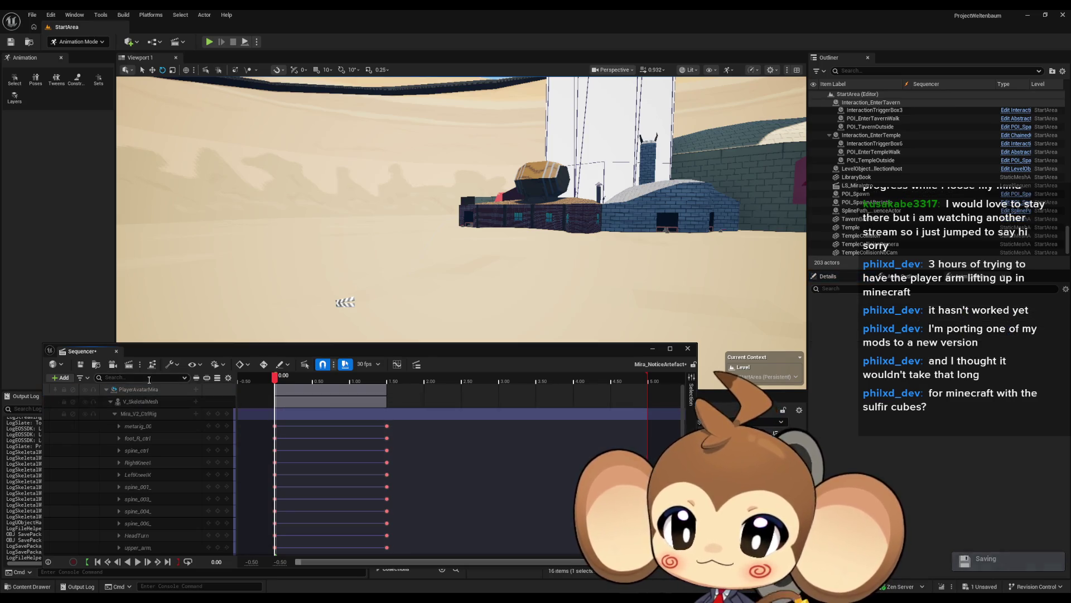
click(145, 392)
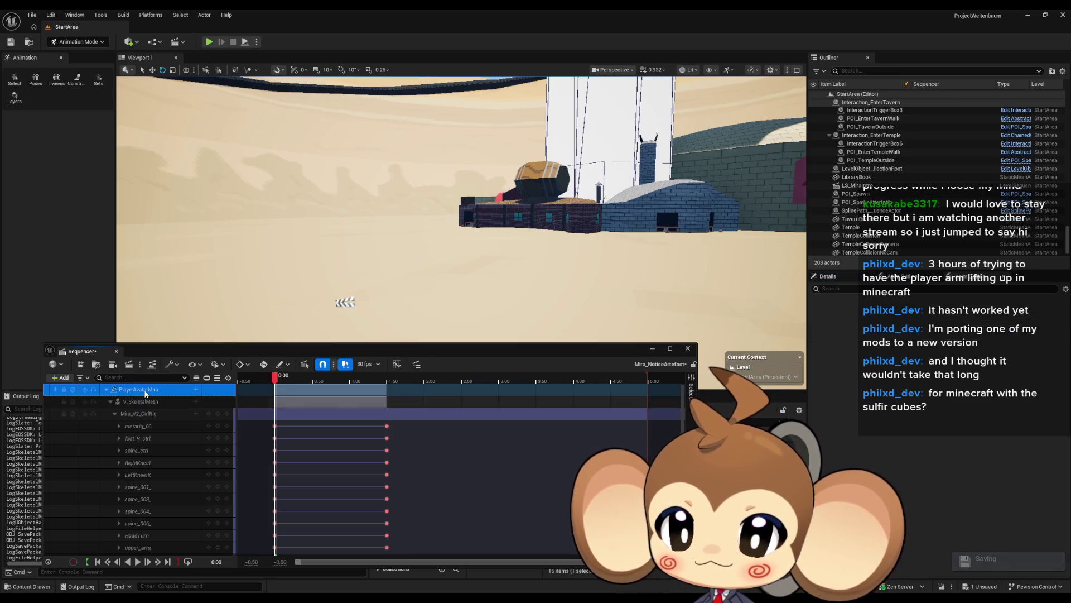
click(195, 389)
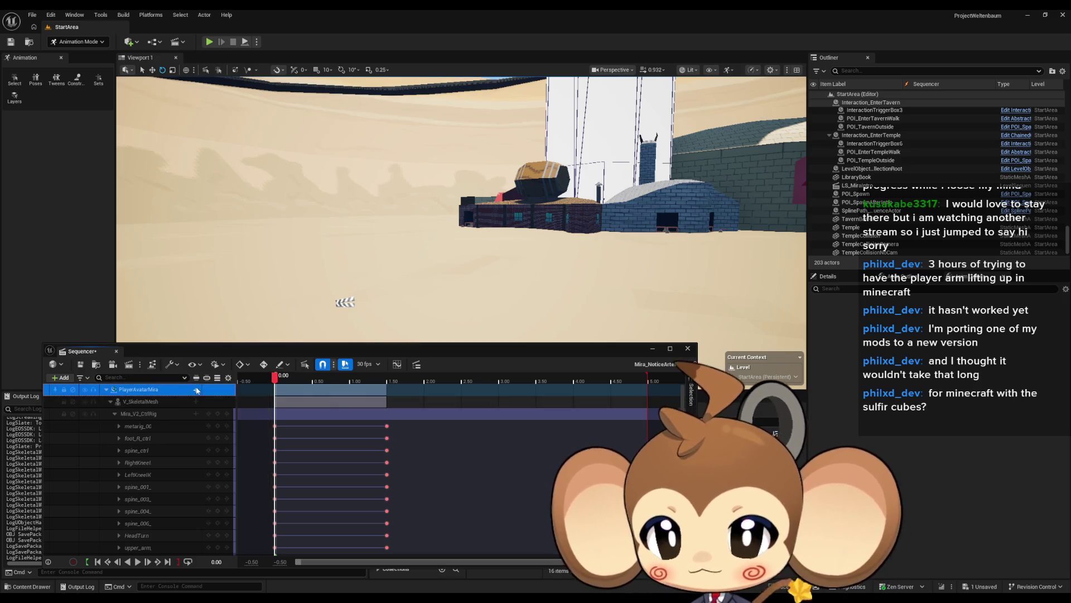
right_click(157, 389)
Expand the binding's first entry and set its Binding Type to Replaceable Actor.
mouse_move(209, 138)
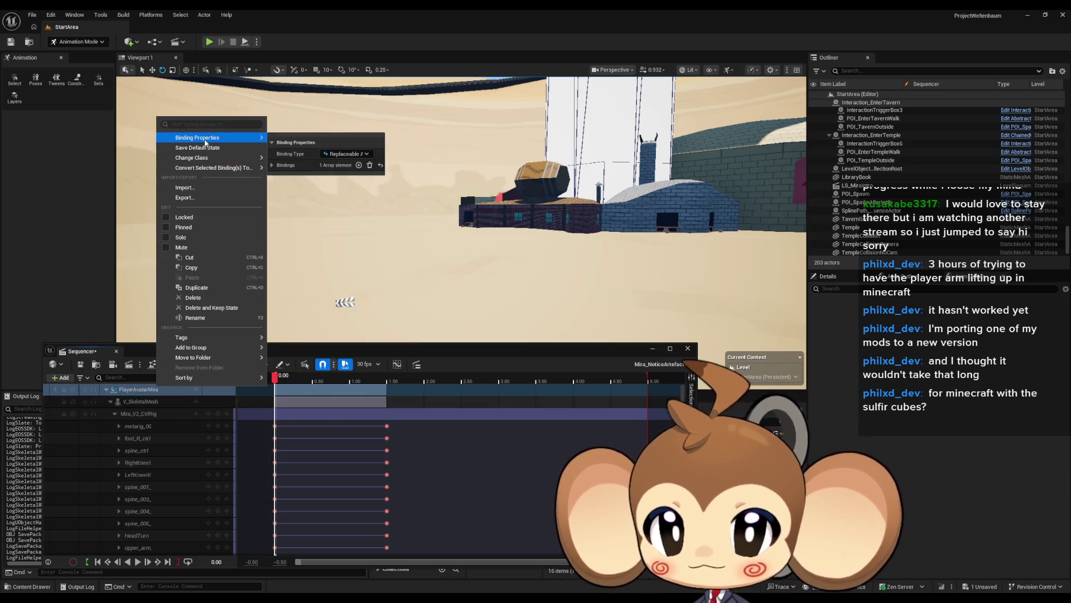
click(272, 165)
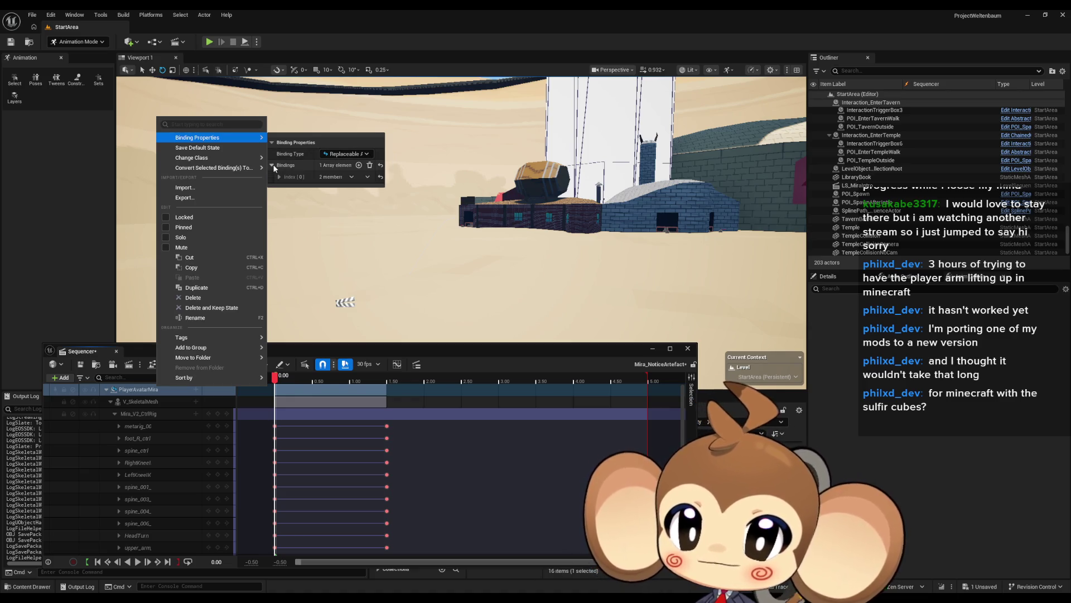
click(278, 177)
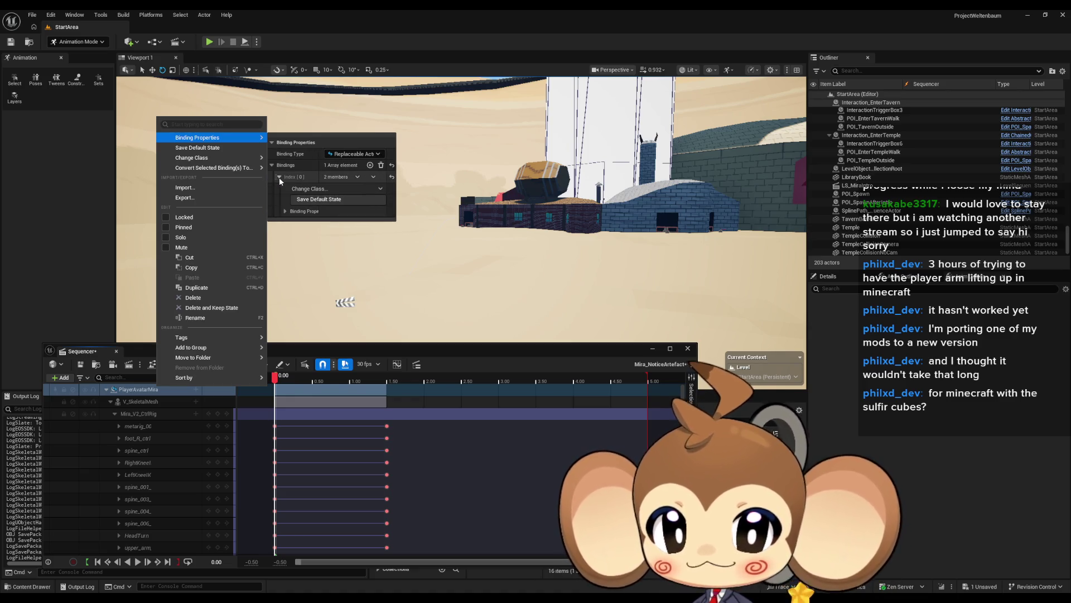
click(348, 154)
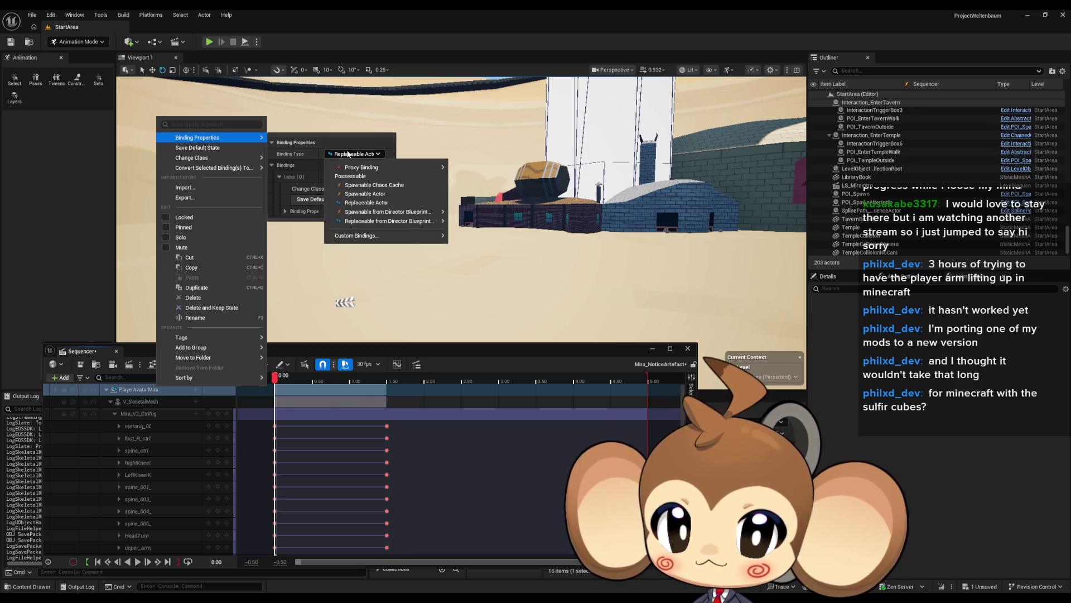
mouse_move(384, 222)
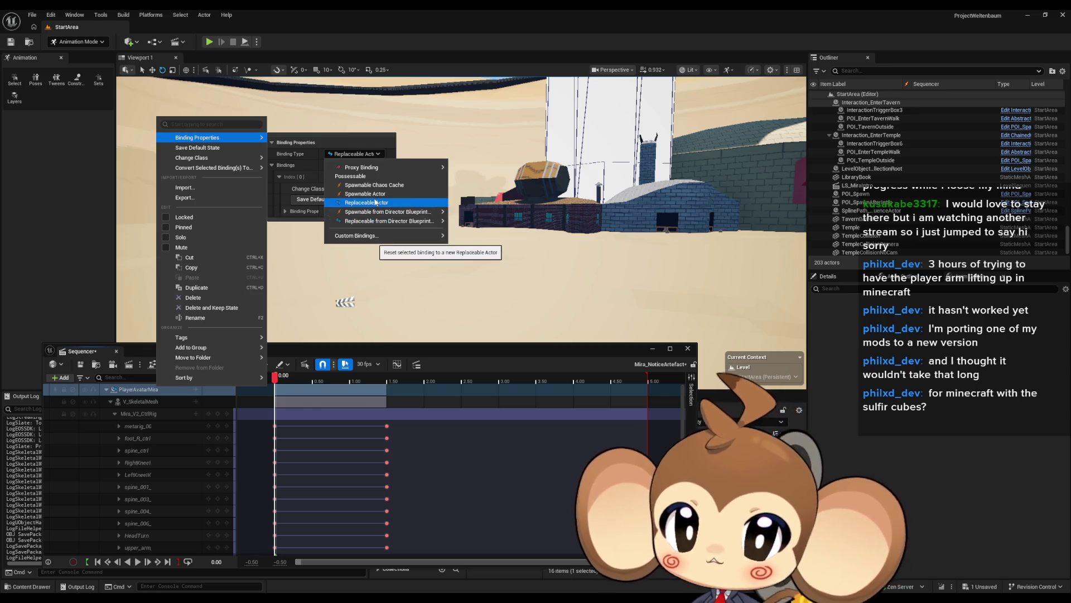
click(375, 202)
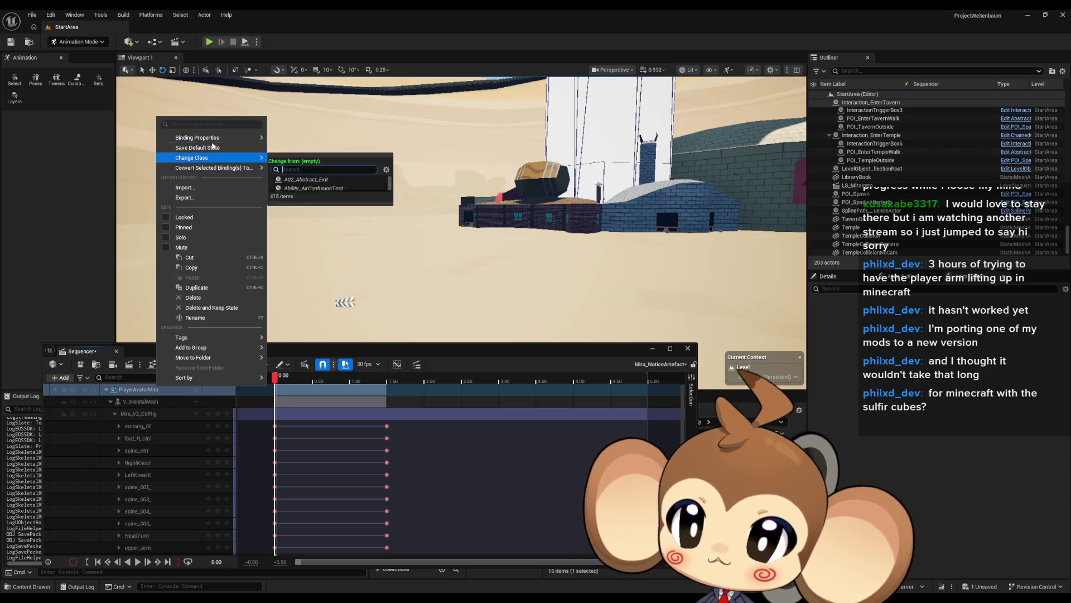
Try Spawnable Actor as the Binding Type, revert to Replaceable Actor, and close the menu.
click(334, 154)
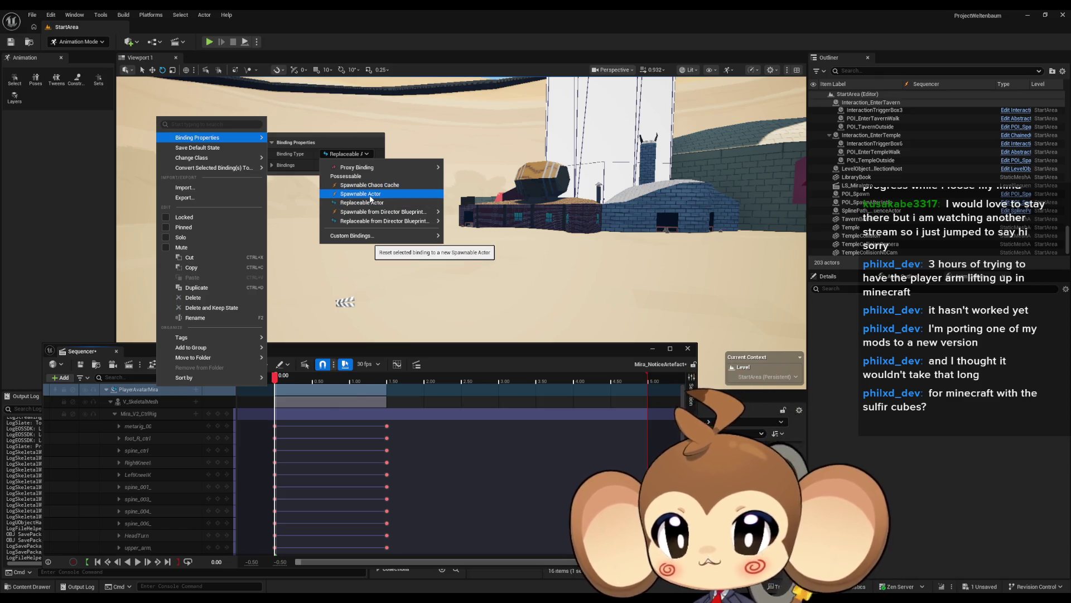
click(370, 194)
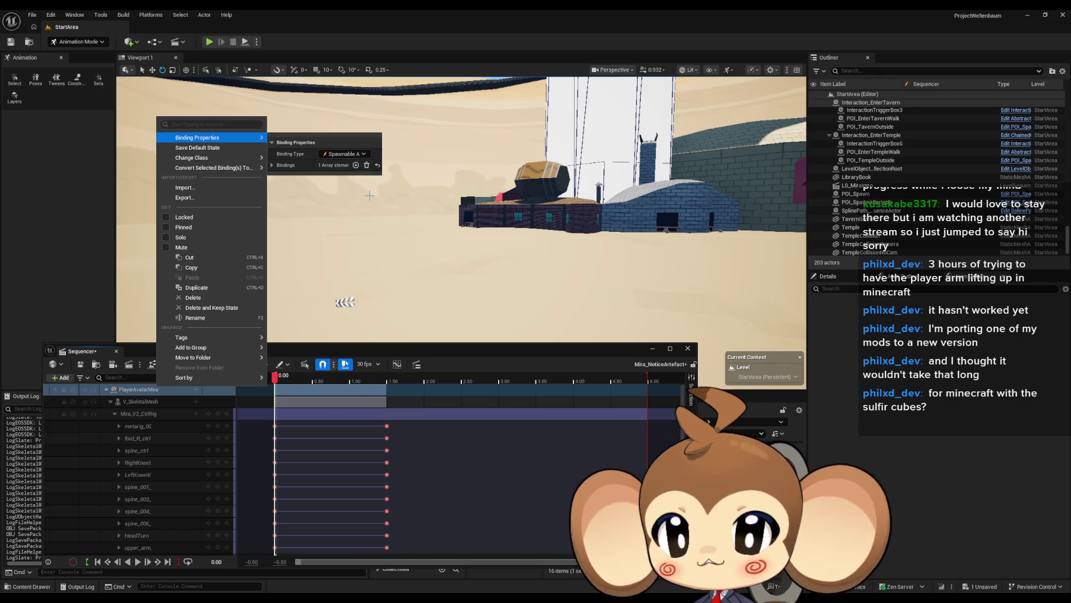
click(342, 154)
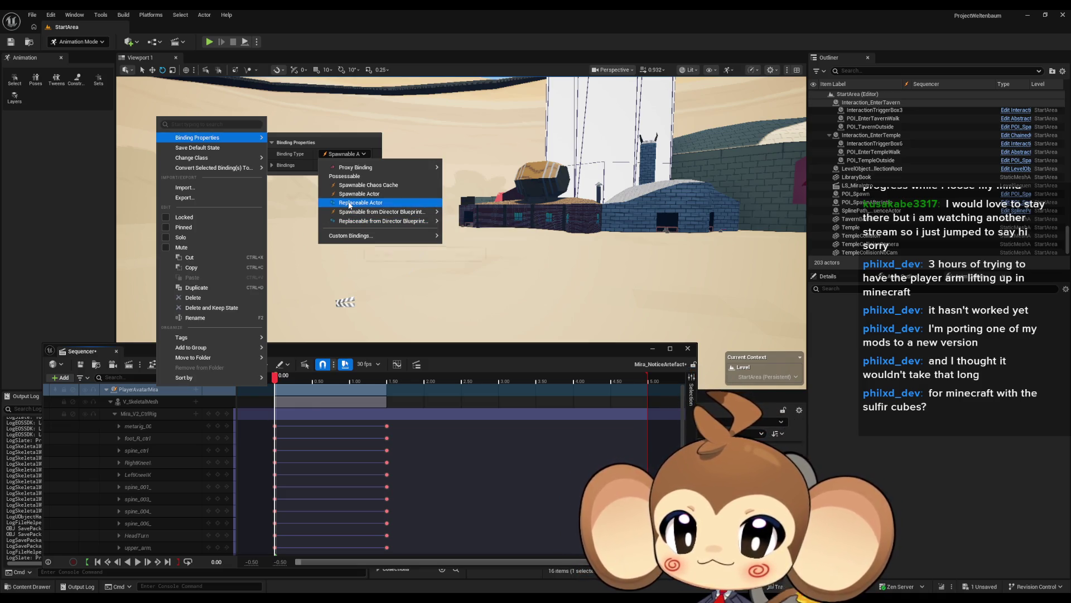
click(348, 202)
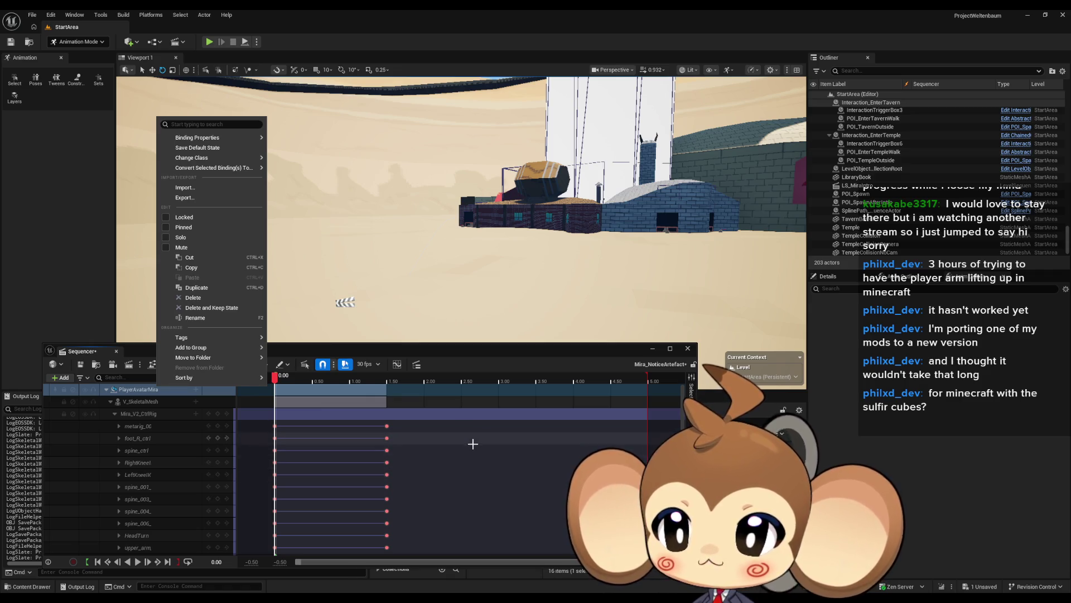
click(473, 444)
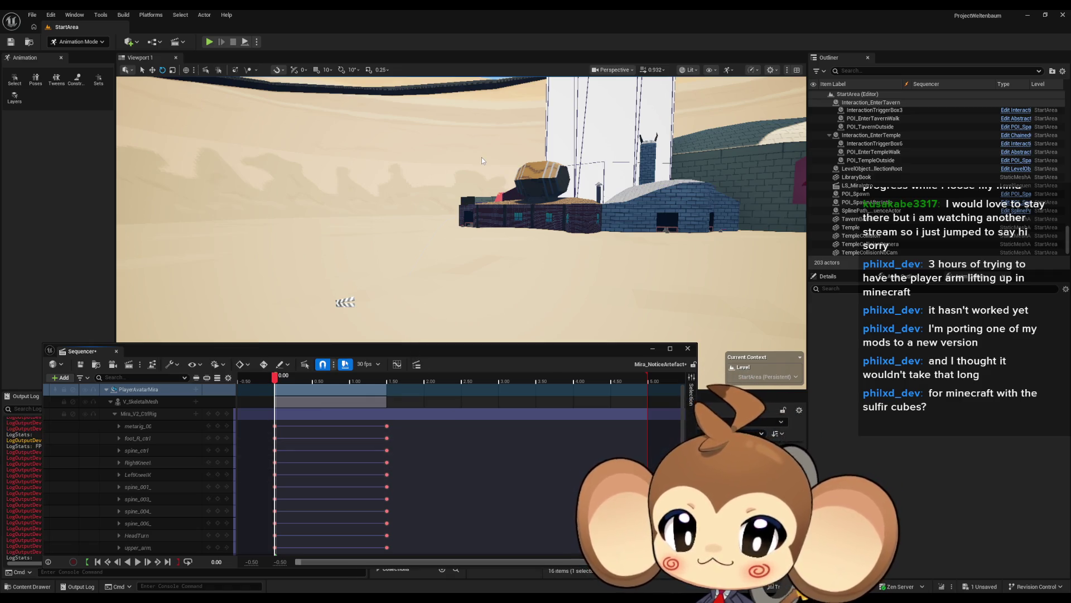
Select the SplinePath actor and raise the Sequencer to uncover the Content Browser.
click(419, 277)
click(424, 263)
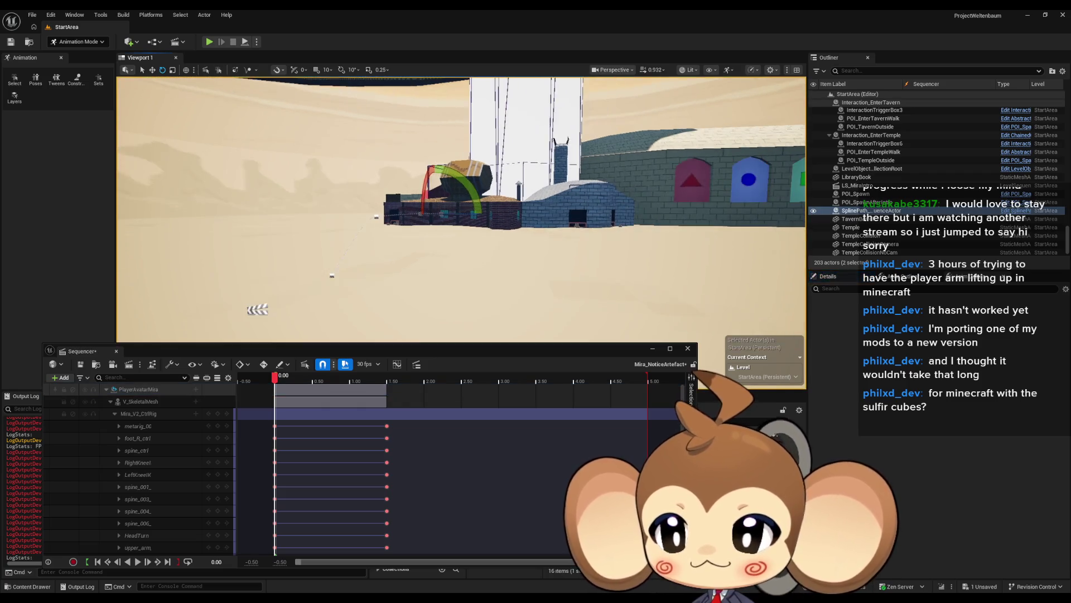
mouse_move(357, 351)
mouse_down()
mouse_move(708, 176)
mouse_move(468, 393)
mouse_move(386, 145)
mouse_up()
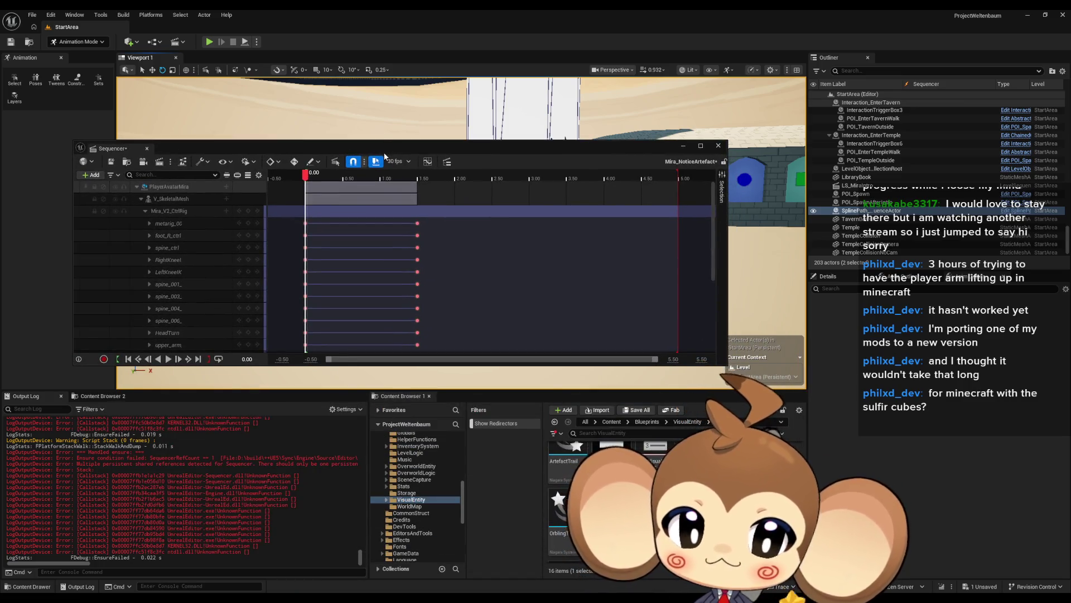
scroll(613, 497, up, 2)
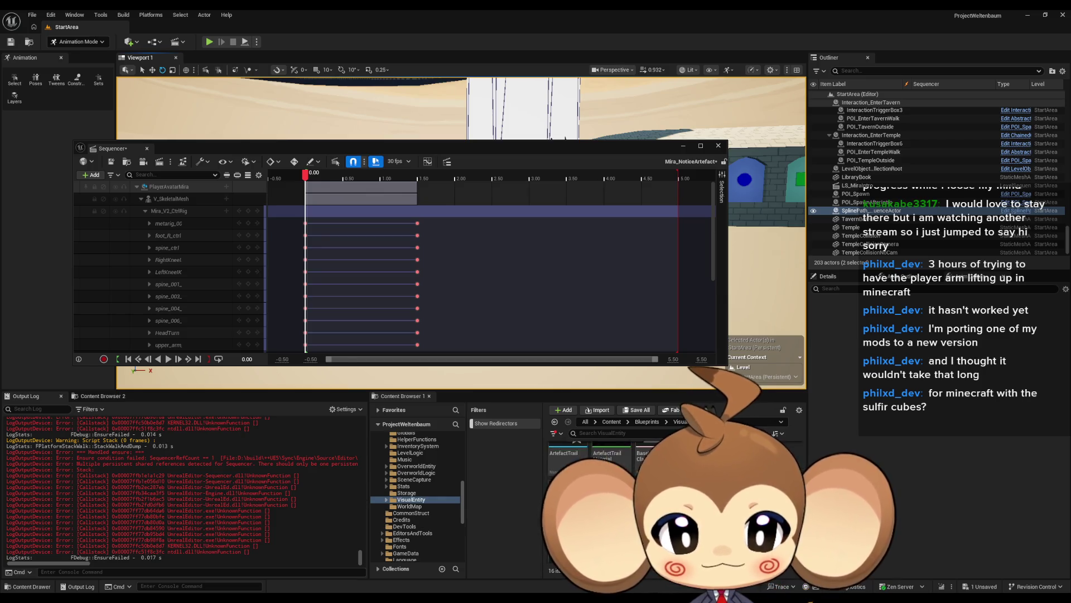
Go to Content > Sequences > StartArea and delete an asset, answering the Delete Assets dialog.
click(648, 422)
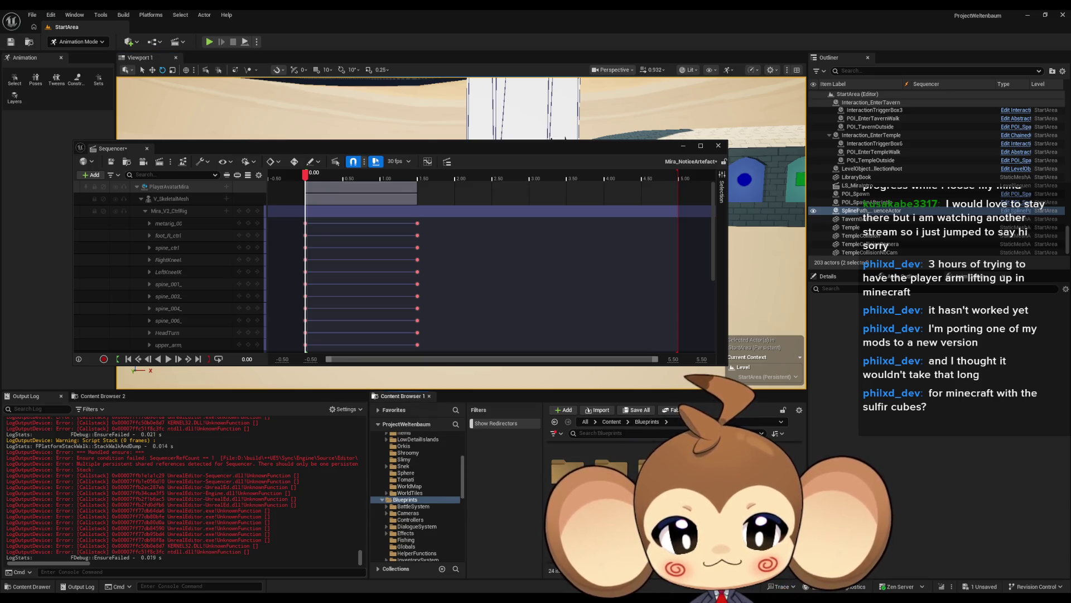
click(611, 421)
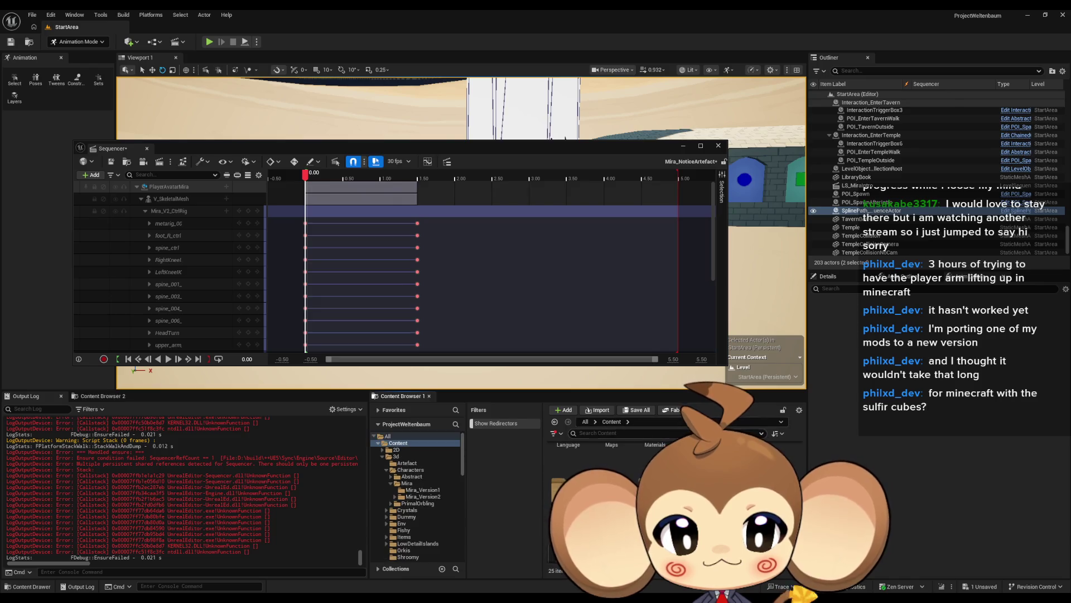
double_click(567, 463)
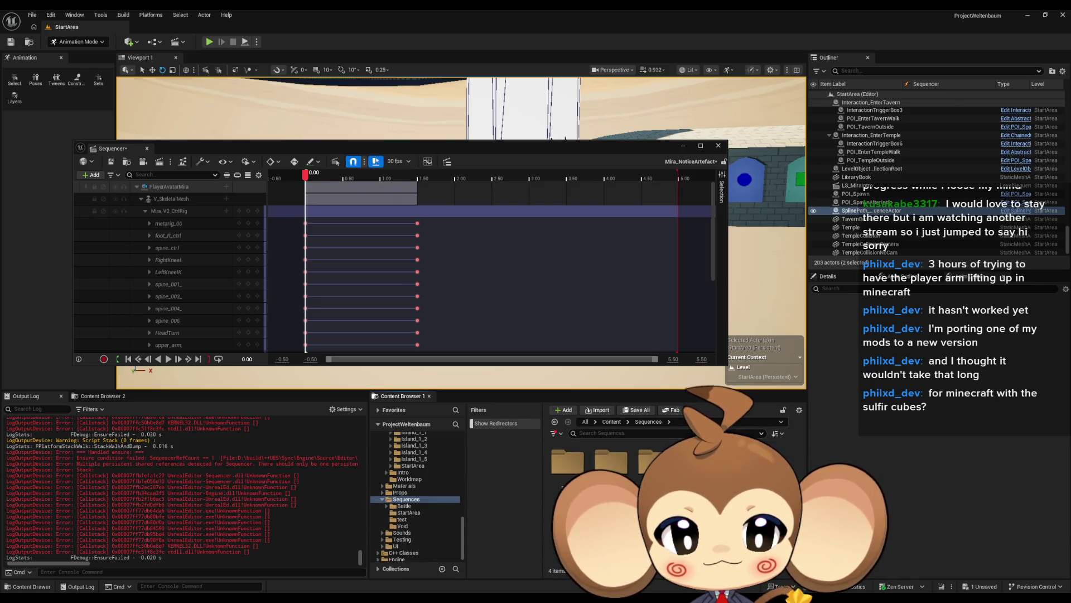
double_click(609, 462)
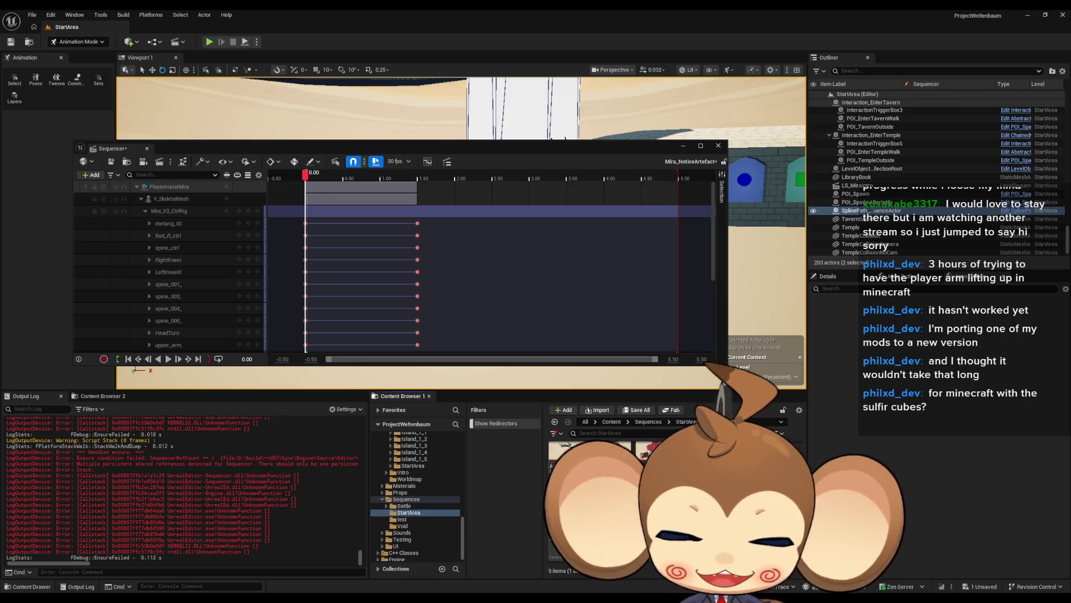
key(Delete)
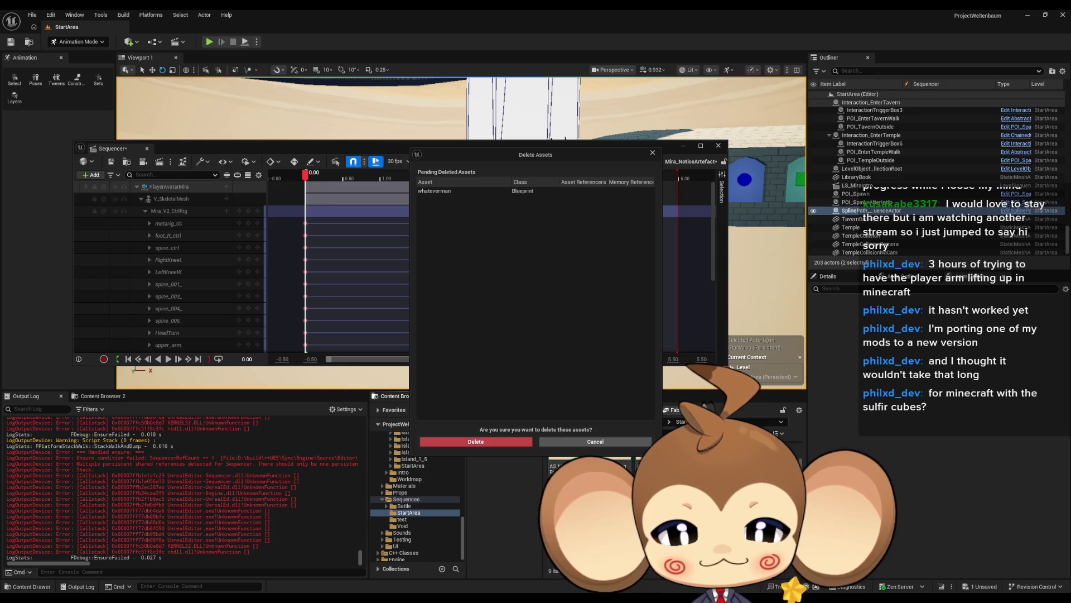
click(517, 441)
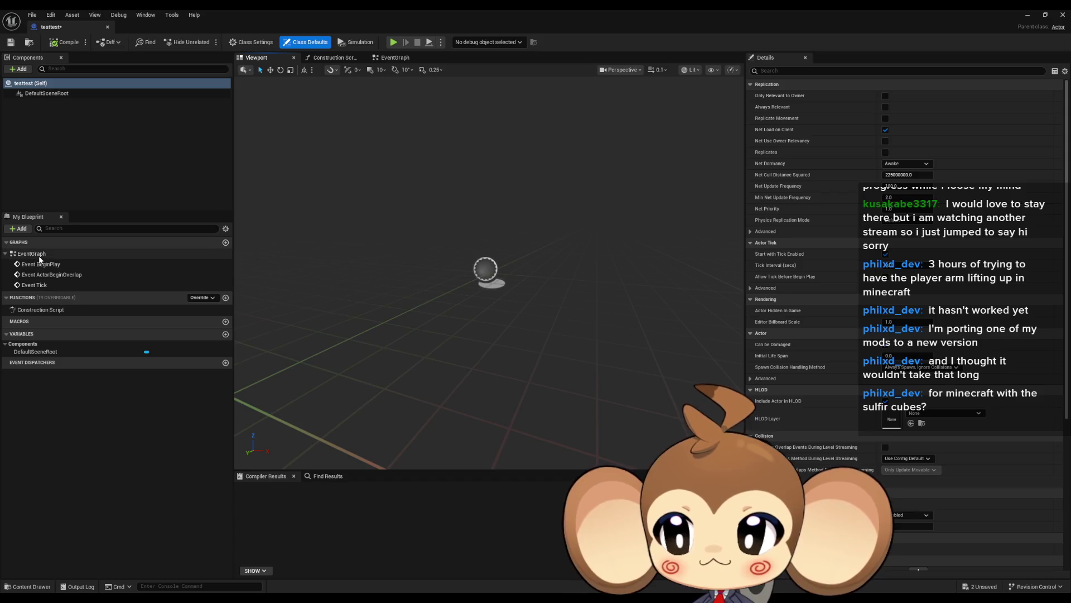
In testtest's EventGraph, add Find First Actor Of Class set to LevelObjectCollectionRoot.
double_click(34, 253)
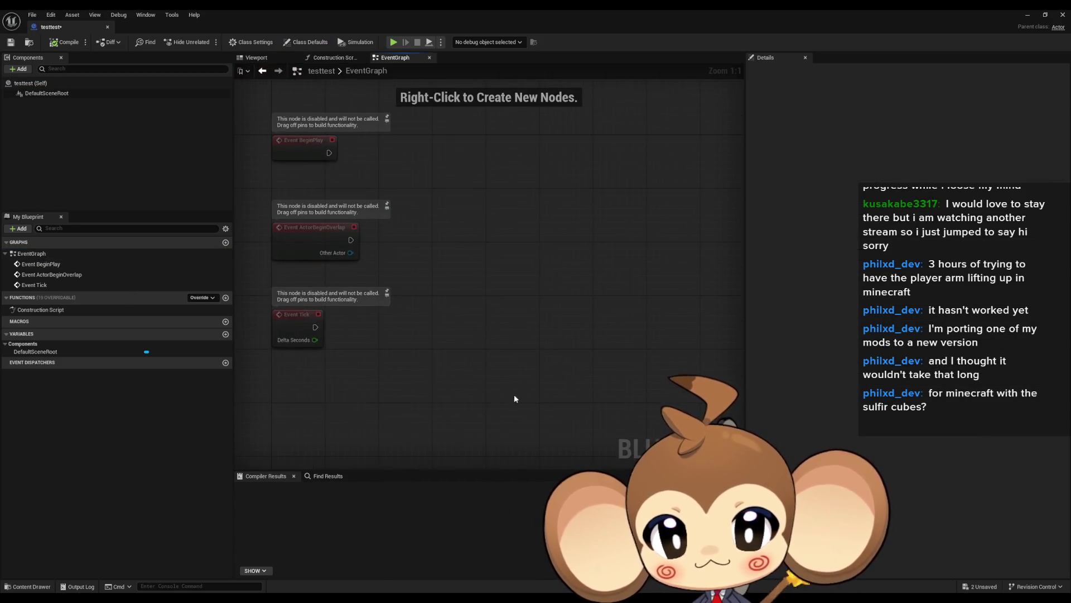
right_click(474, 390)
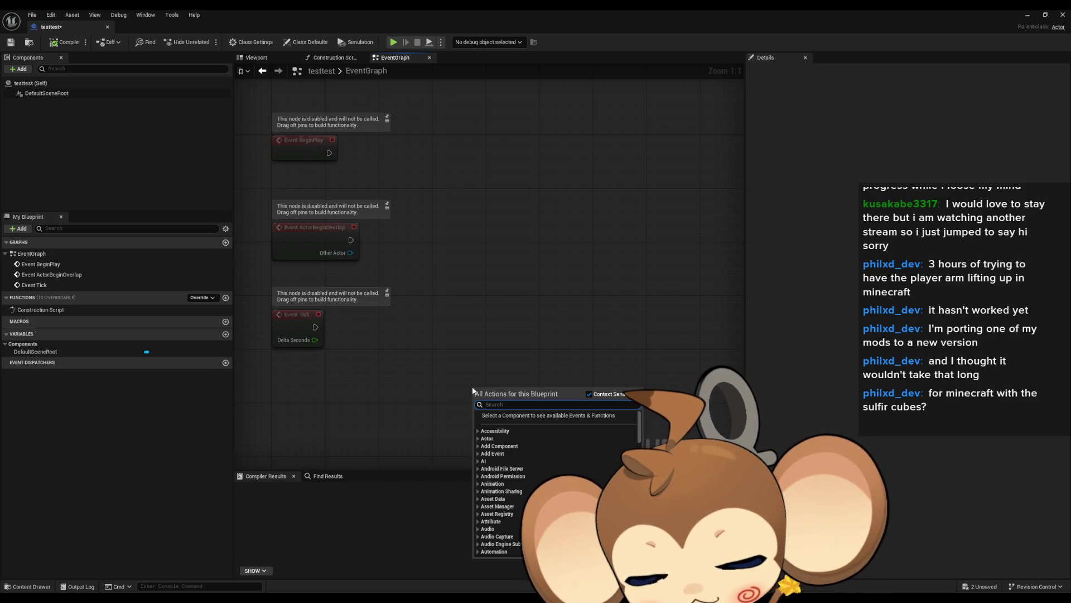
text(ge)
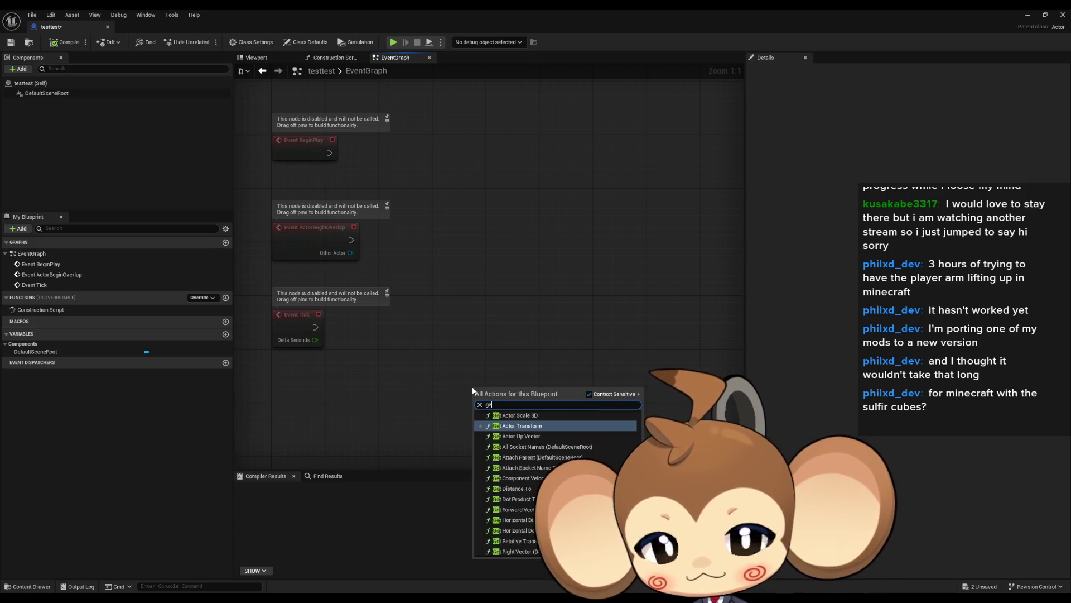
text(t level)
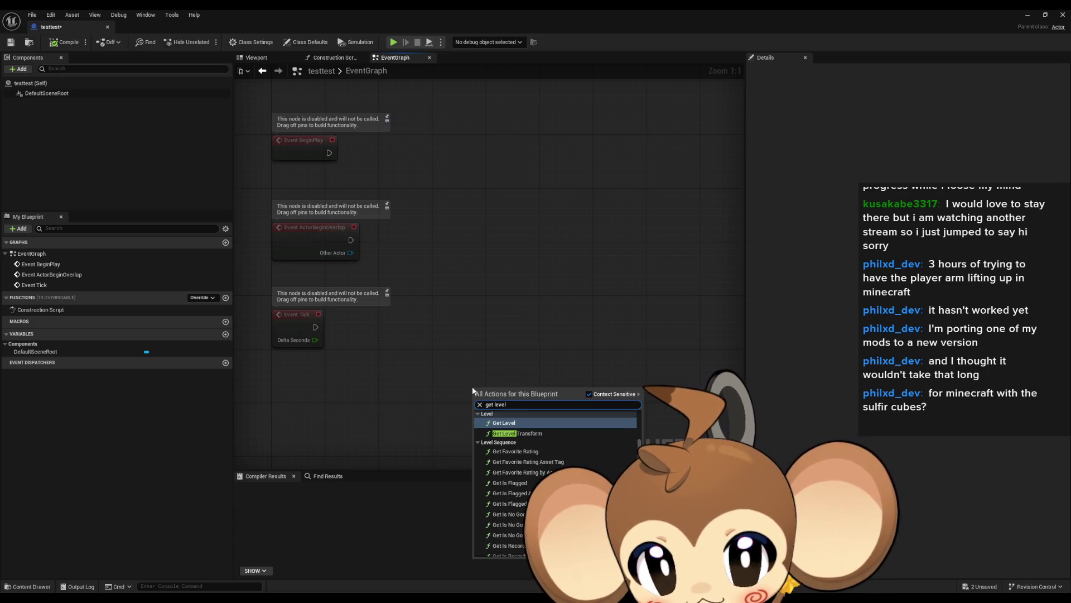
text( isnfind)
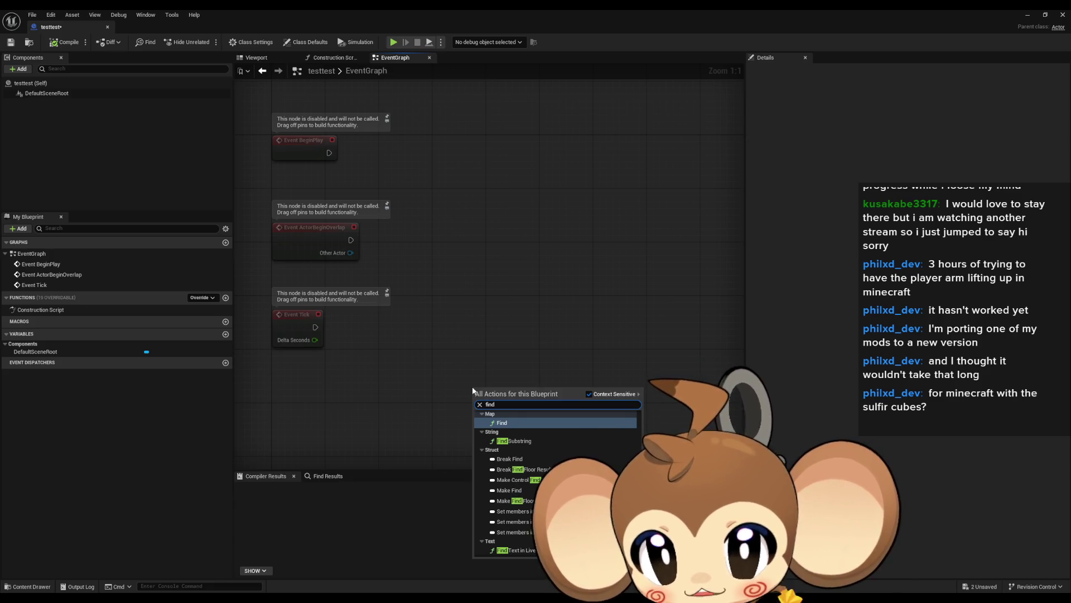
text(rst actor)
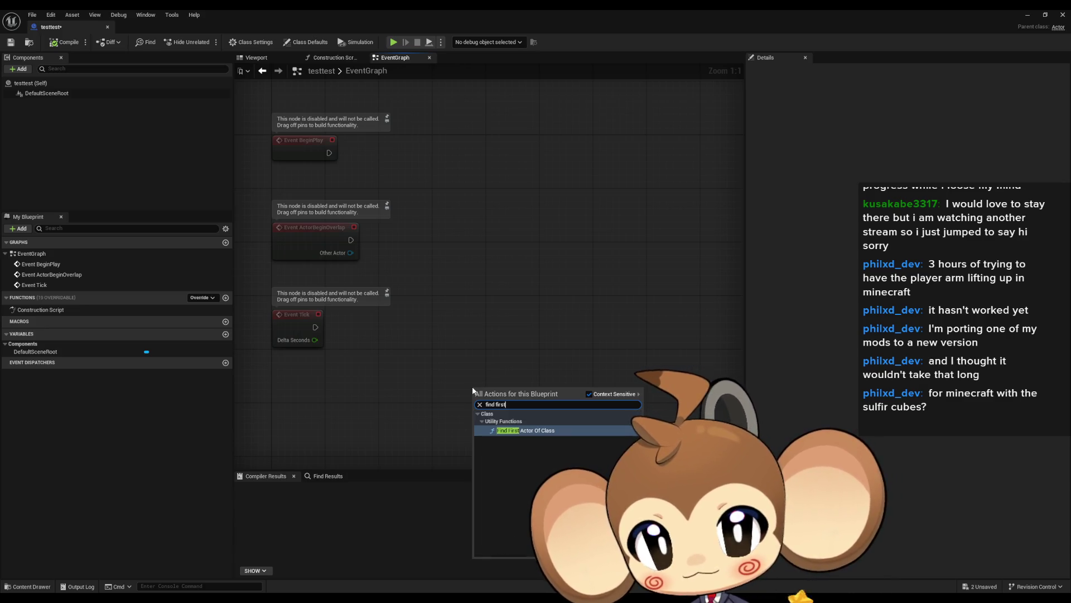
key(Return)
drag(561, 433, 464, 411)
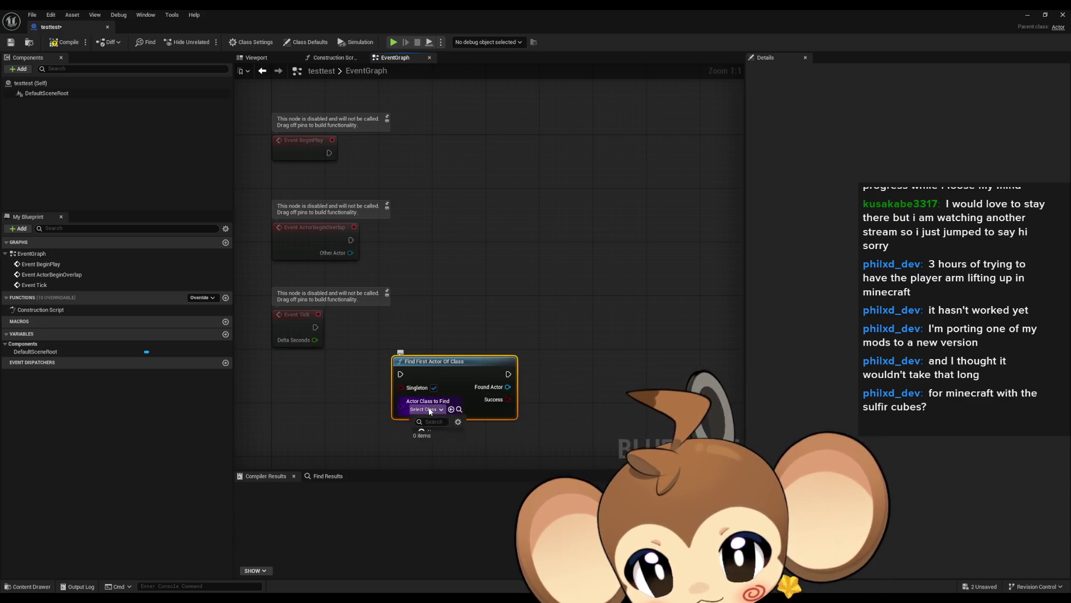
click(430, 409)
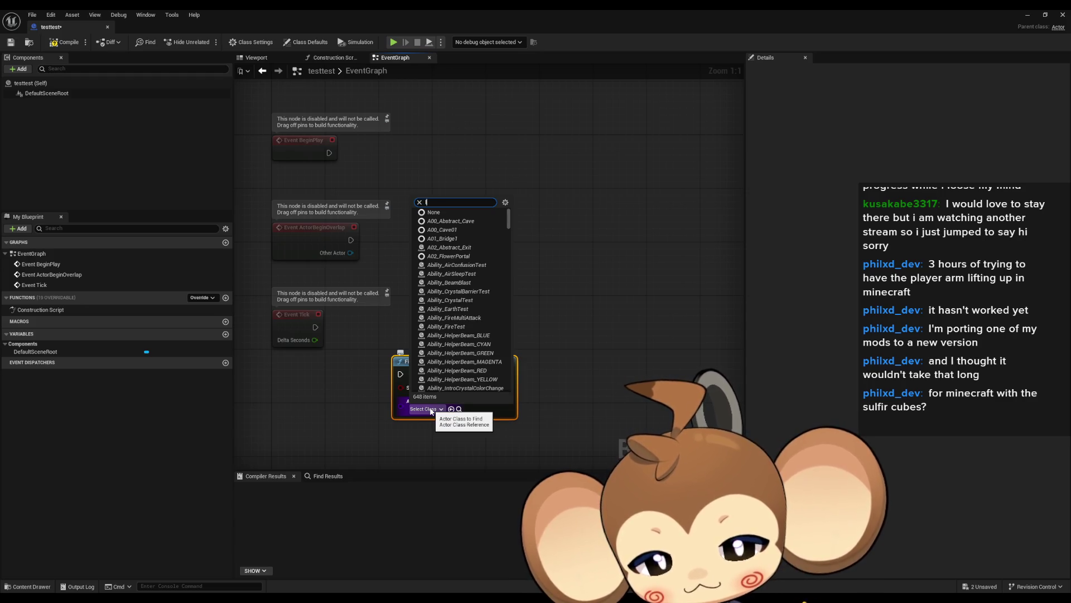
text(level ro)
key(Return)
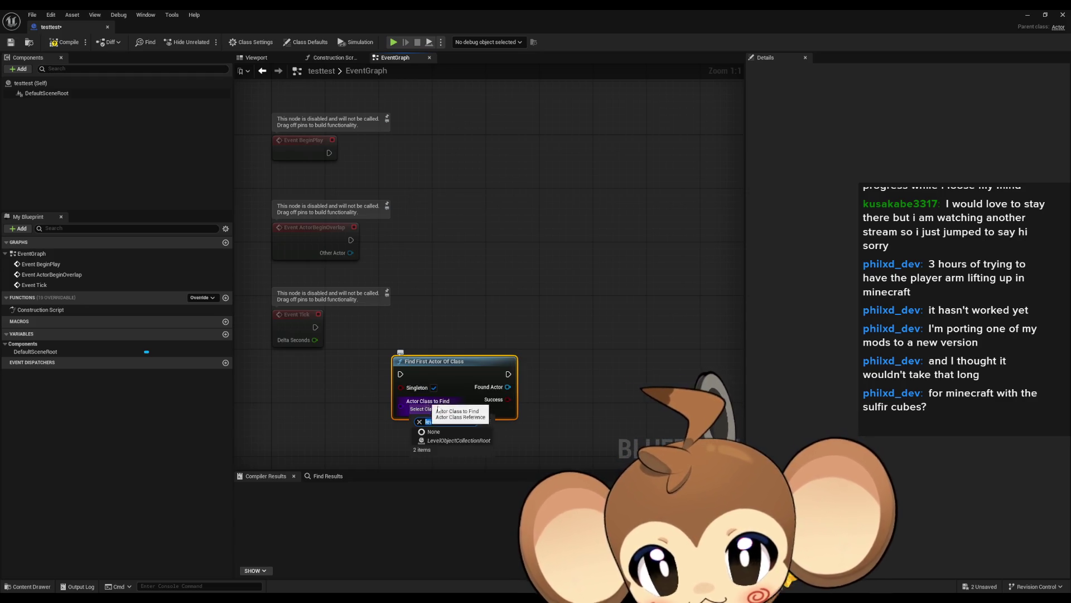
Wire Found Actor into a new Cast To LevelObjectCollectionRoot node.
drag(513, 387, 566, 386)
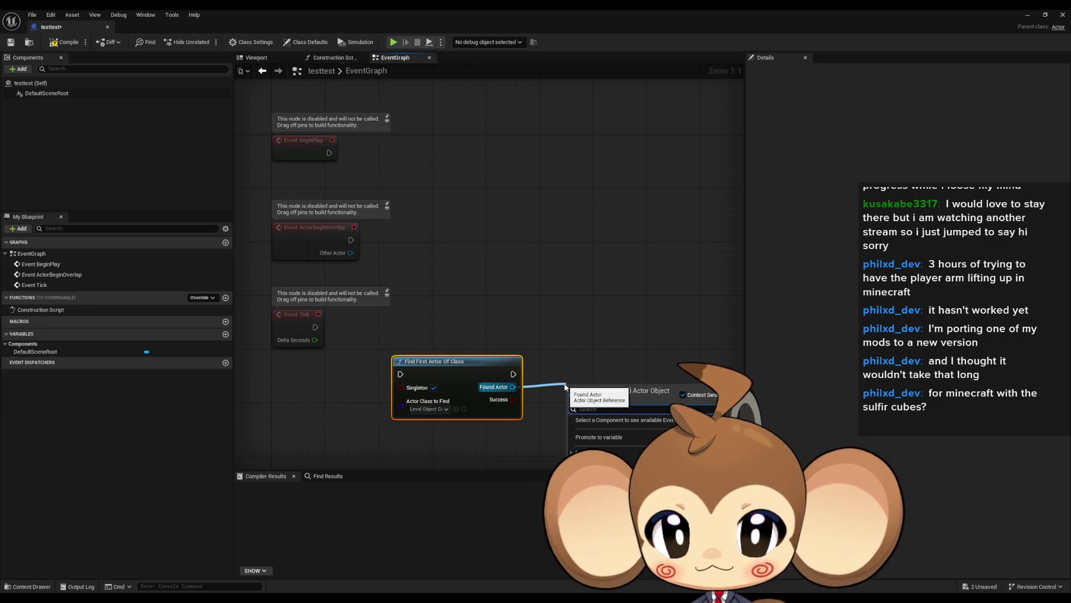
text(cast level root)
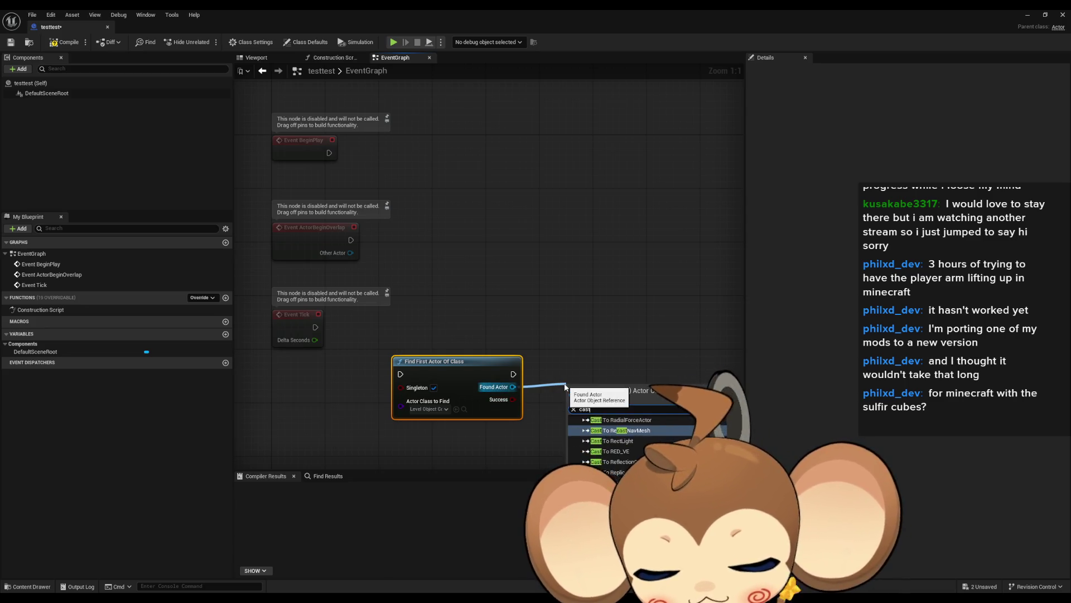
key(Return)
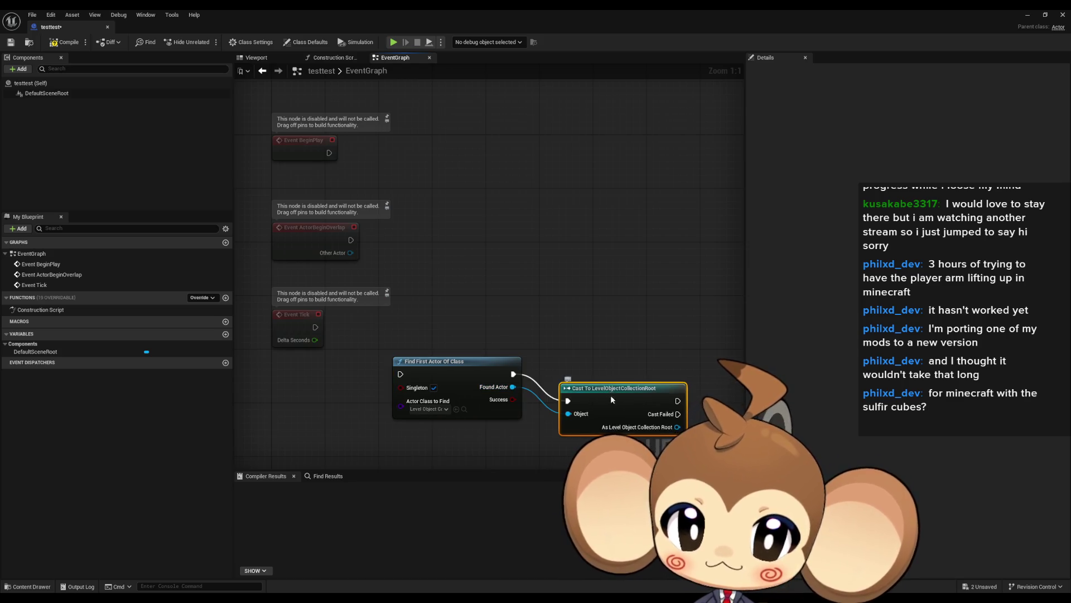
drag(589, 329, 491, 297)
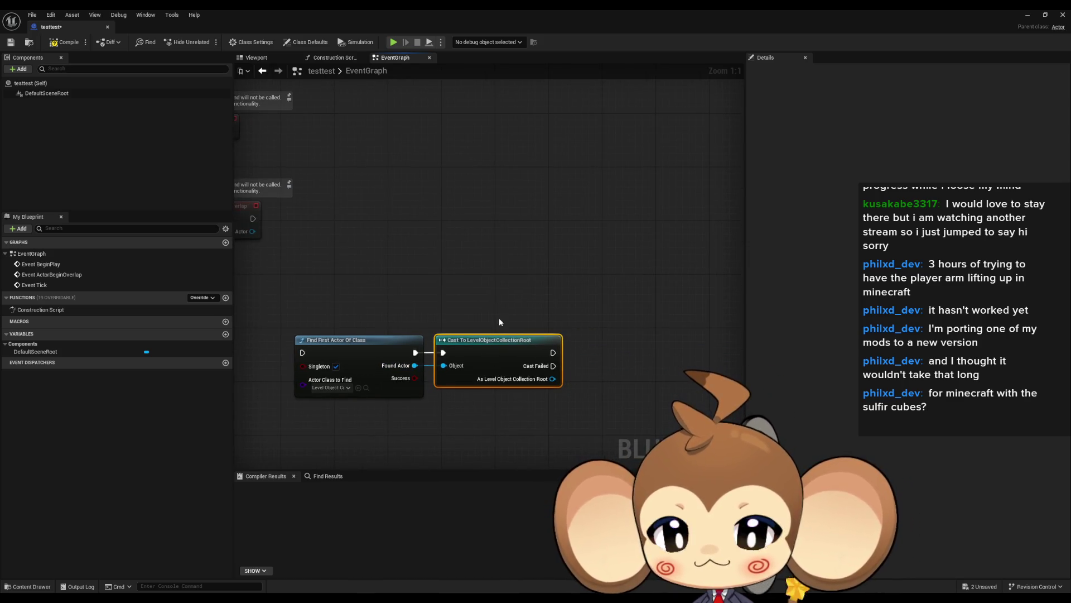
Get Level Sequence References from the cast result.
drag(553, 378, 503, 418)
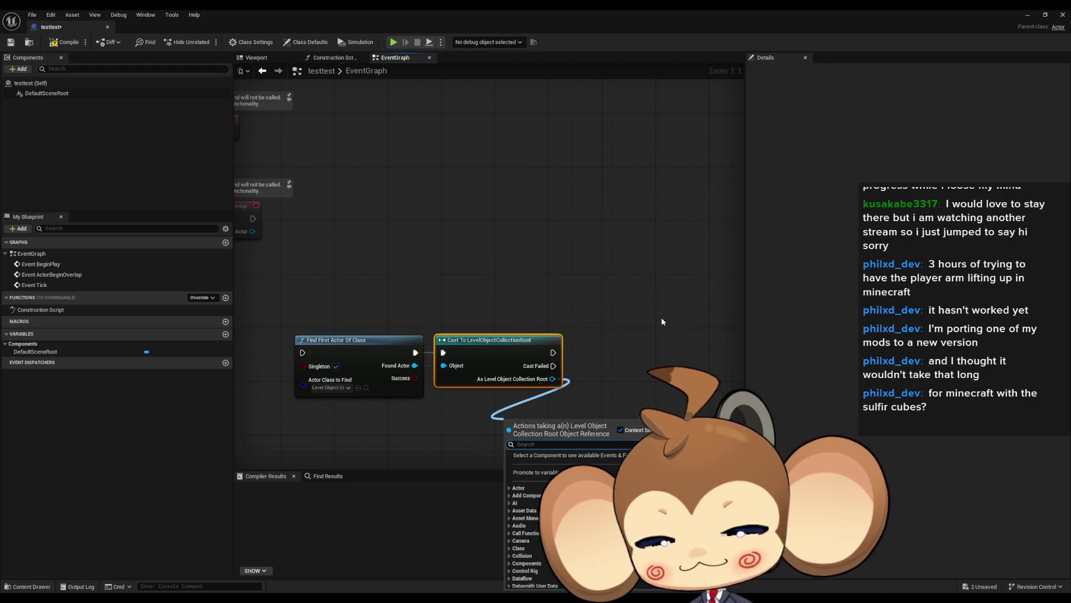
text(leve)
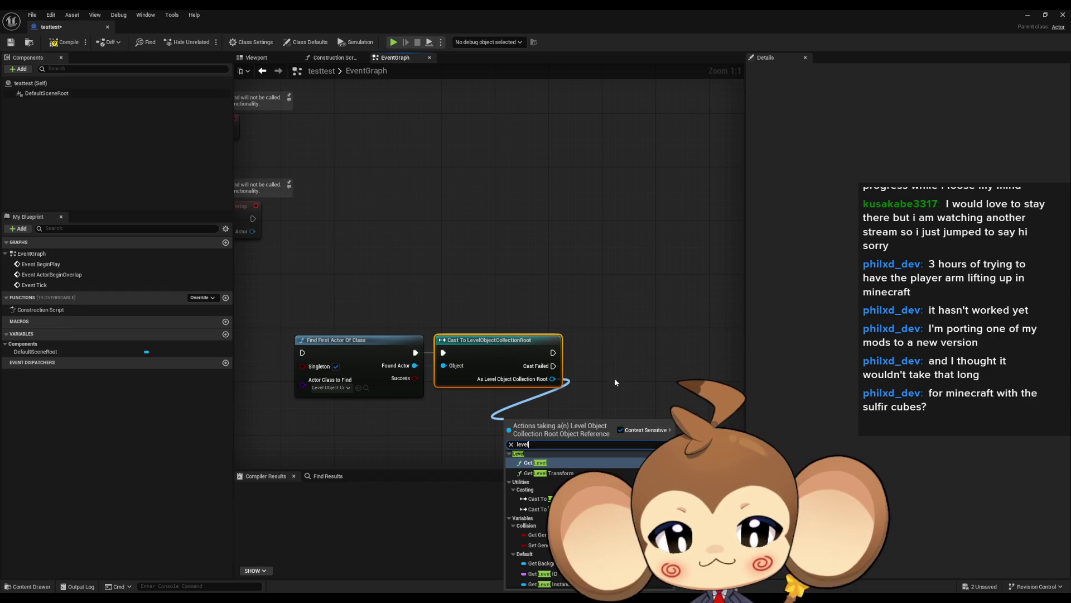
text(l)
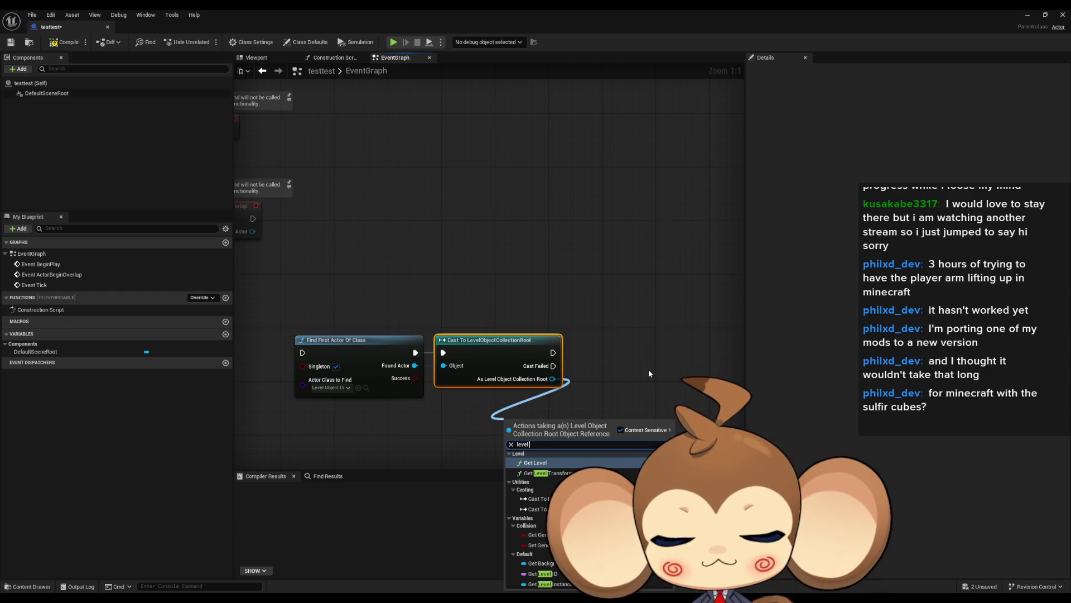
text( seq)
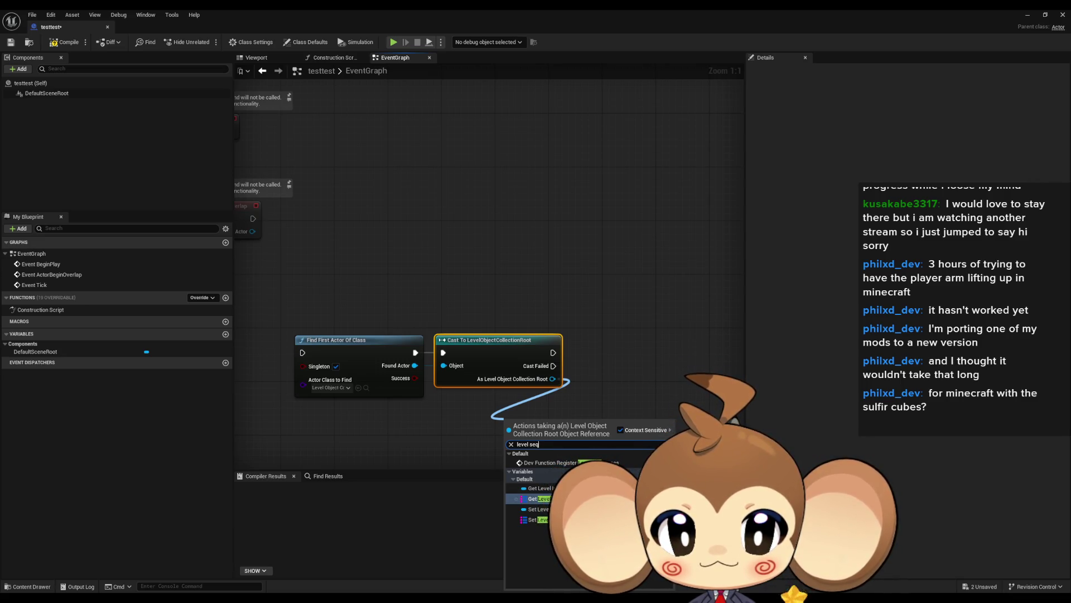
key(Return)
mouse_move(632, 418)
mouse_down()
mouse_move(523, 403)
mouse_move(544, 416)
mouse_move(555, 406)
mouse_up()
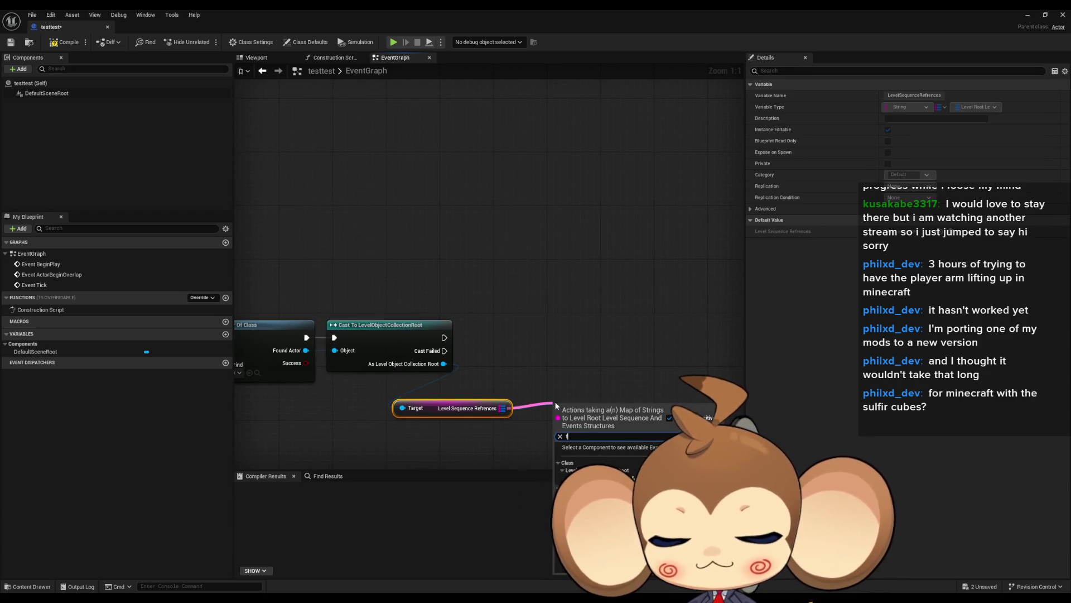
Add a Find node on the references map and split its output struct pin.
text(find)
key(Return)
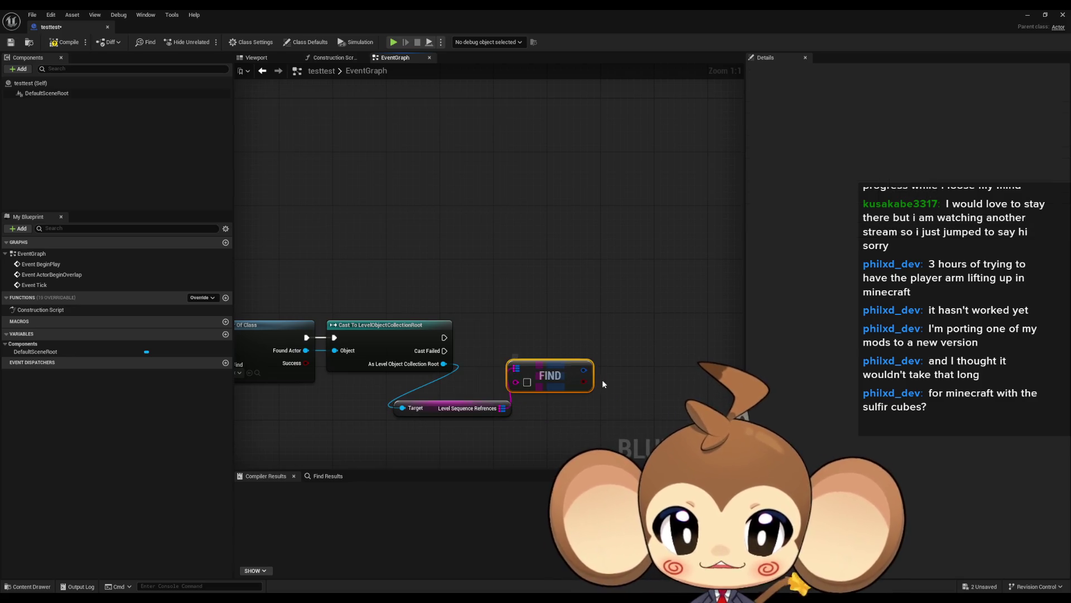
right_click(583, 371)
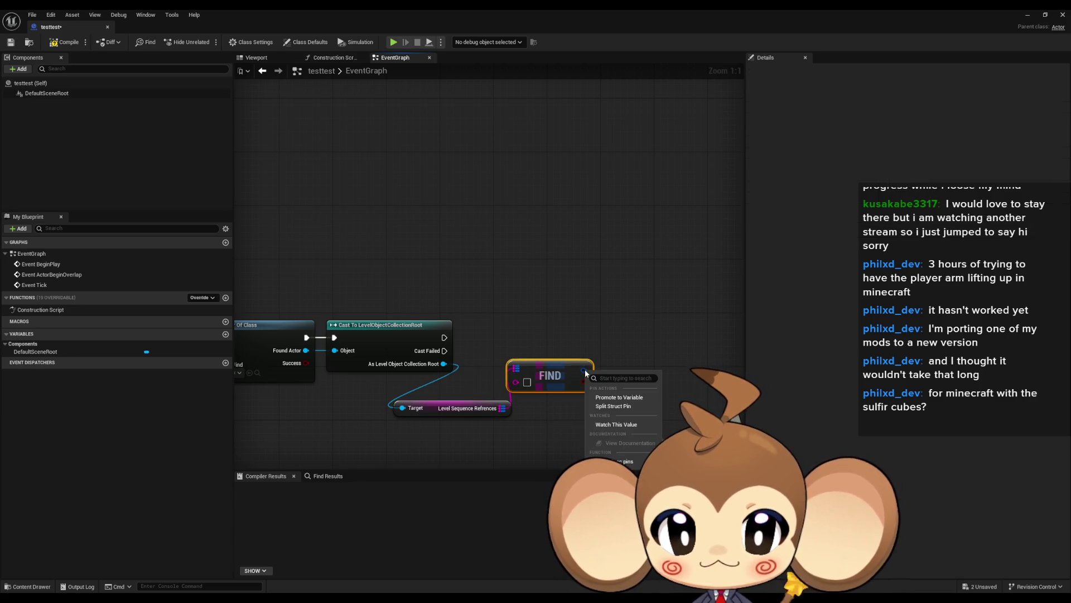
click(619, 406)
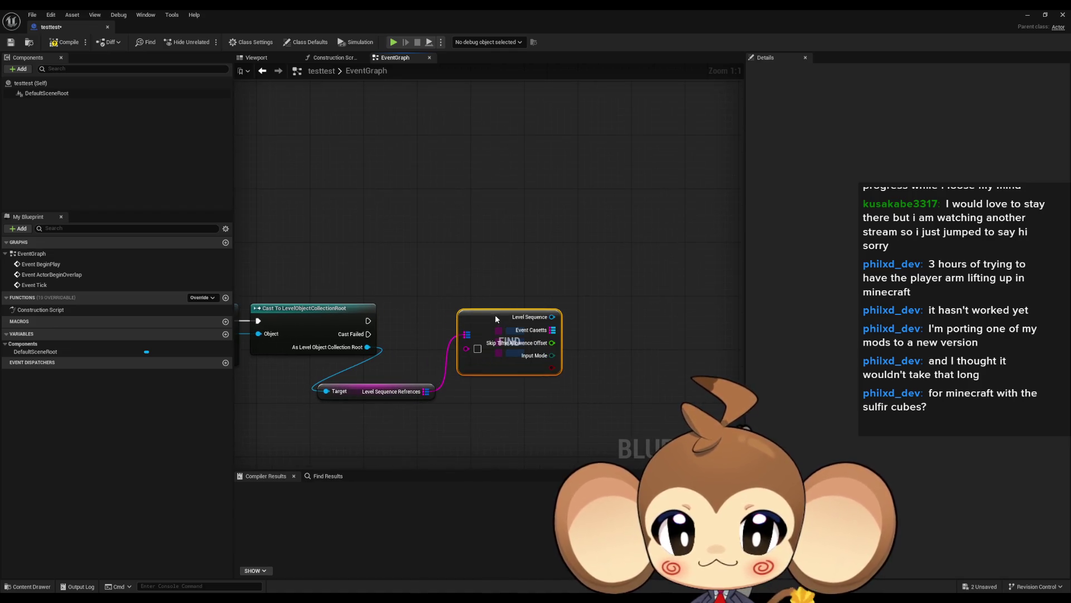
Browse actions from the Level Sequence output, including 'repl' and Actor variables, then cancel.
mouse_move(552, 316)
mouse_down()
mouse_move(605, 355)
mouse_move(631, 349)
mouse_up()
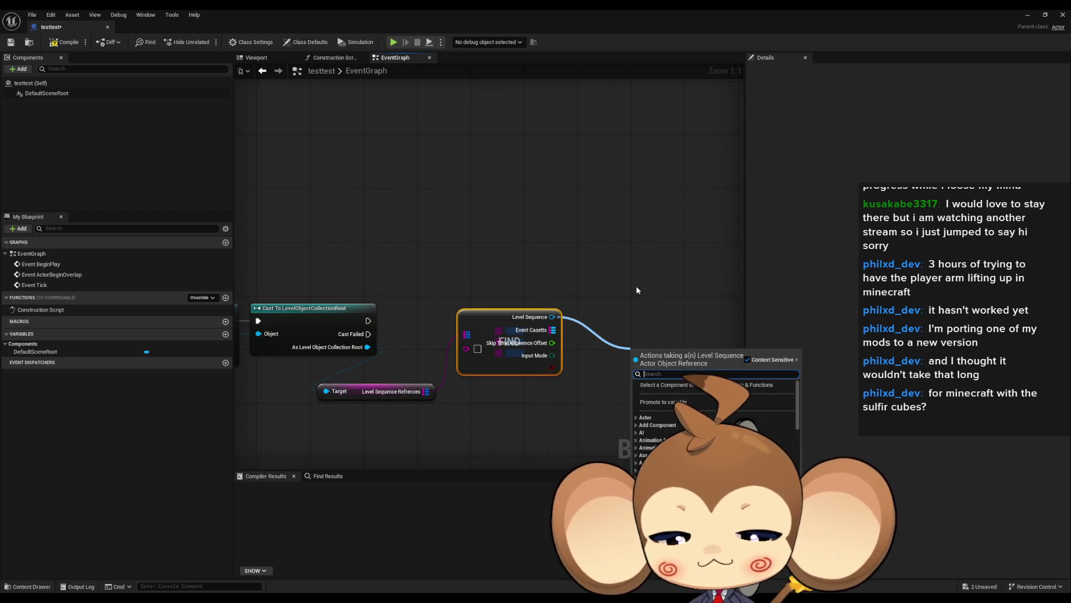
text(rep)
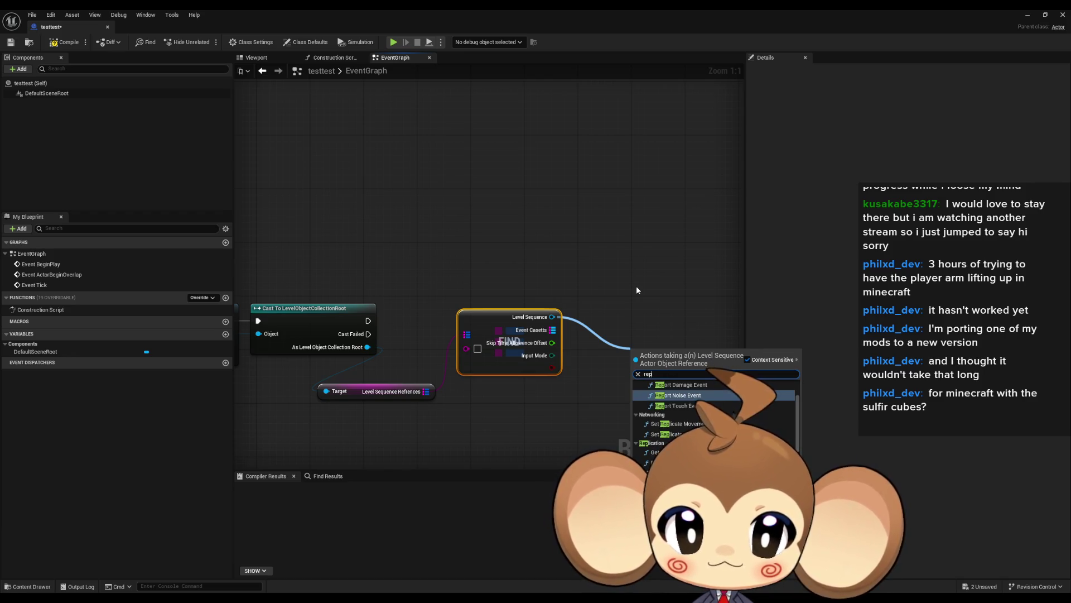
text(l)
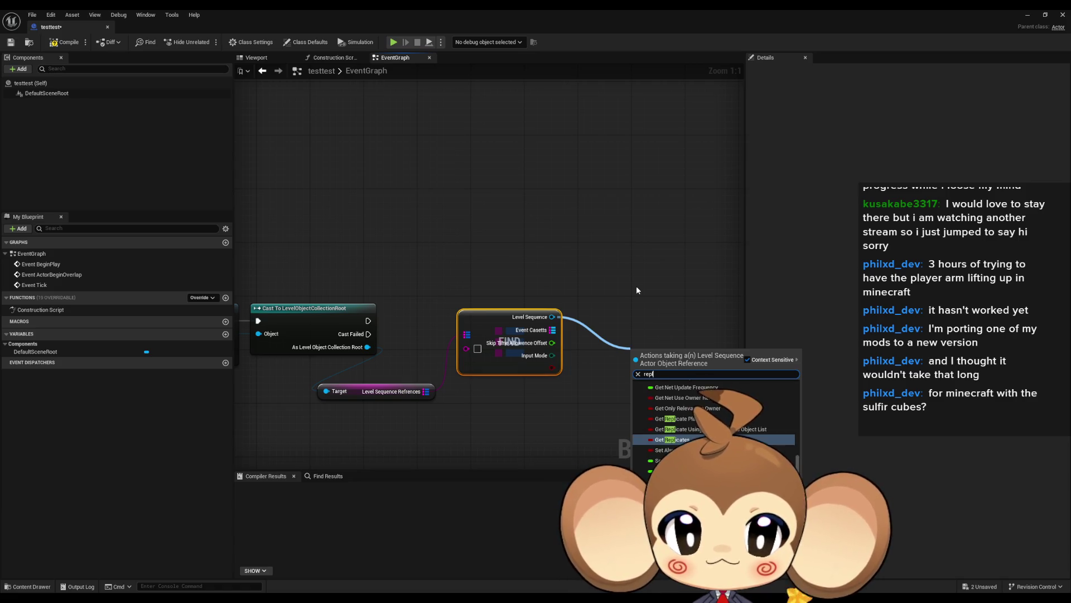
key(BackSpace)
key(BackSpace)
key(BackSpace)
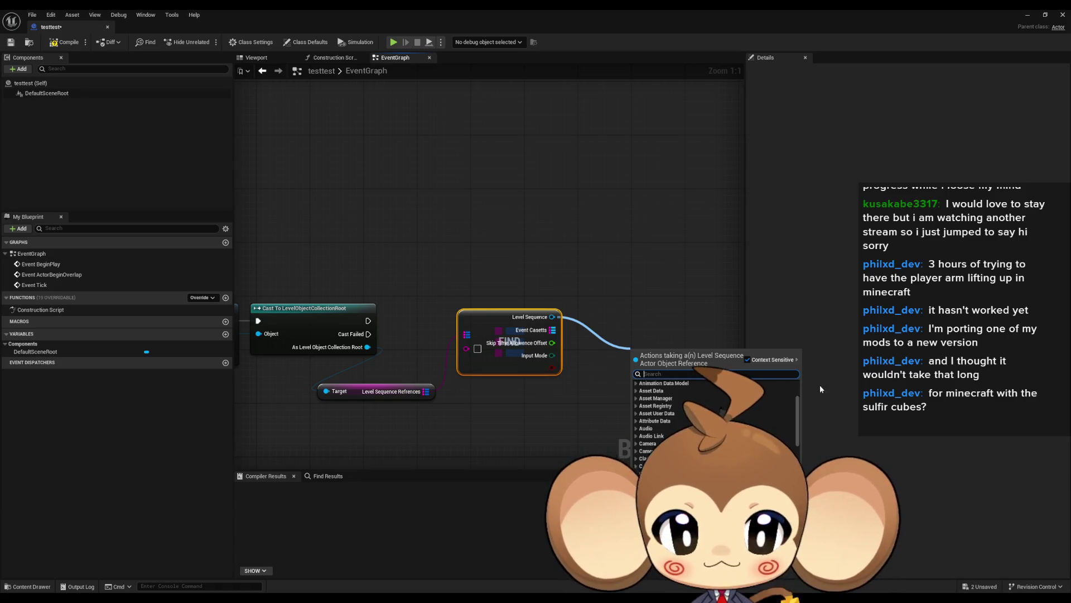
scroll(717, 424, down, 10)
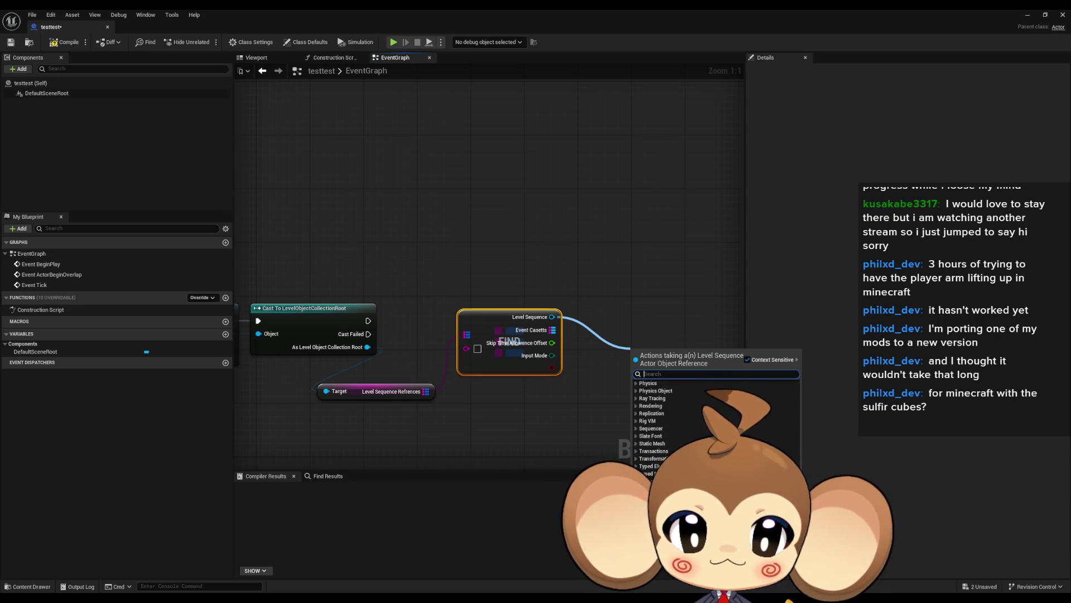
scroll(641, 429, down, 5)
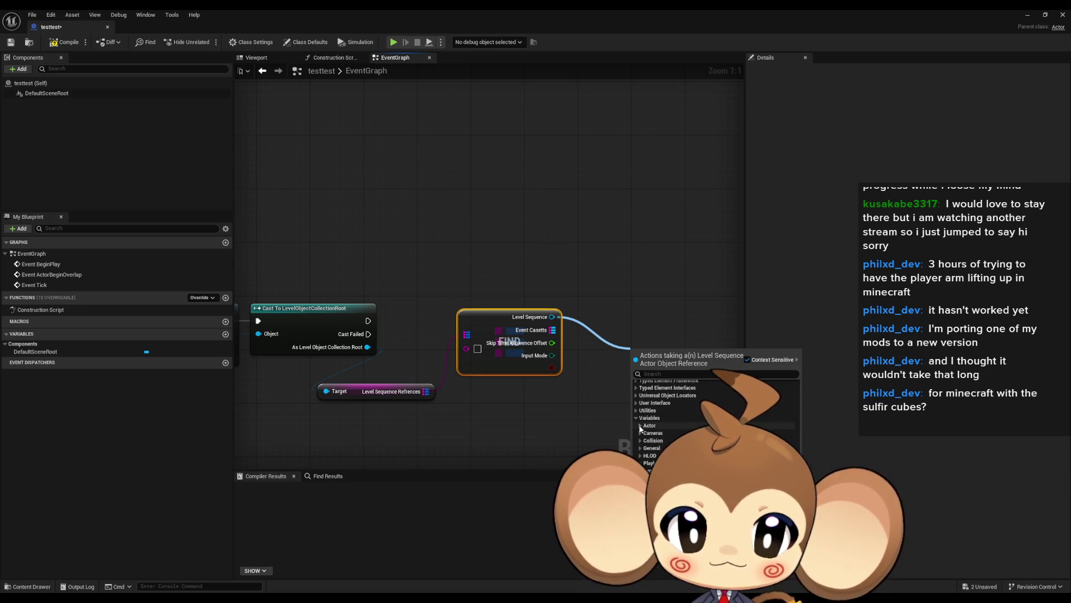
click(639, 426)
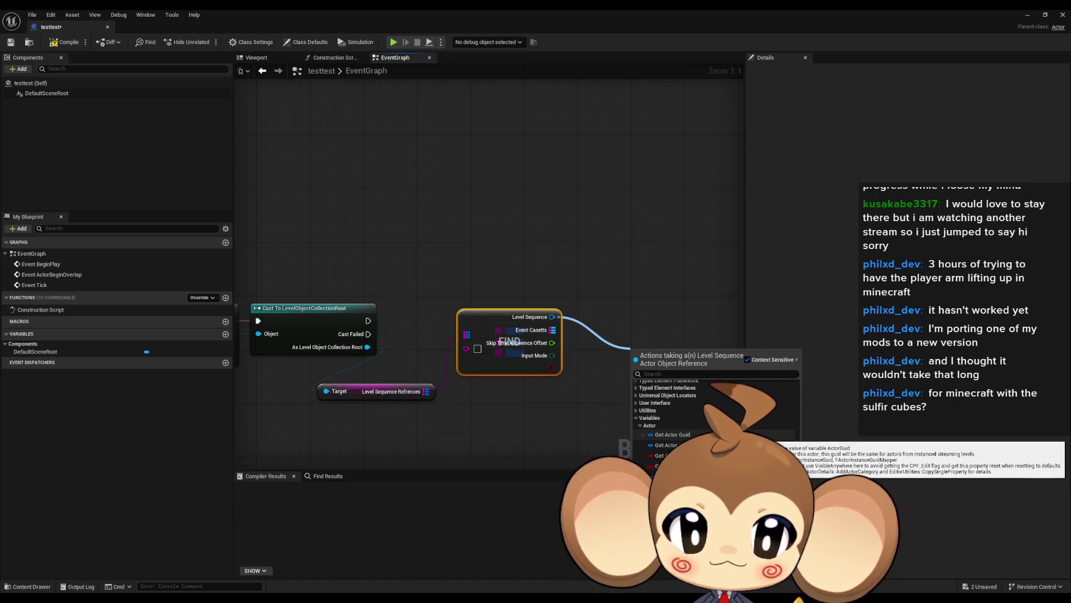
scroll(672, 434, down, 1)
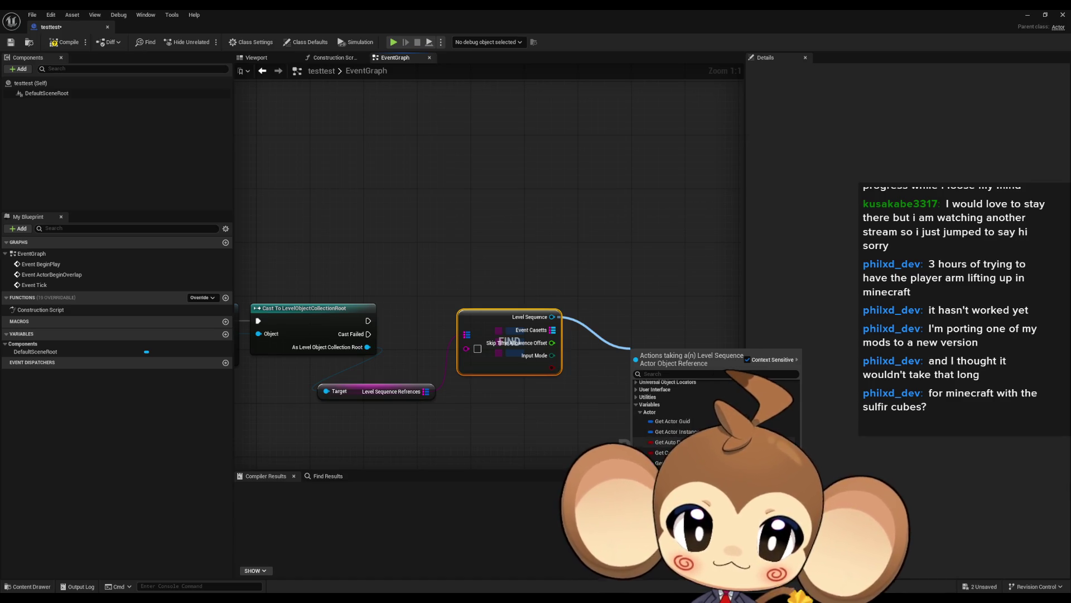
scroll(672, 424, down, 2)
scroll(686, 424, down, 5)
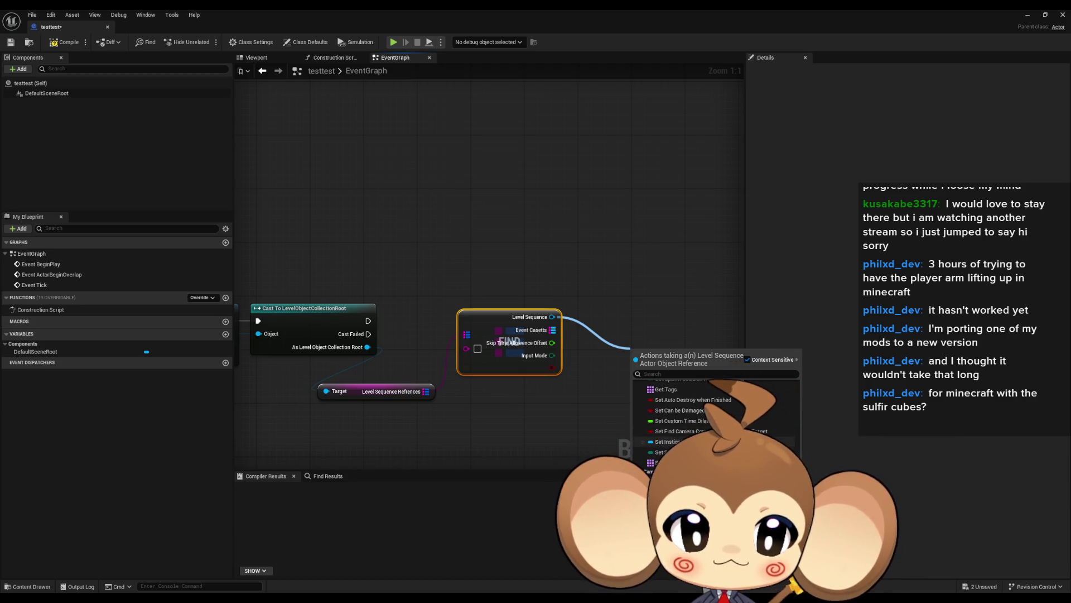
click(531, 431)
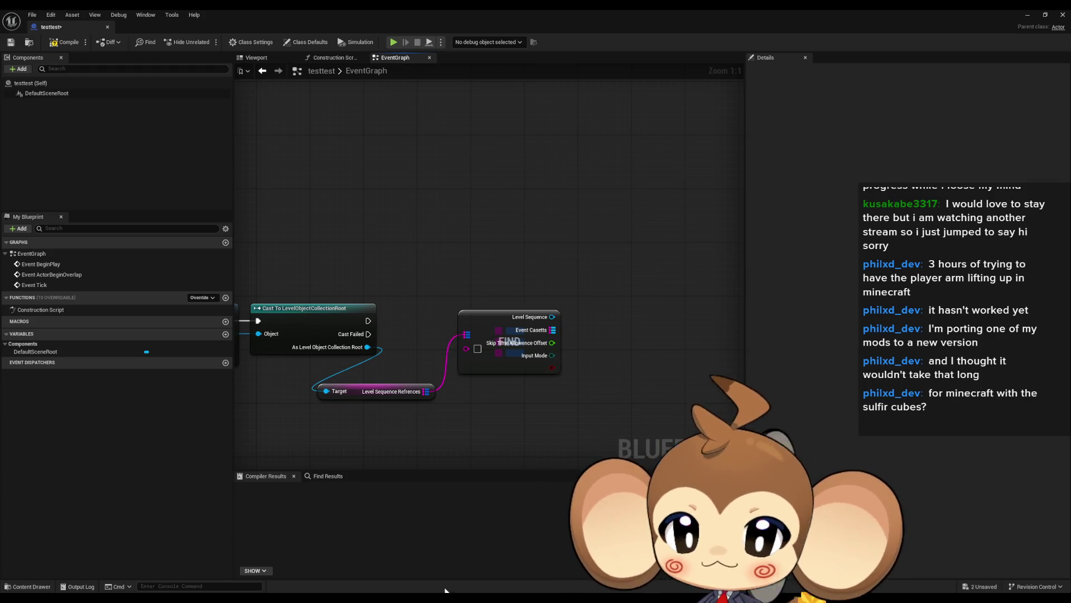
Bring Sequencer forward and view PlayerAvatarMira's Binding Properties submenu.
mouse_move(443, 590)
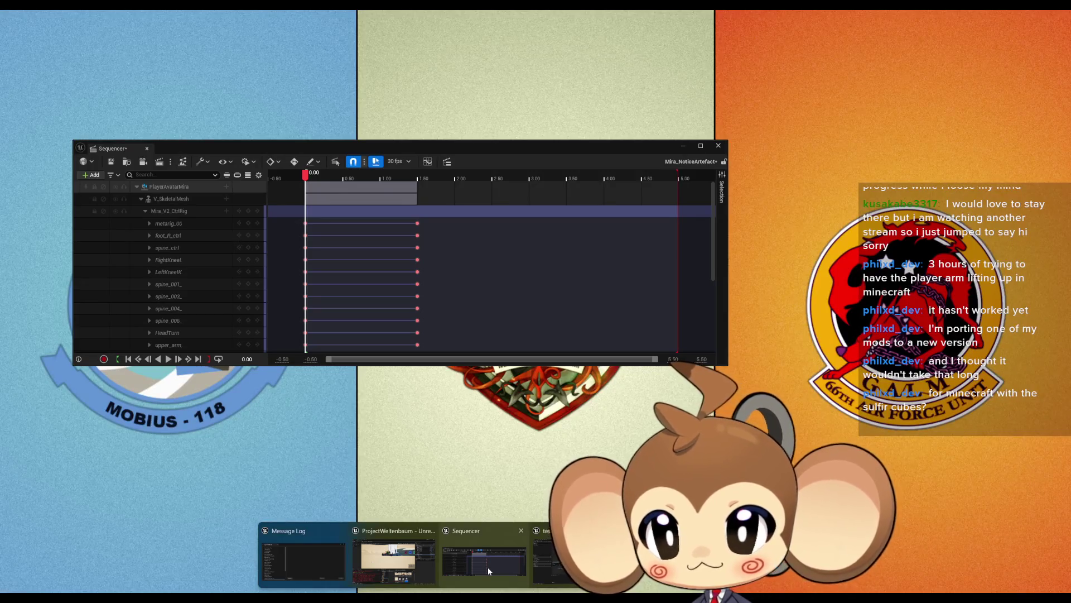
click(488, 567)
right_click(161, 186)
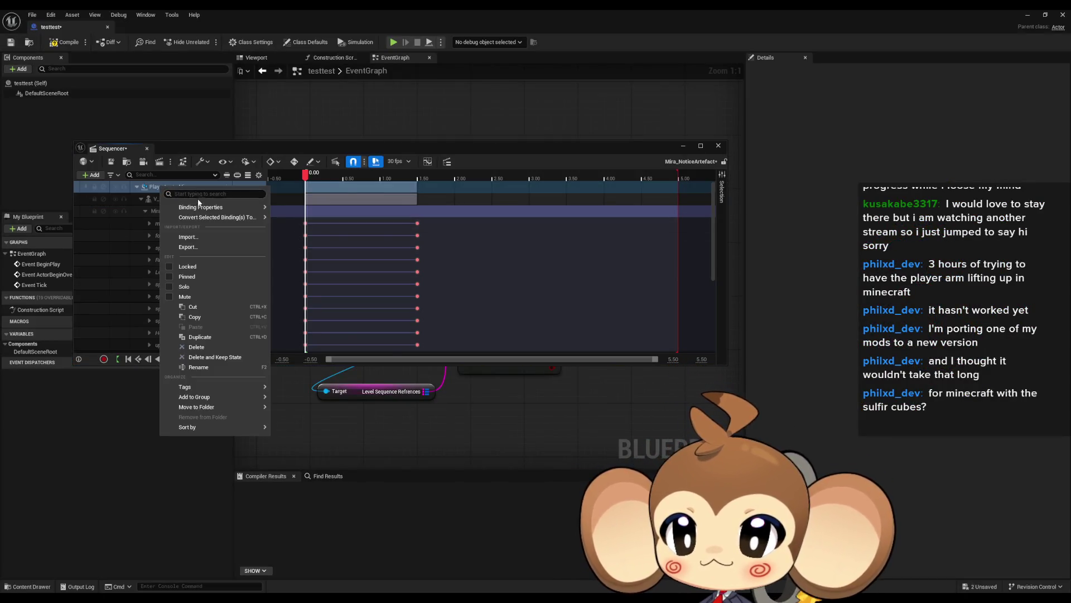
mouse_move(207, 207)
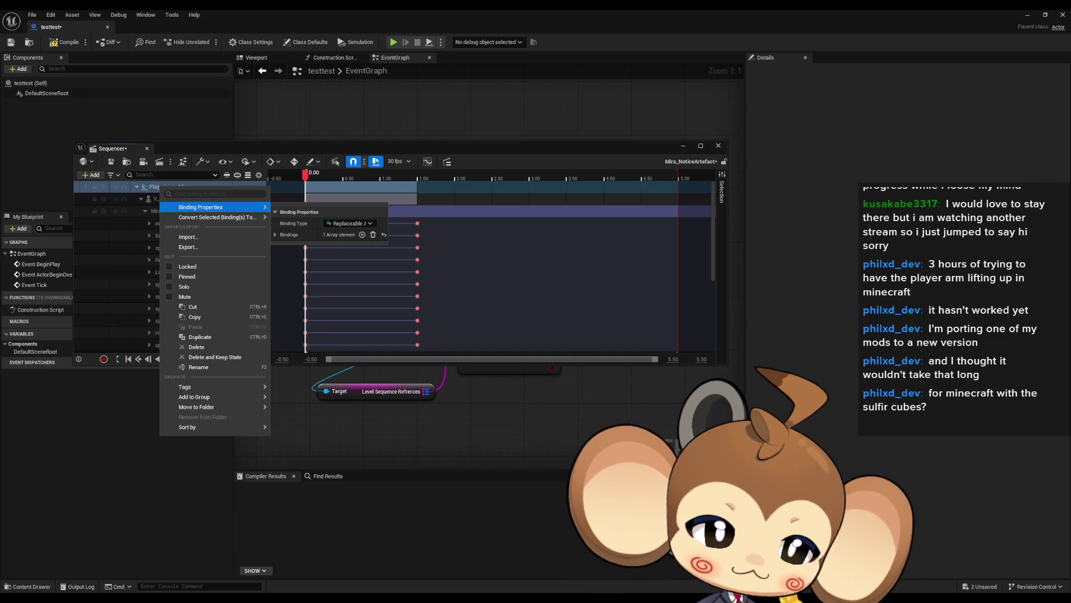
Dismiss the menu and show the Level Instancing documentation full-screen in the browser.
key(Escape)
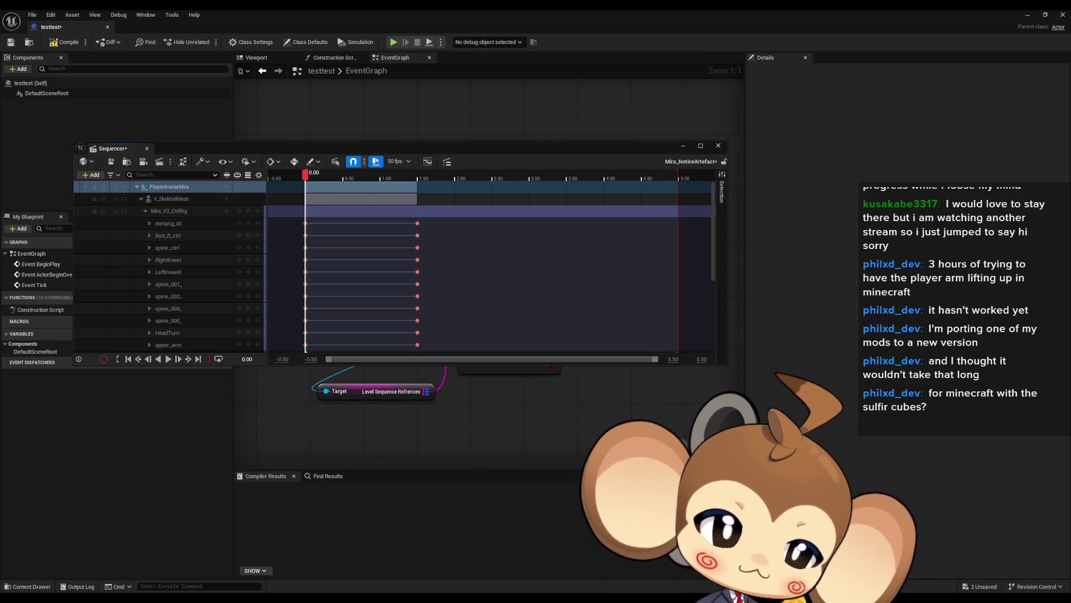
key(alt+Tab)
double_click(623, 216)
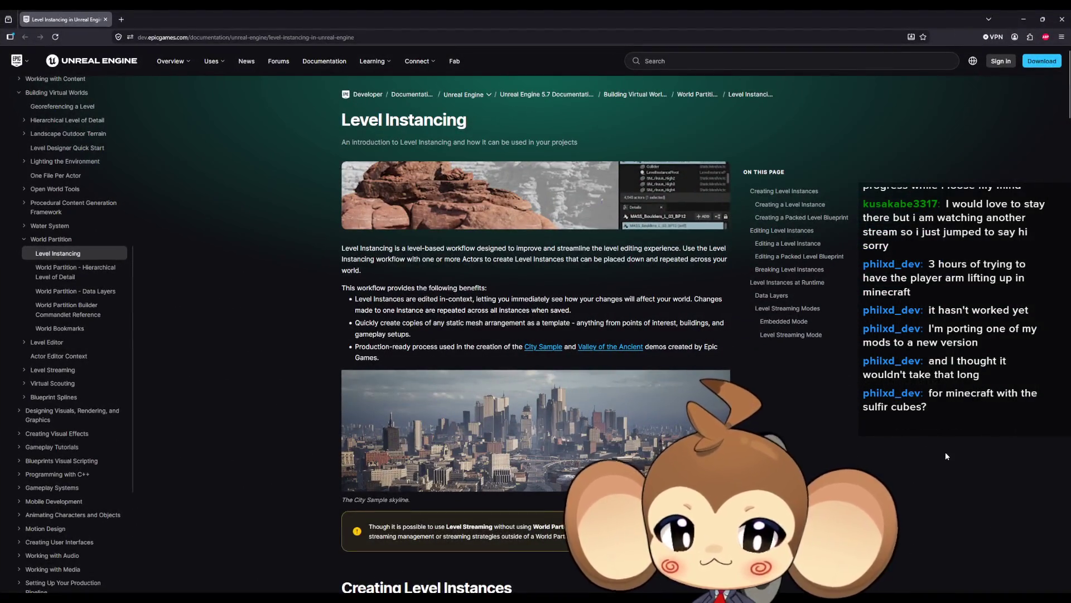
Search the Level Instancing page for 'replaceab', then return to the Unreal Editor.
key(ctrl+f)
text(repla)
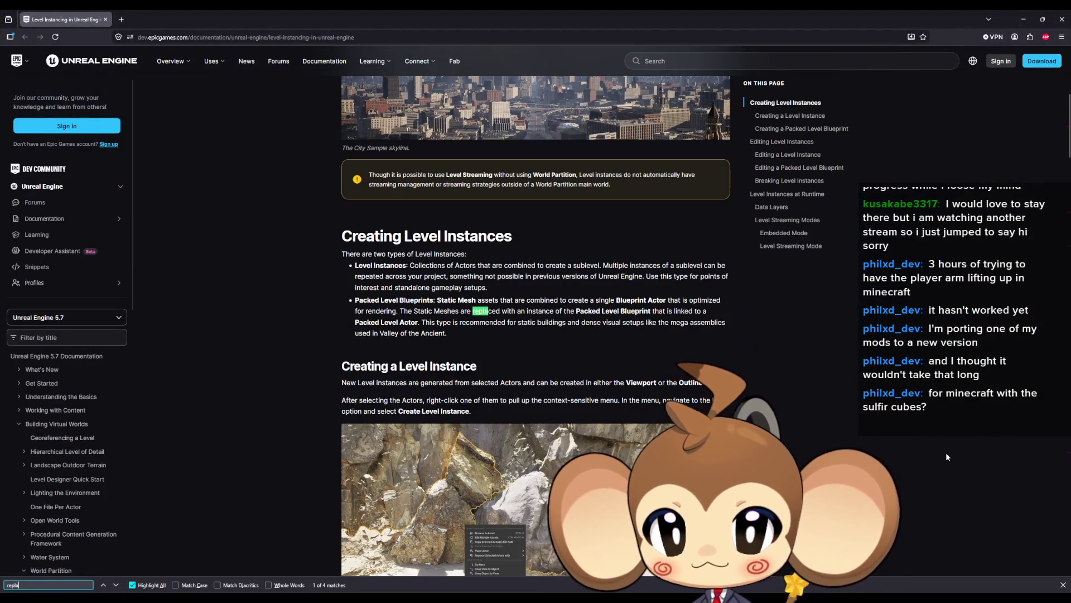
text(ceab)
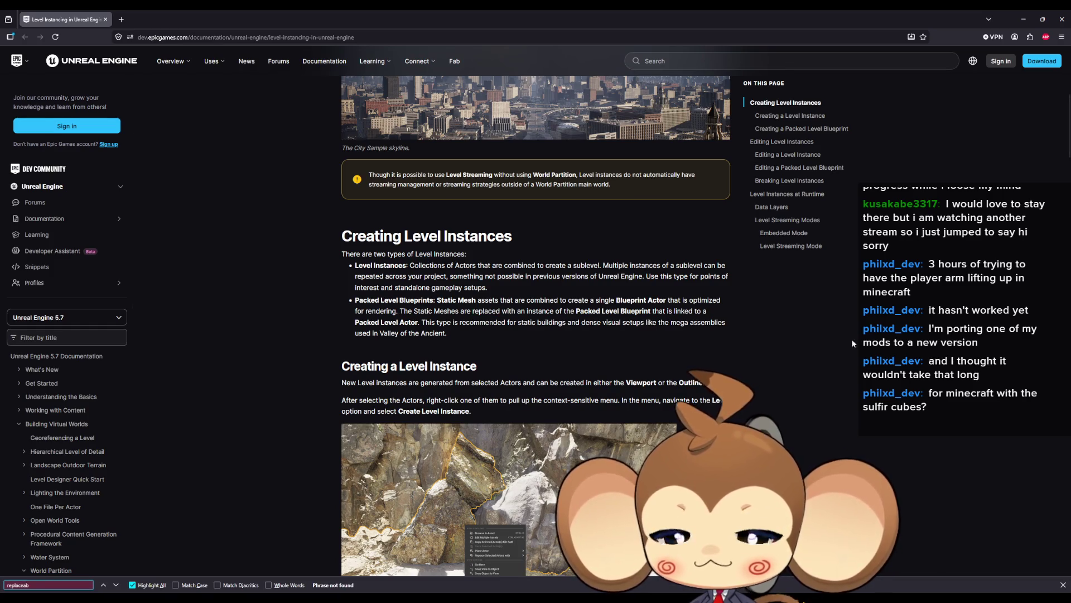
key(alt+Tab)
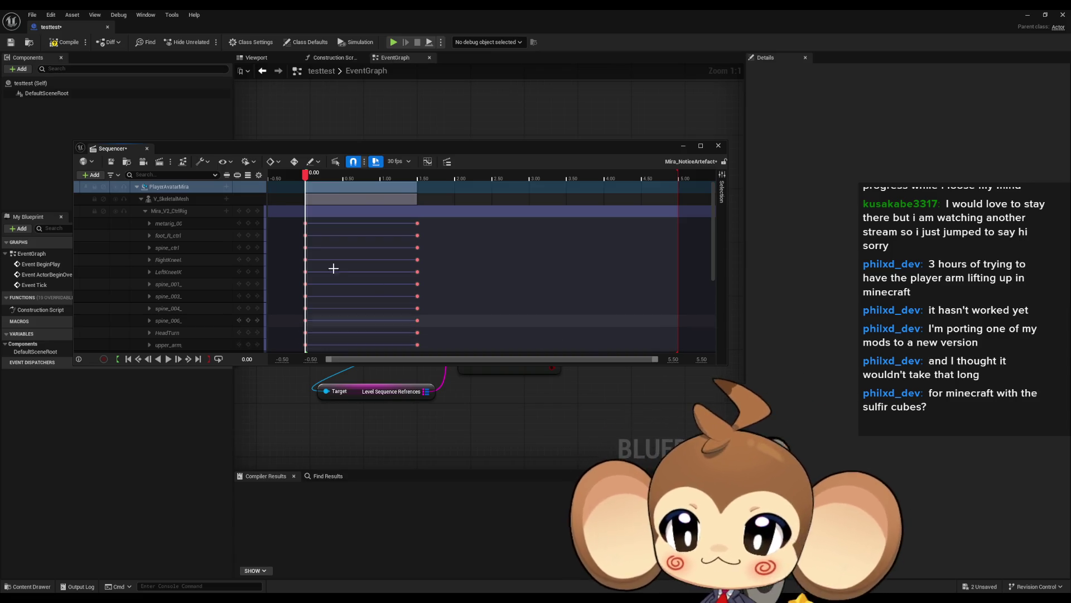
right_click(168, 187)
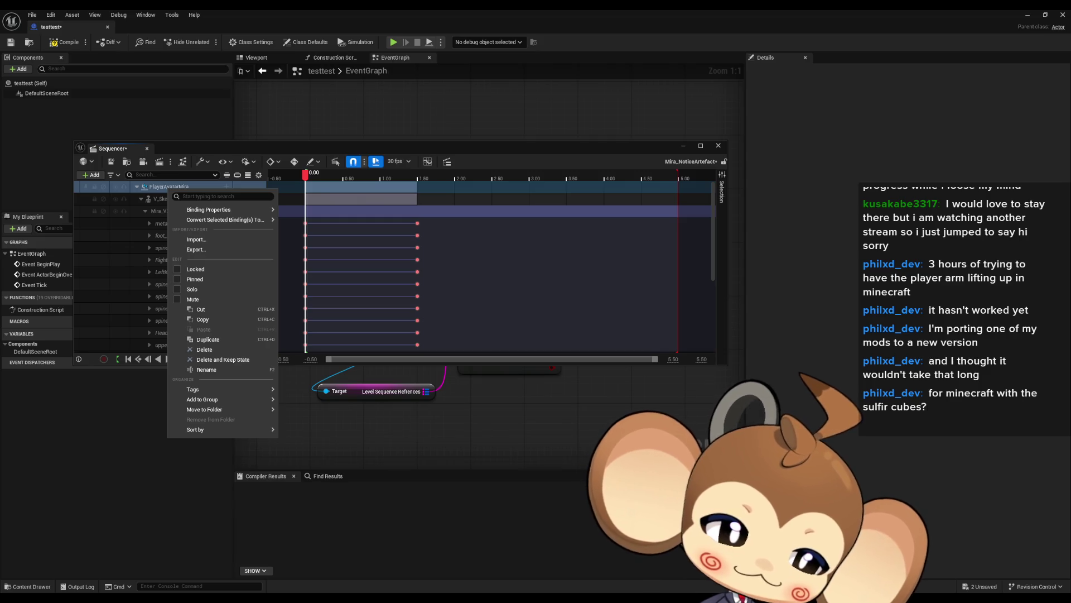
key(Escape)
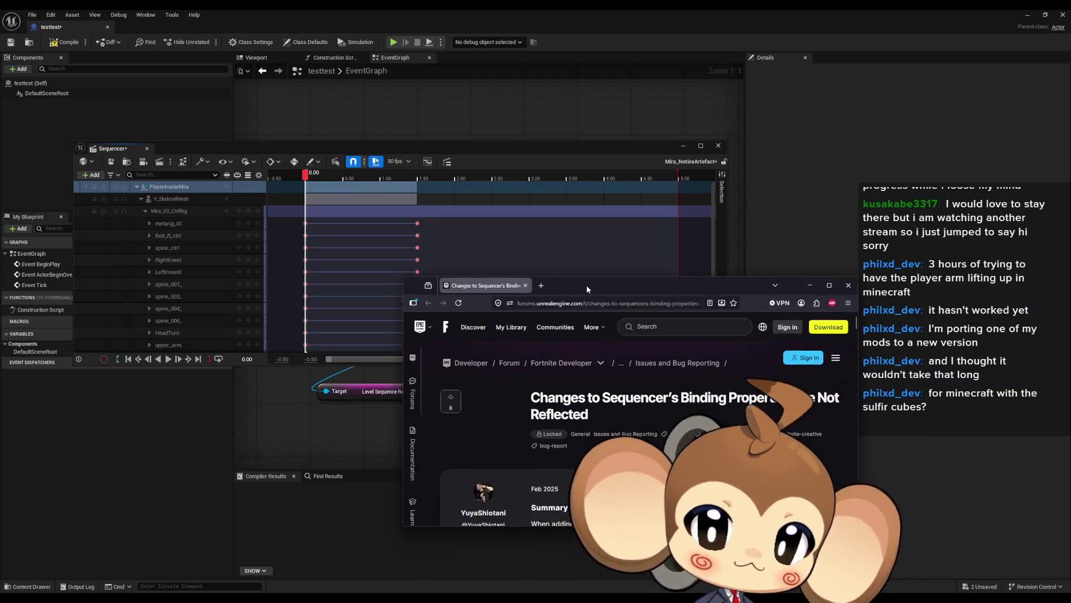
Bring the Sequencer binding-properties bug thread over the editor at full screen and scroll down it.
drag(587, 285, 474, 249)
key(super+Up)
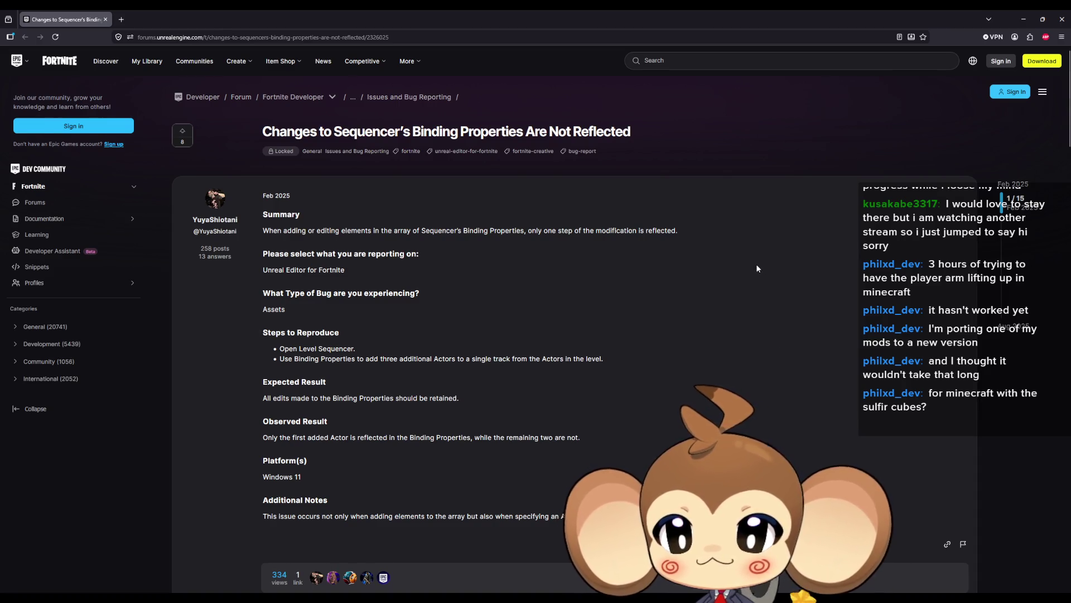
scroll(767, 271, down, 5)
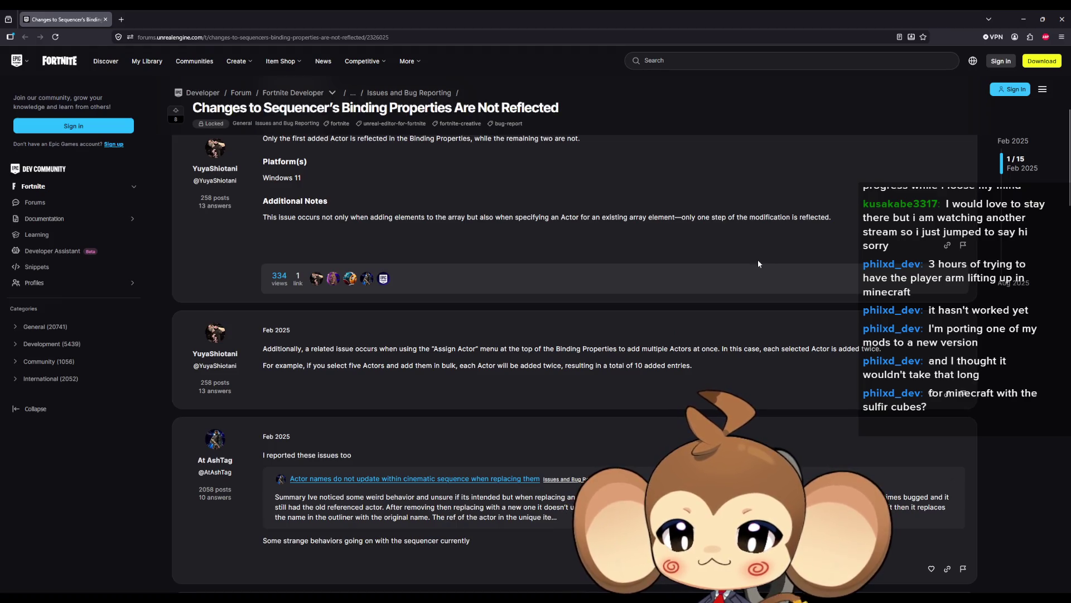
scroll(756, 259, up, 4)
scroll(747, 263, down, 5)
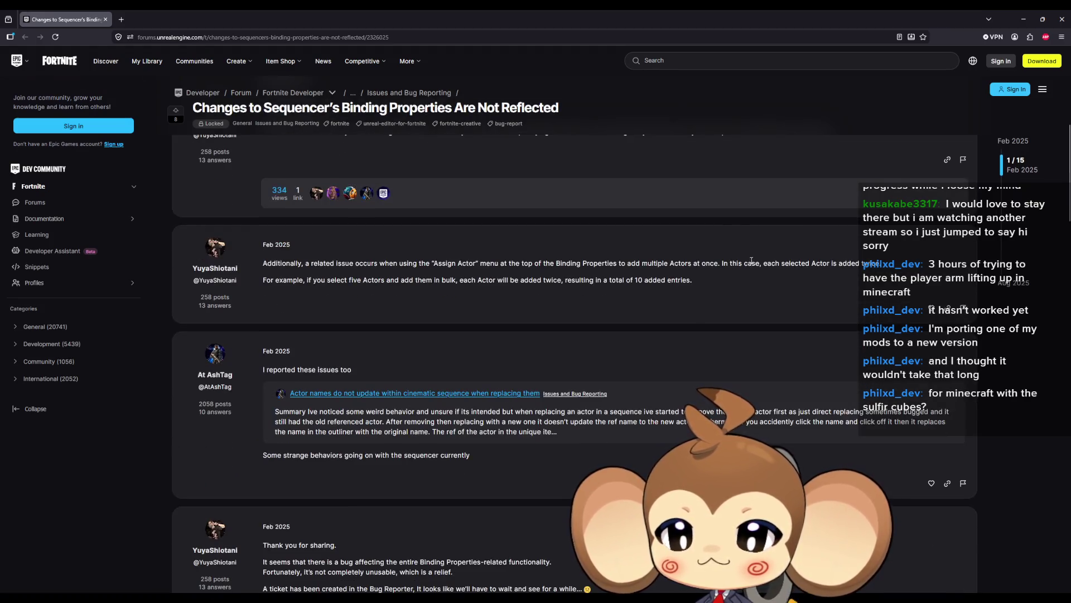
scroll(746, 263, down, 4)
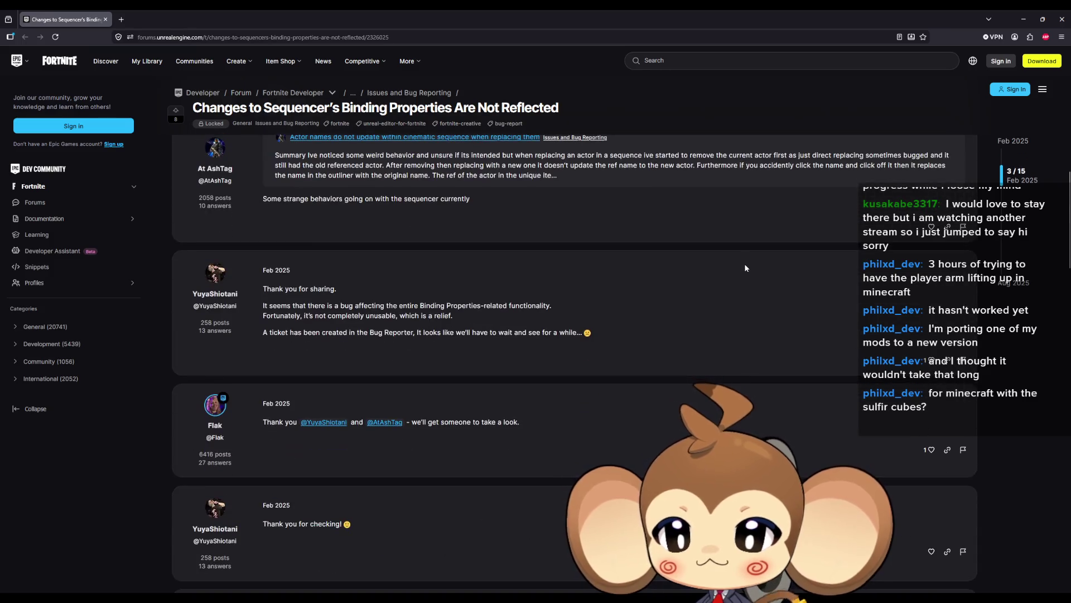
scroll(742, 259, down, 4)
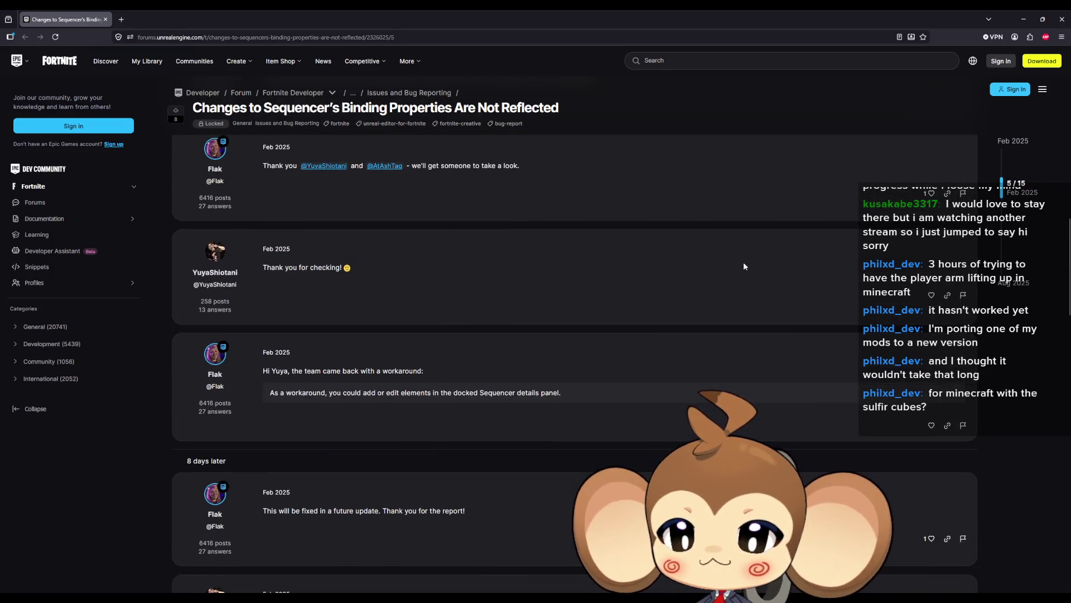
scroll(738, 263, down, 1)
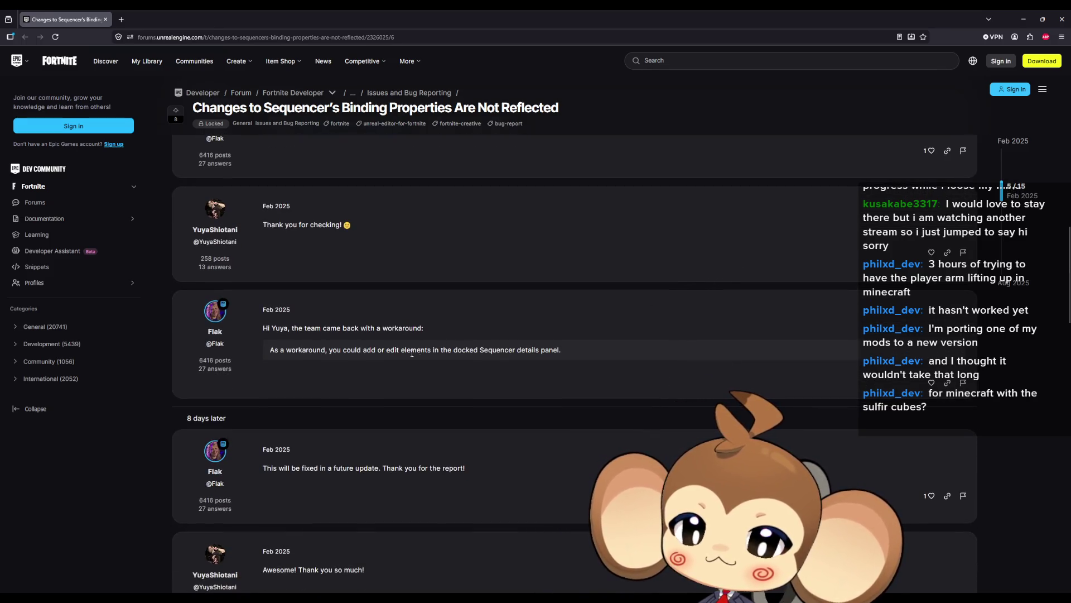
Highlight Flak's workaround about editing elements, then restore the browser from full screen.
drag(363, 350, 452, 350)
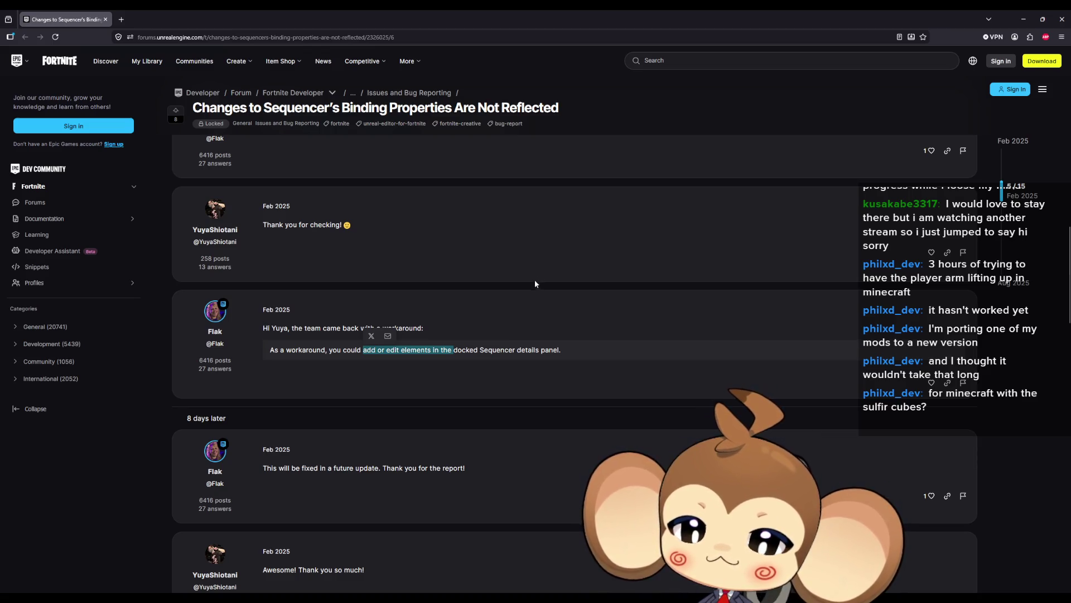
scroll(538, 282, down, 3)
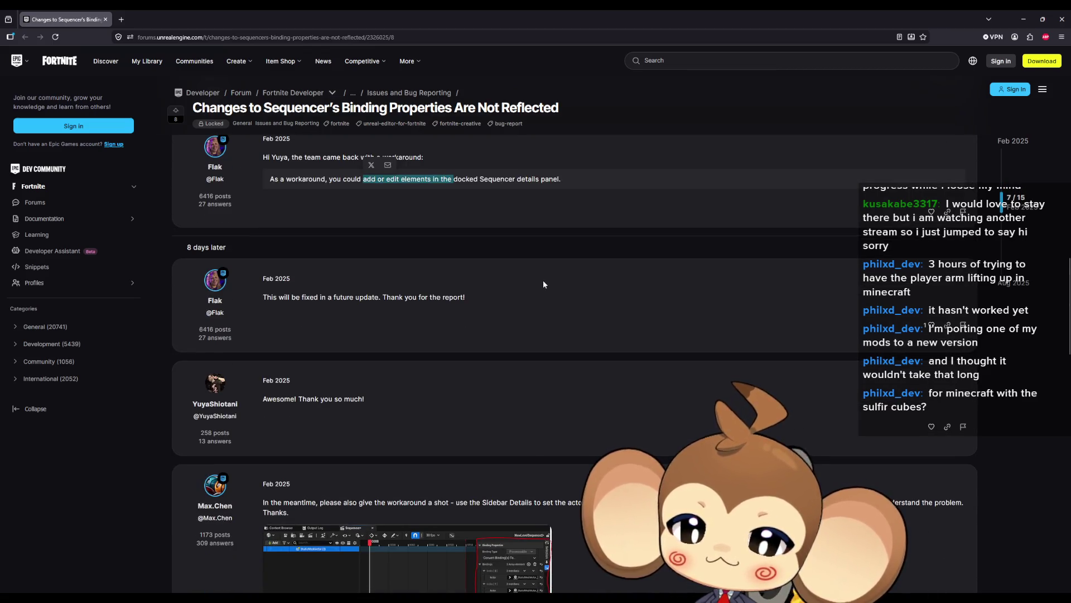
scroll(543, 281, down, 4)
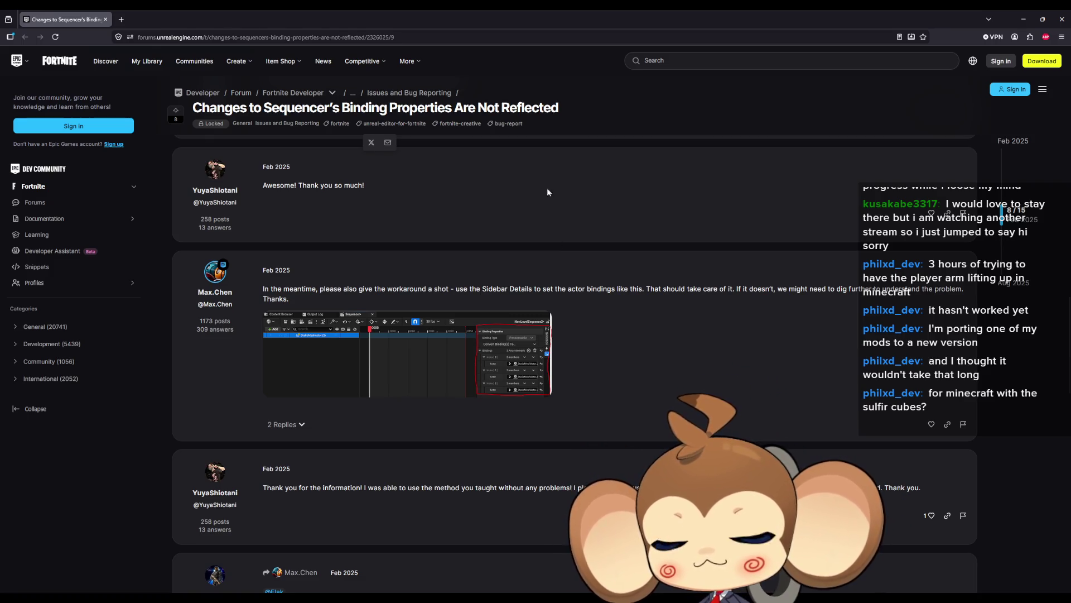
double_click(437, 9)
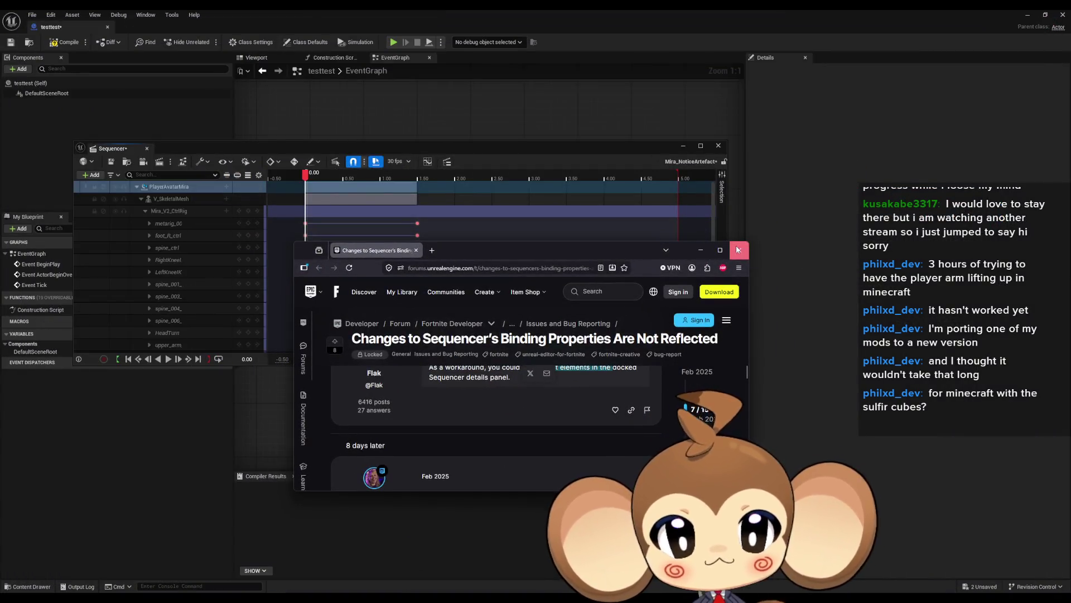
Close the forum browser and check the PlayerAvatarMira track's Binding Properties menu without changing anything.
click(738, 250)
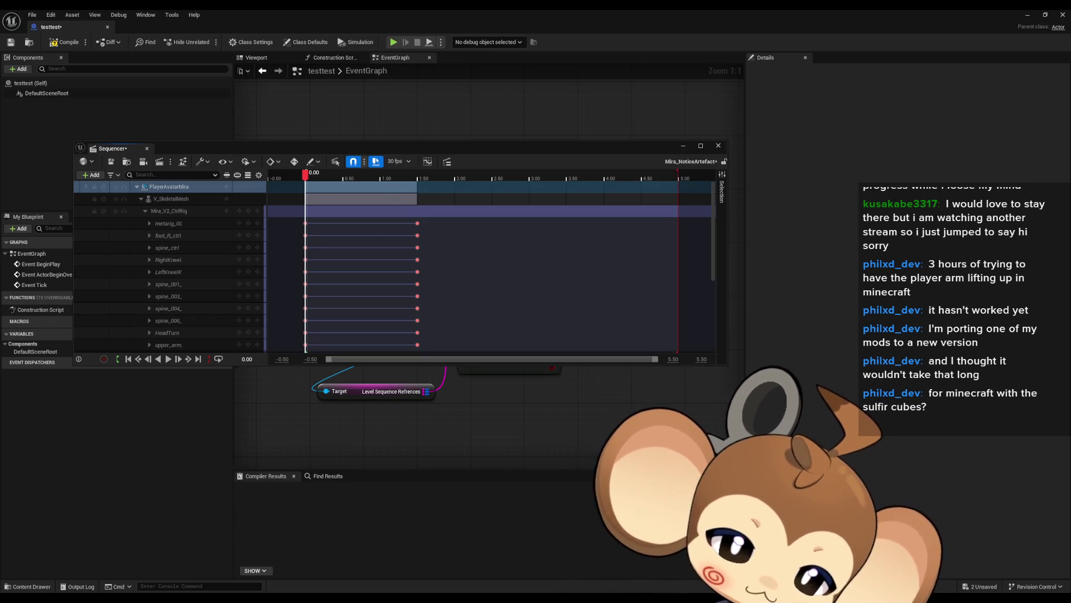
right_click(196, 186)
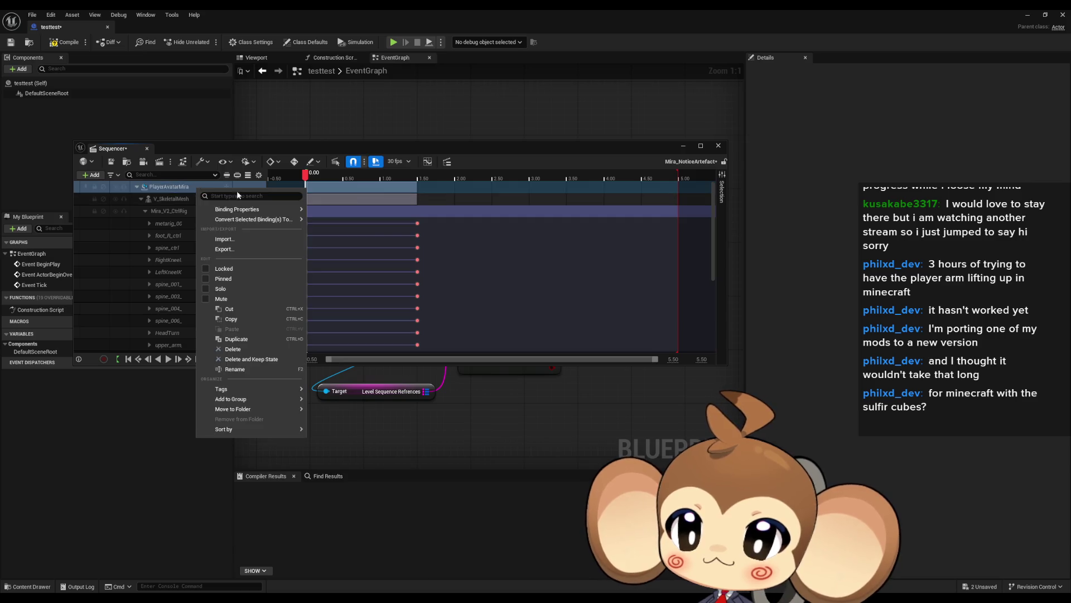
mouse_move(251, 210)
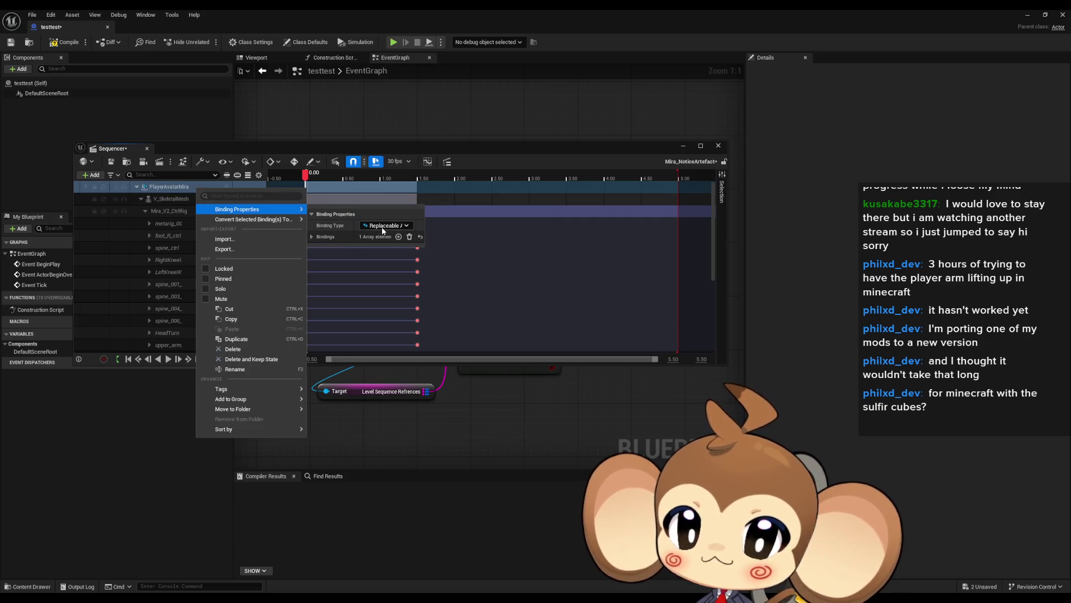
key(Escape)
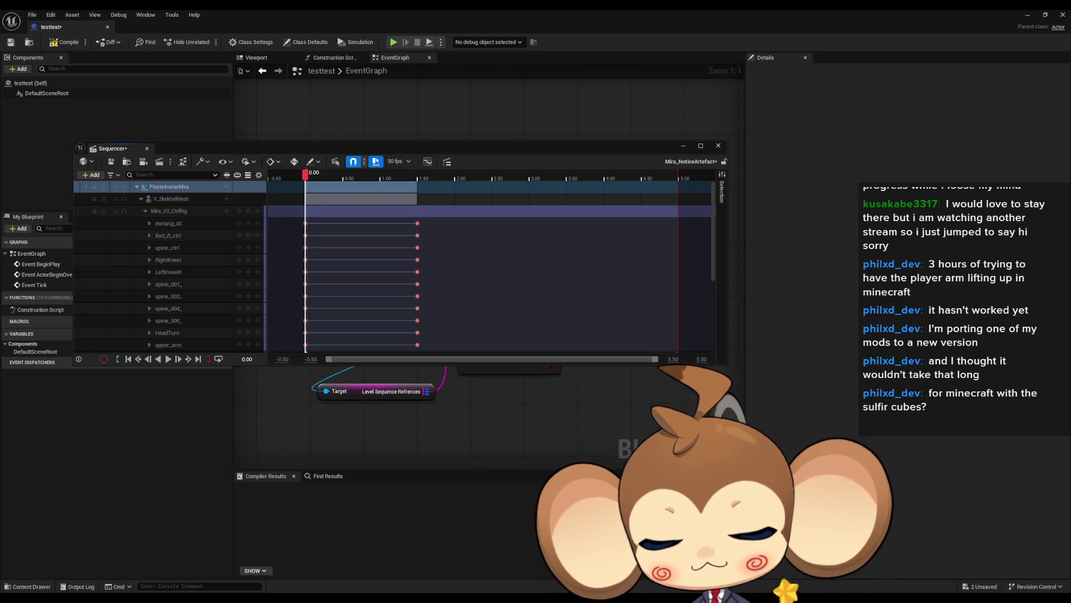
right_click(187, 186)
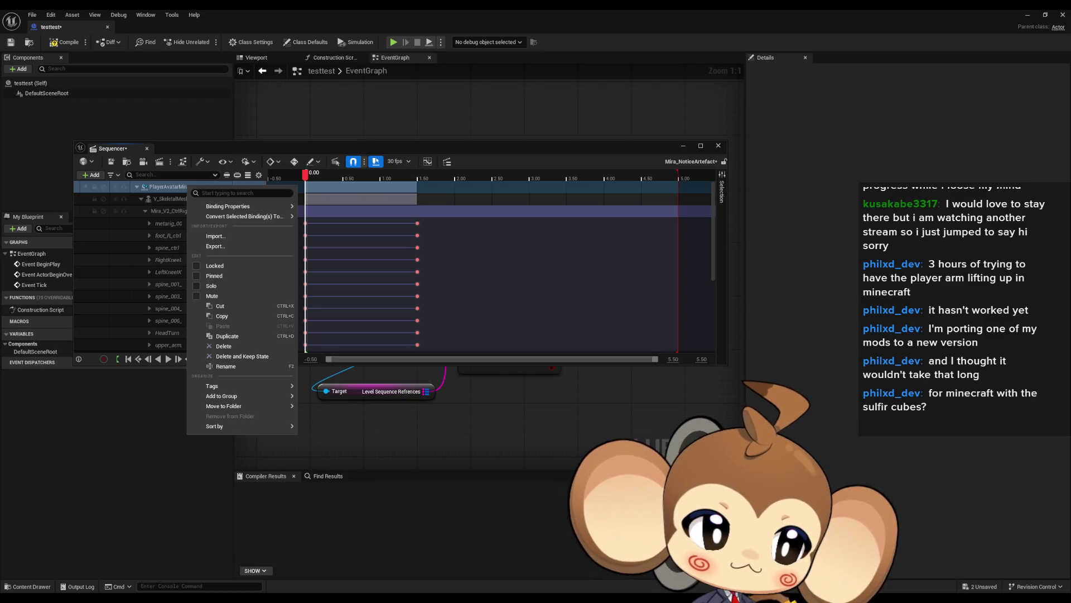
key(Escape)
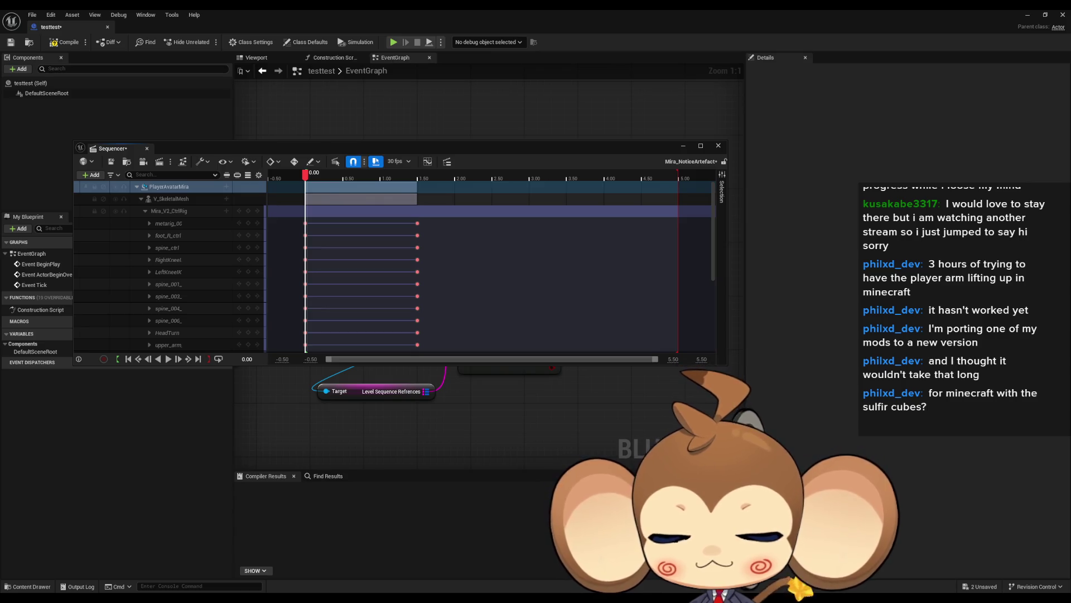
right_click(199, 185)
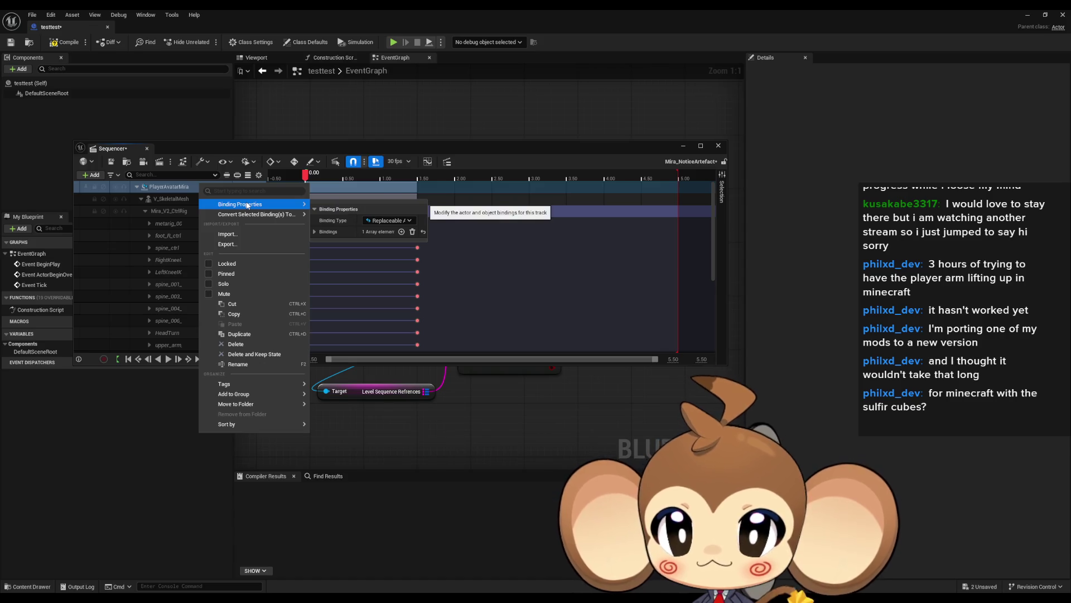
key(Escape)
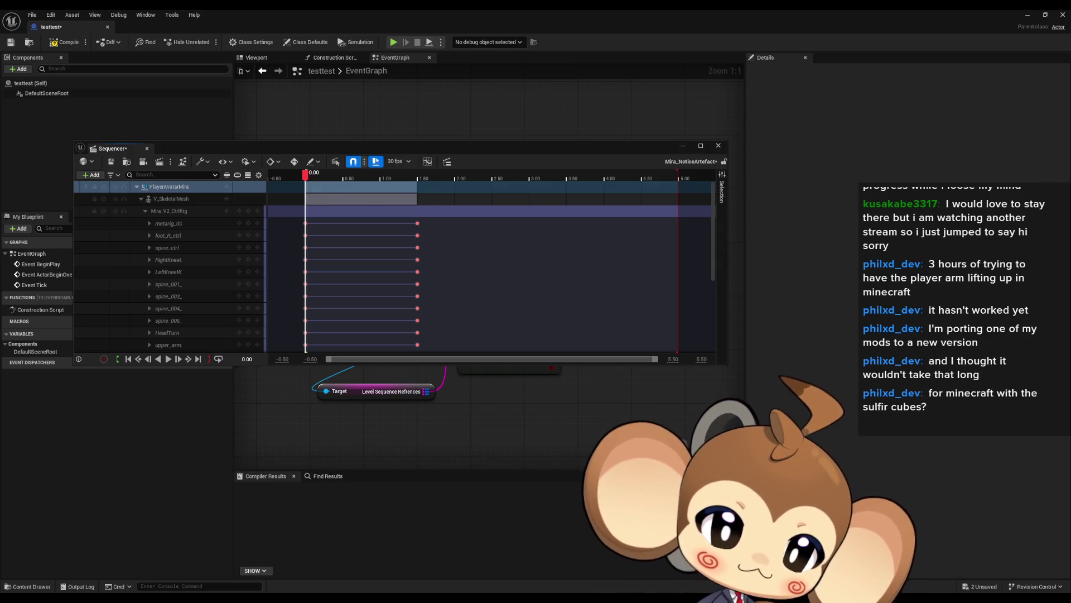
Rearrange the Sequencer and Blueprint windows so the testtest Blueprint editor is maximized in front.
double_click(760, 10)
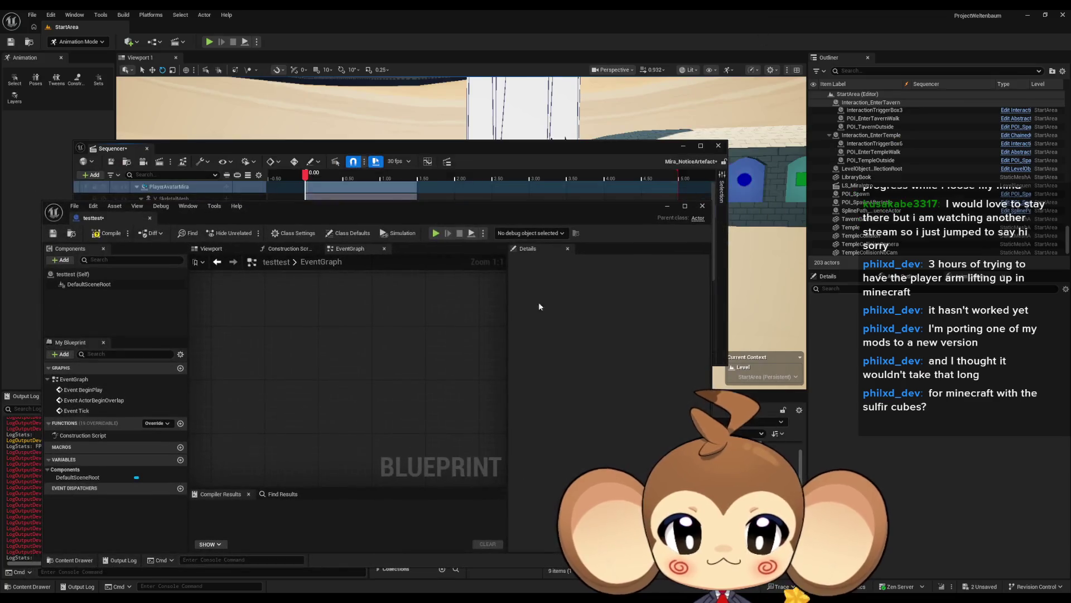
double_click(491, 150)
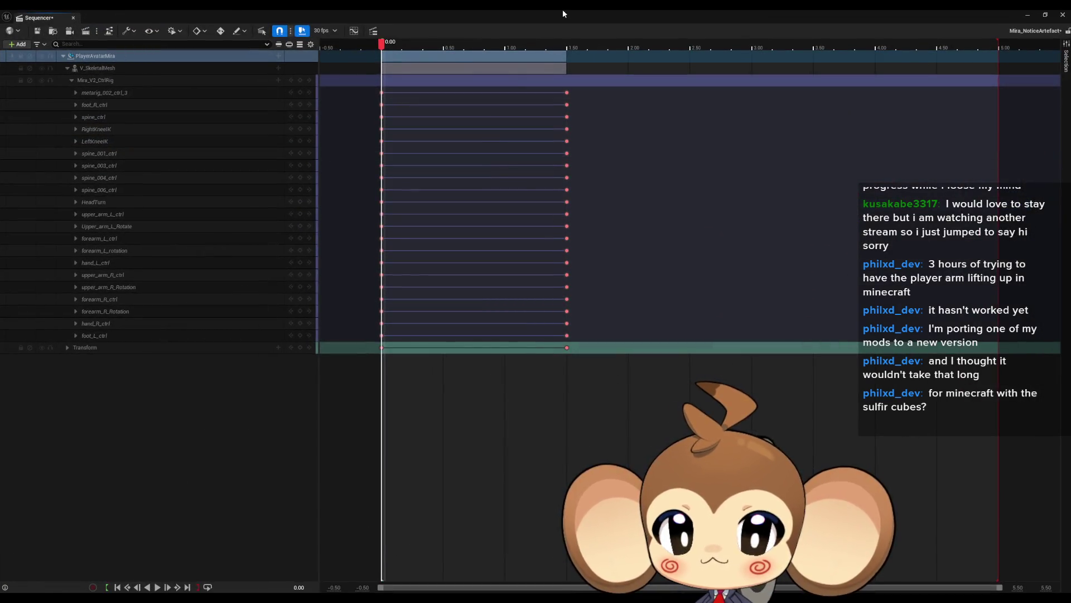
double_click(565, 8)
click(514, 421)
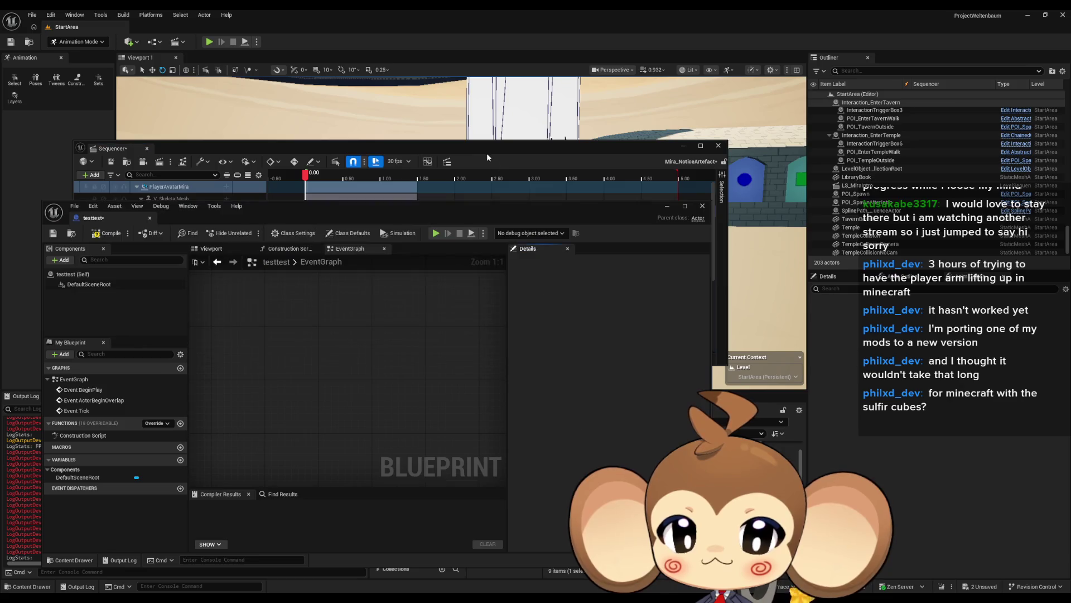
double_click(427, 207)
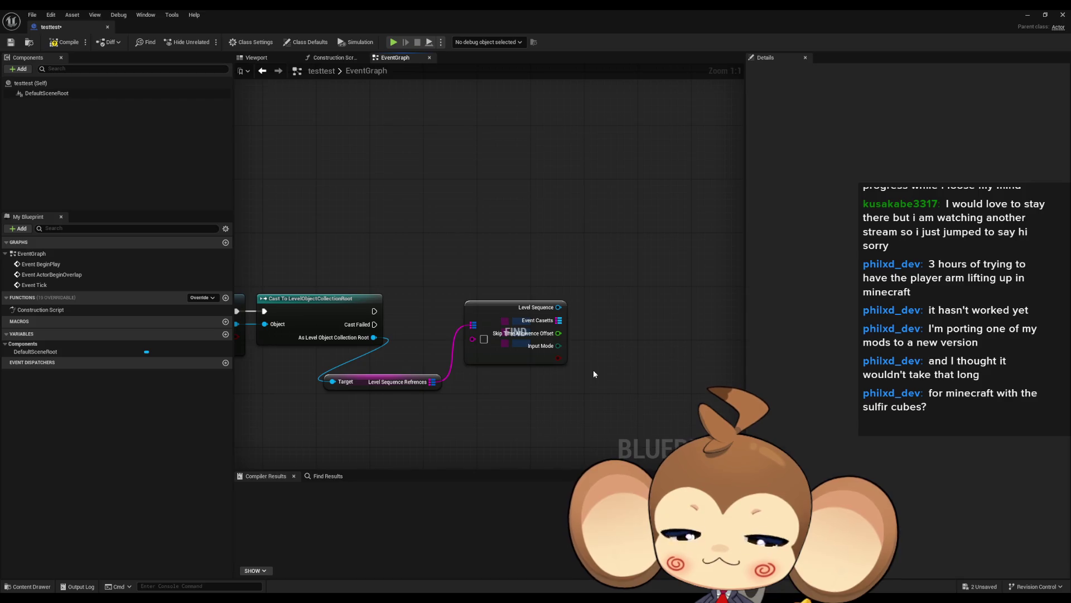
Add a Get Binding Overrides node off the Level Sequence pin using a 'bind over' search.
mouse_move(594, 369)
mouse_down()
mouse_move(575, 287)
mouse_move(640, 353)
mouse_up()
text(bind)
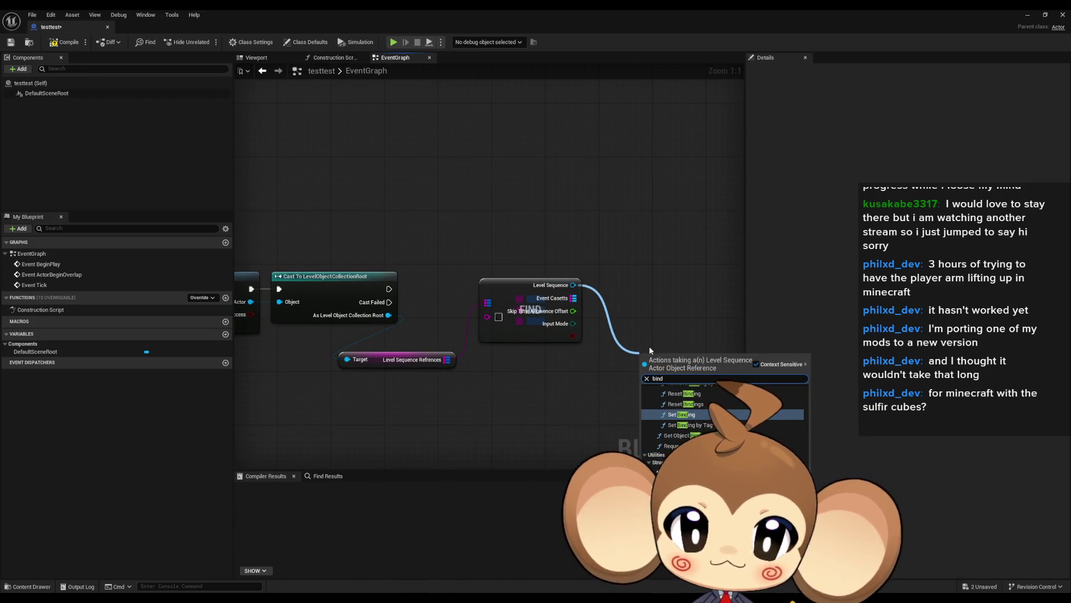
text( over)
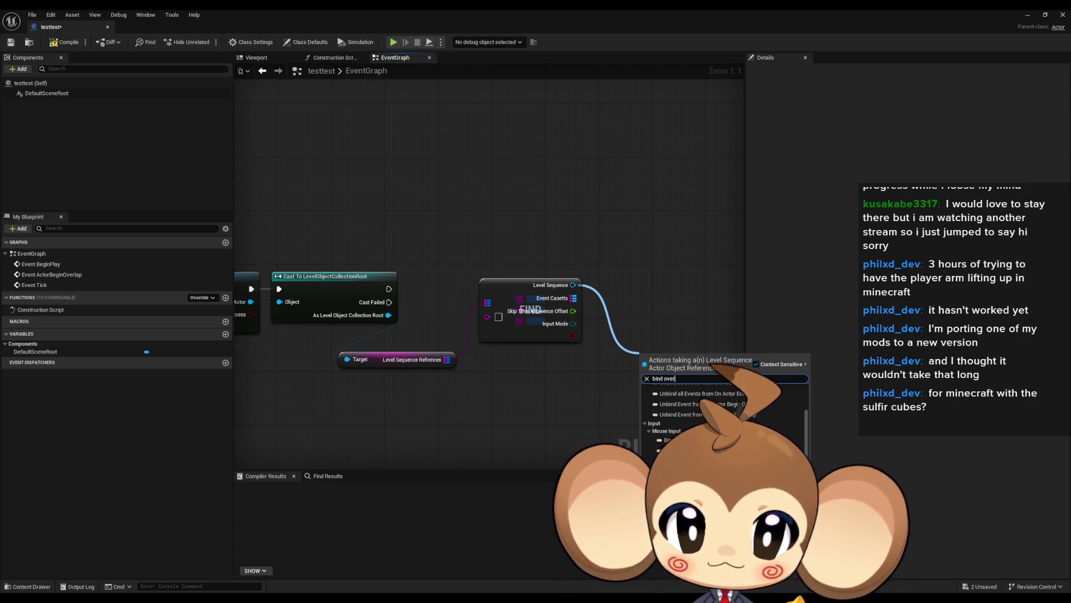
key(Return)
Browse actions on the Binding Overrides output, cancel, and restore the Blueprint window to reveal the level.
mouse_move(725, 415)
mouse_down()
mouse_move(530, 381)
mouse_move(514, 360)
mouse_move(572, 358)
mouse_up()
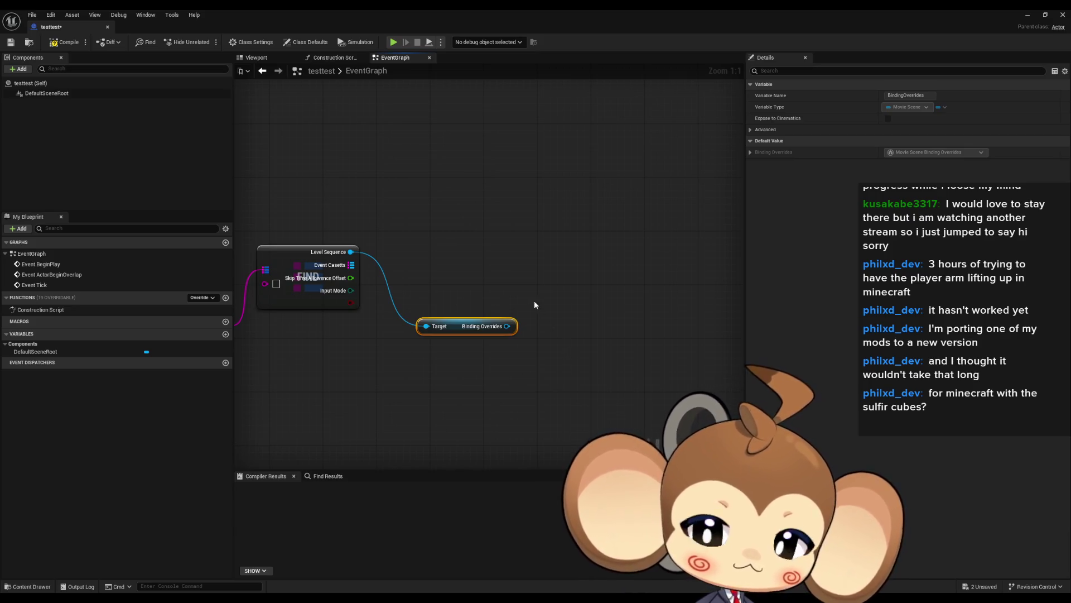
drag(507, 326, 565, 335)
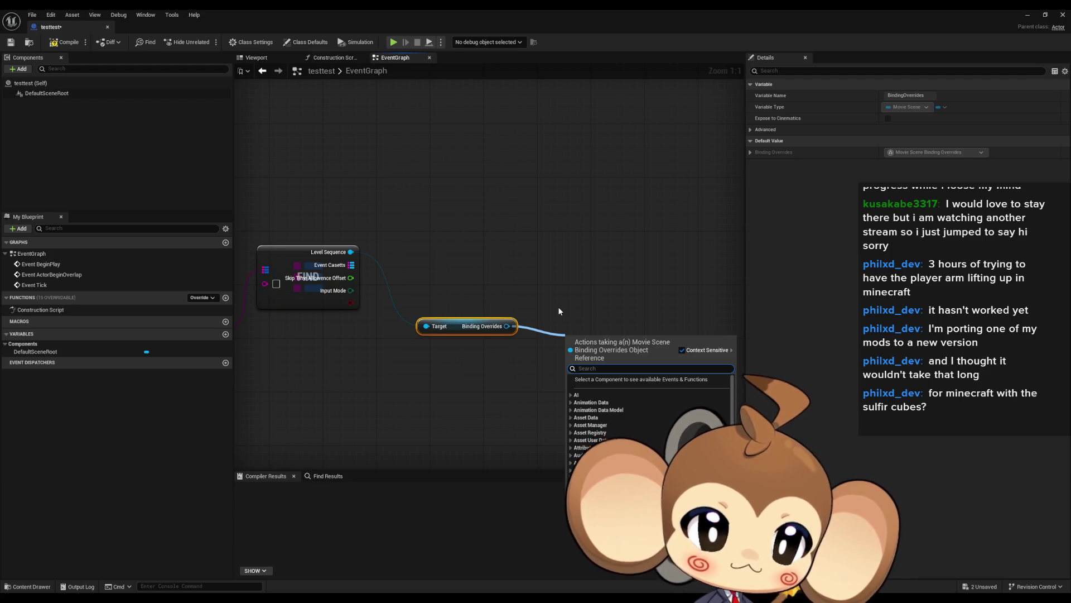
scroll(644, 438, down, 5)
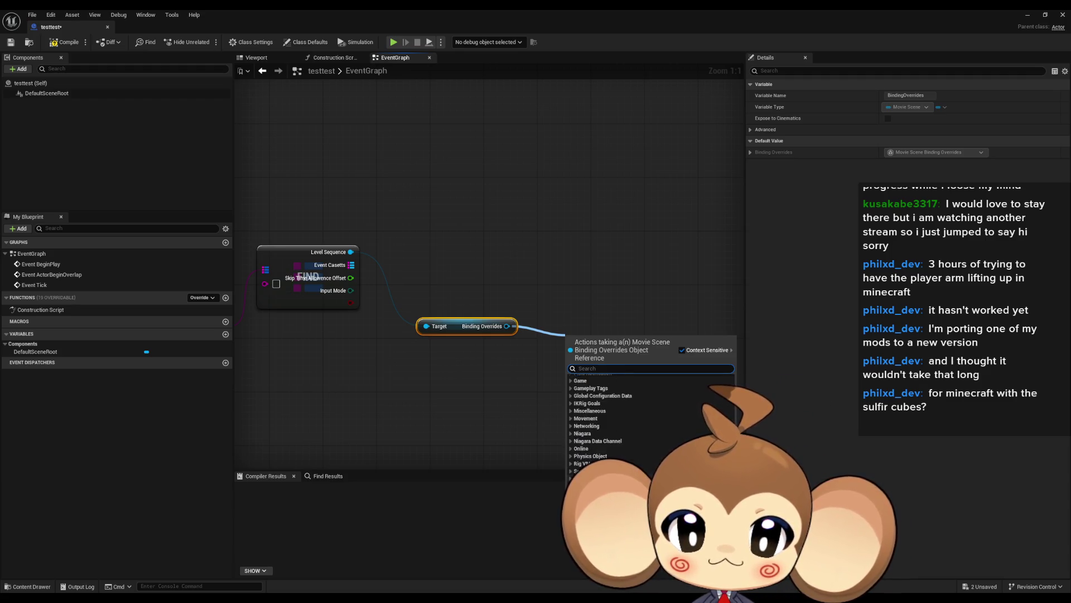
key(Escape)
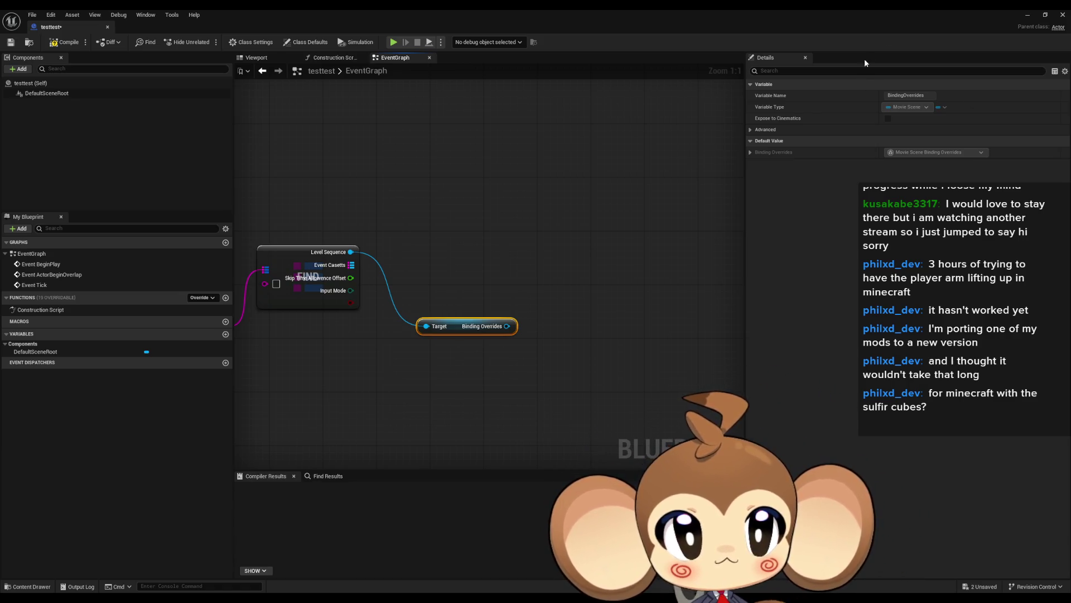
double_click(956, 9)
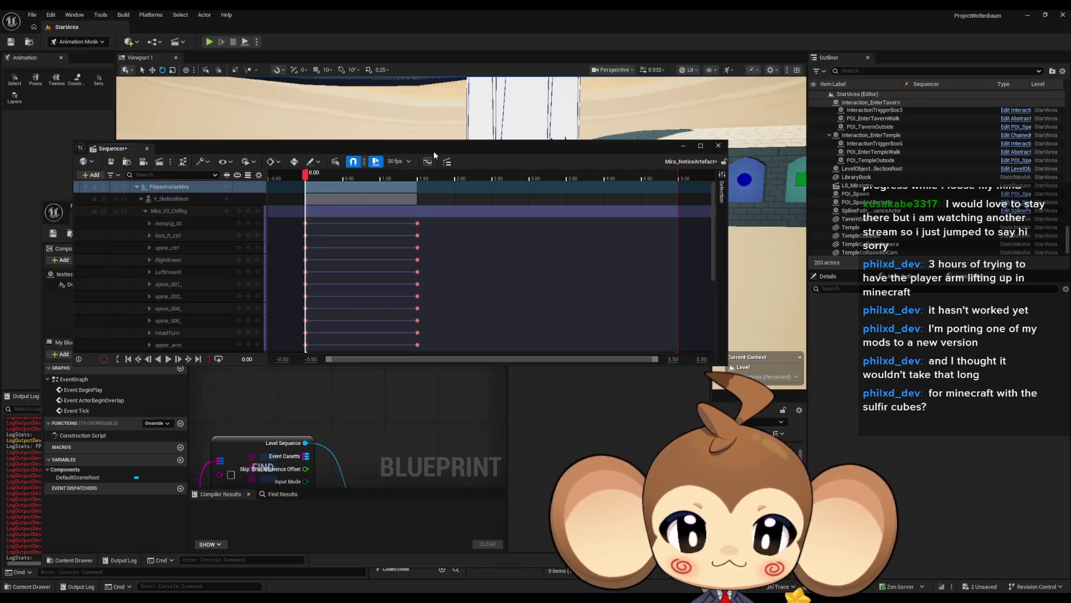
Place the Mira_NoticeArtefact sequence in the level, save, and show the sequence actor's Details.
mouse_move(495, 149)
mouse_down()
mouse_move(346, 136)
mouse_move(405, 109)
mouse_move(391, 118)
mouse_up()
mouse_move(636, 216)
mouse_down()
mouse_move(504, 251)
mouse_move(504, 231)
mouse_move(480, 238)
mouse_up()
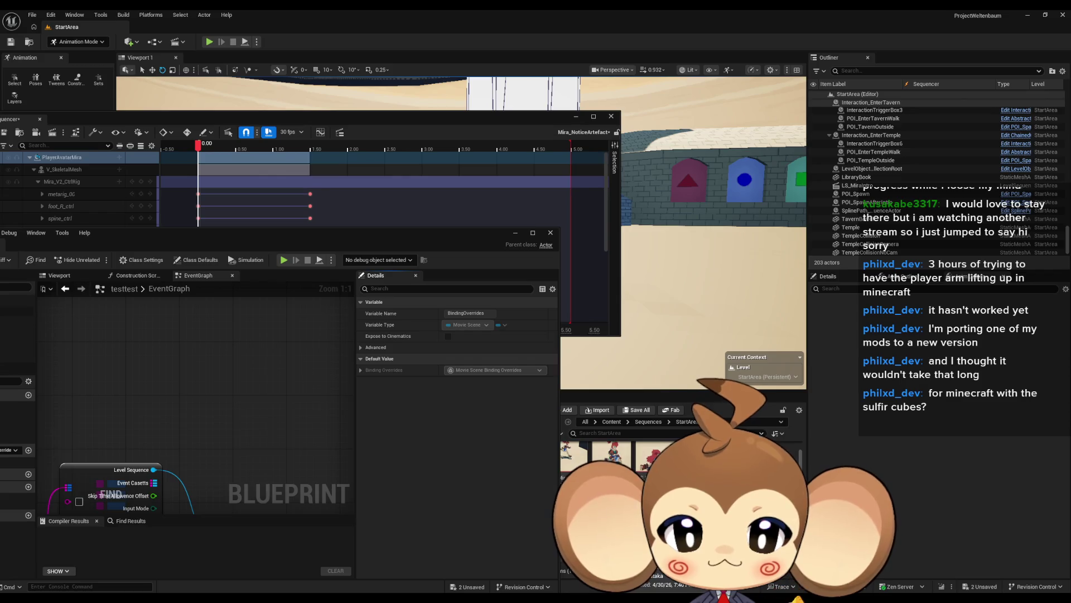
drag(611, 455, 731, 307)
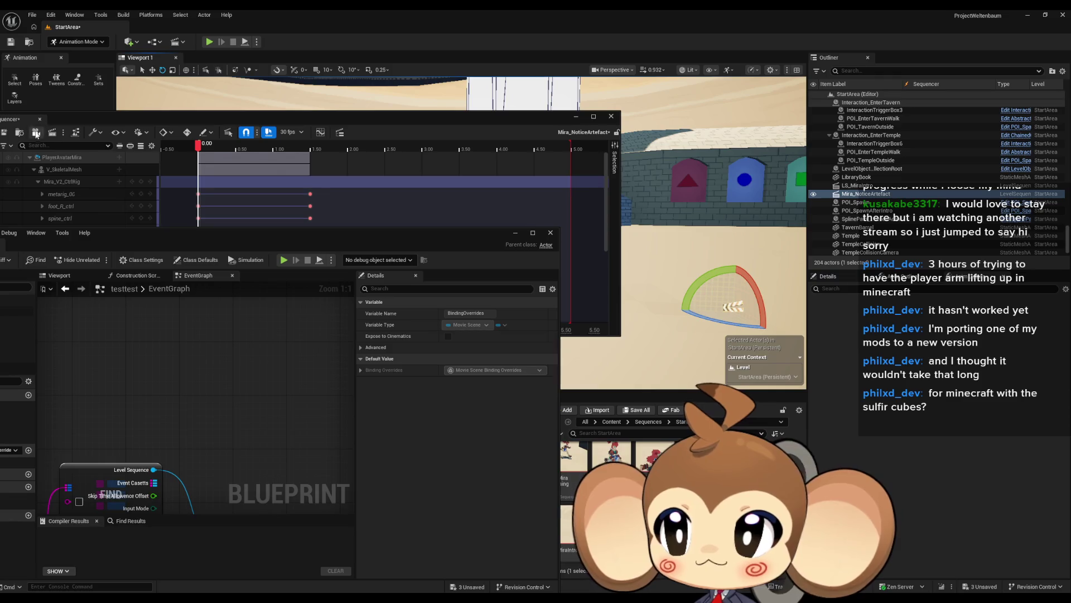
key(ctrl+s)
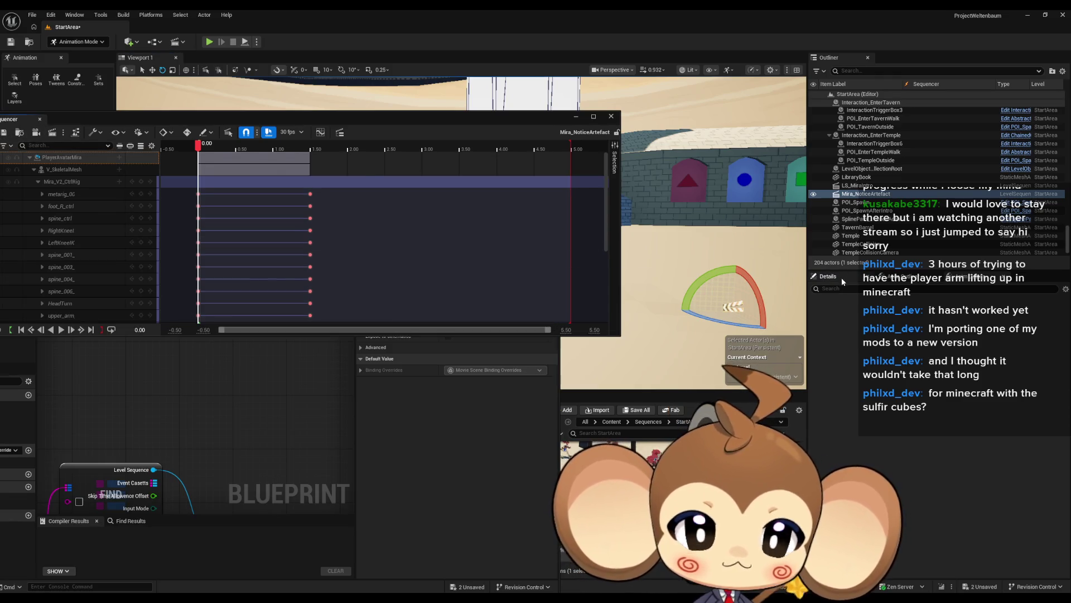
click(841, 277)
scroll(958, 376, down, 4)
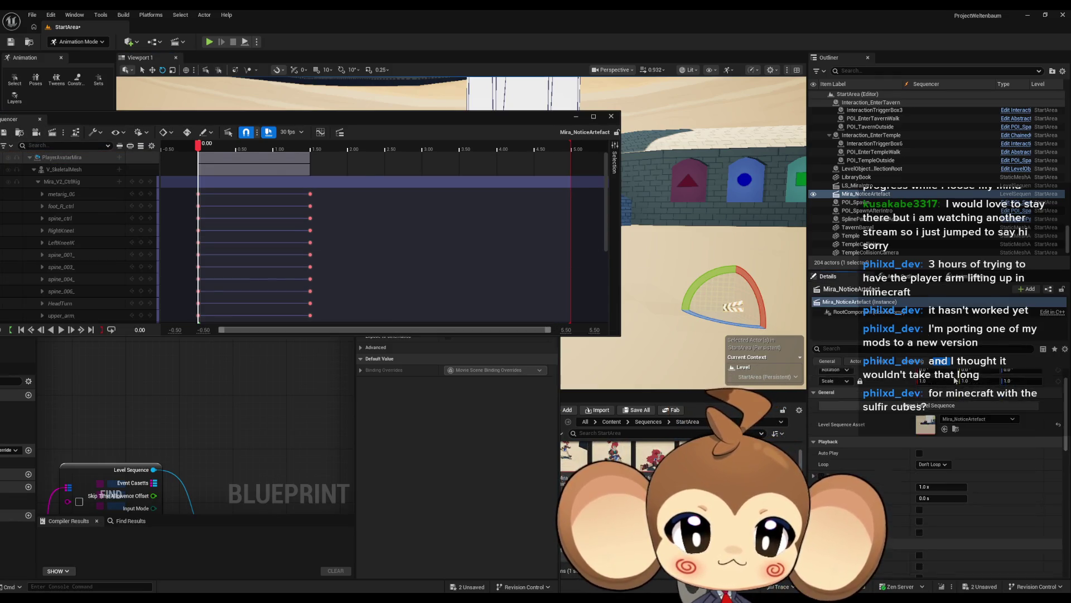
scroll(953, 379, down, 2)
scroll(952, 379, down, 2)
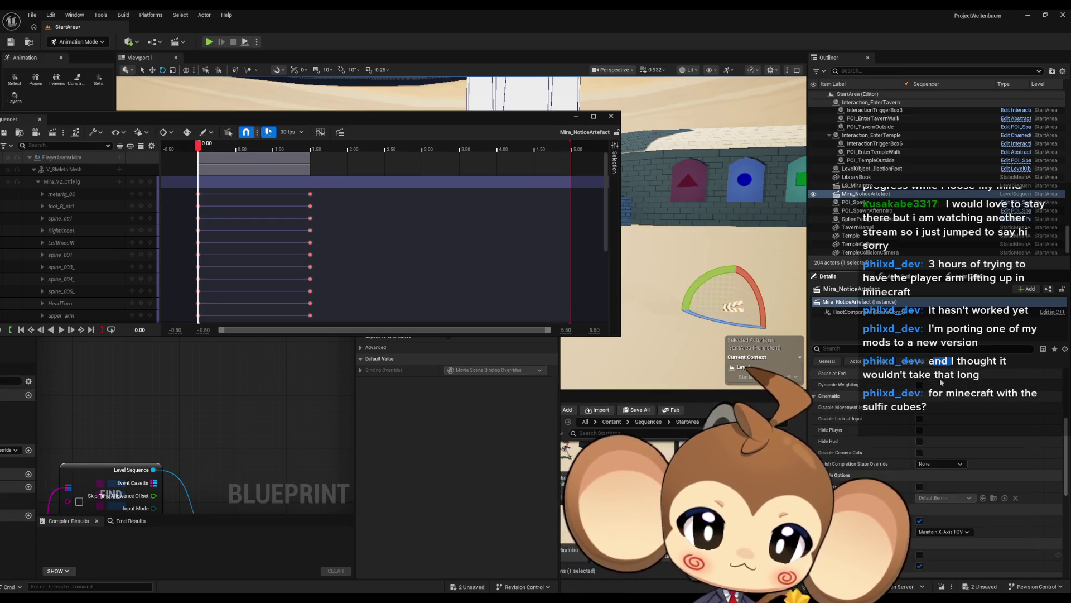
scroll(911, 379, down, 2)
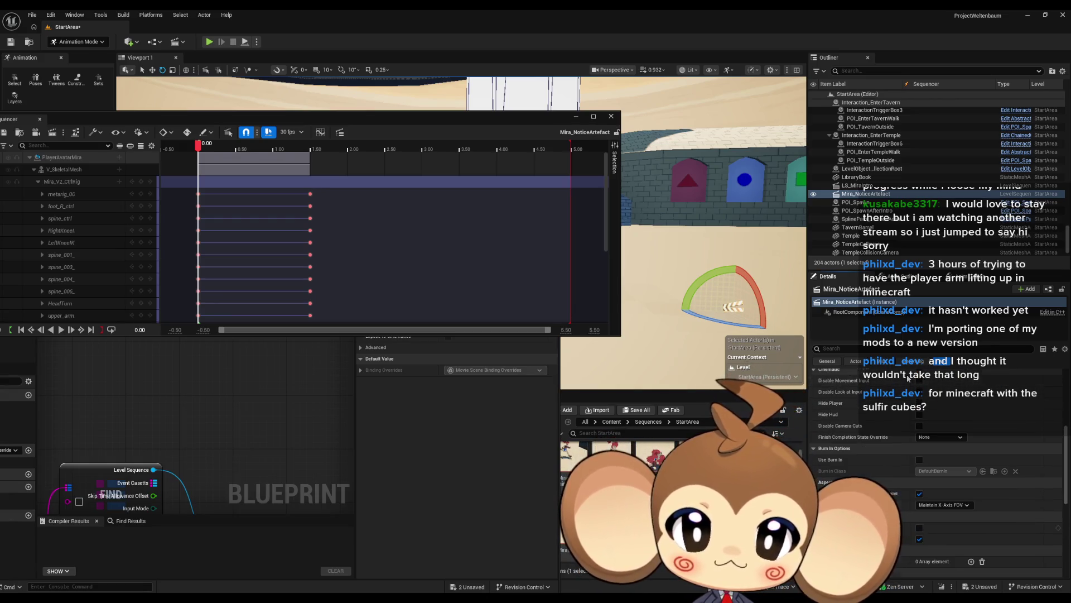
scroll(910, 377, down, 3)
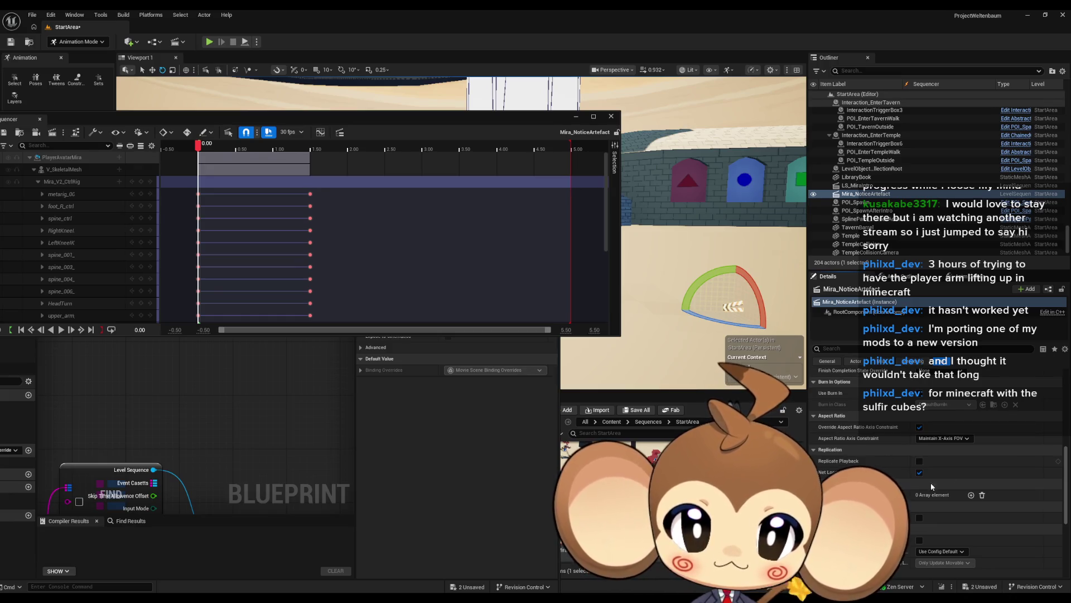
Add a Binding Overrides element, try its binding and actor pickers, then remove all elements.
click(971, 495)
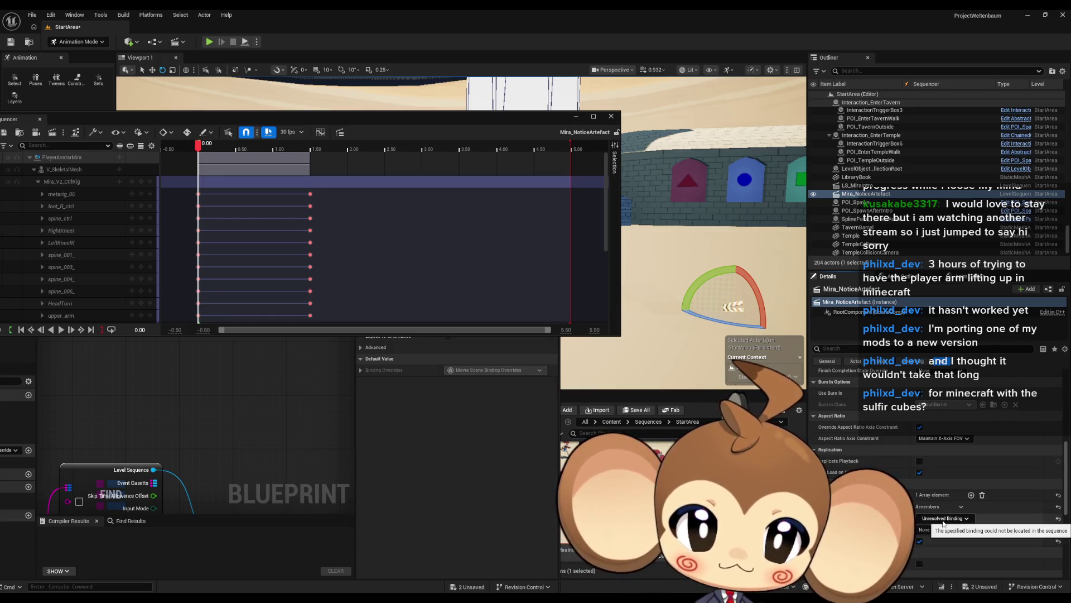
click(943, 518)
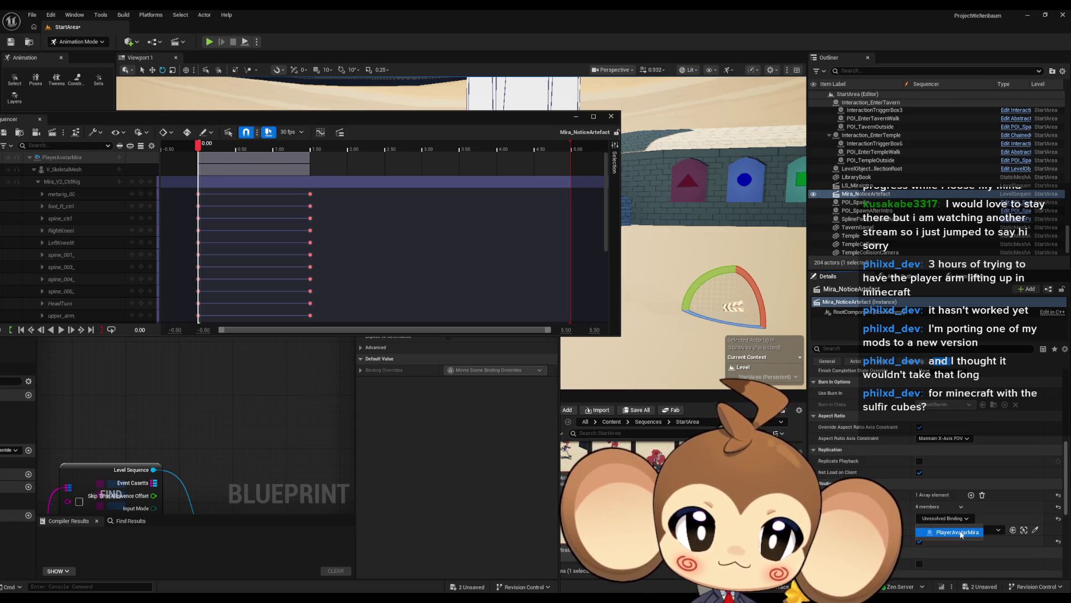
click(941, 518)
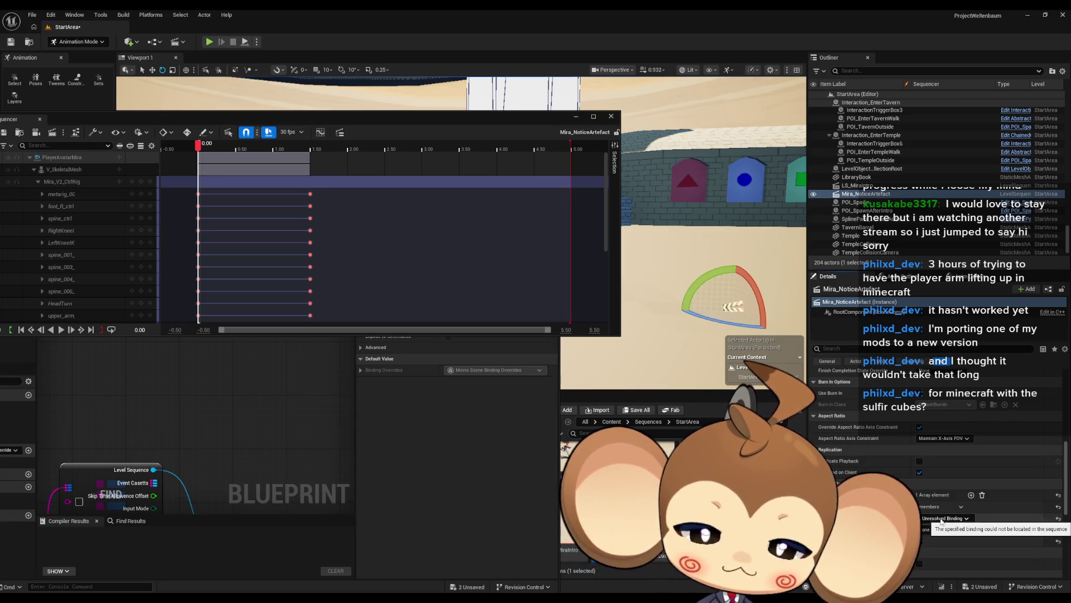
click(938, 529)
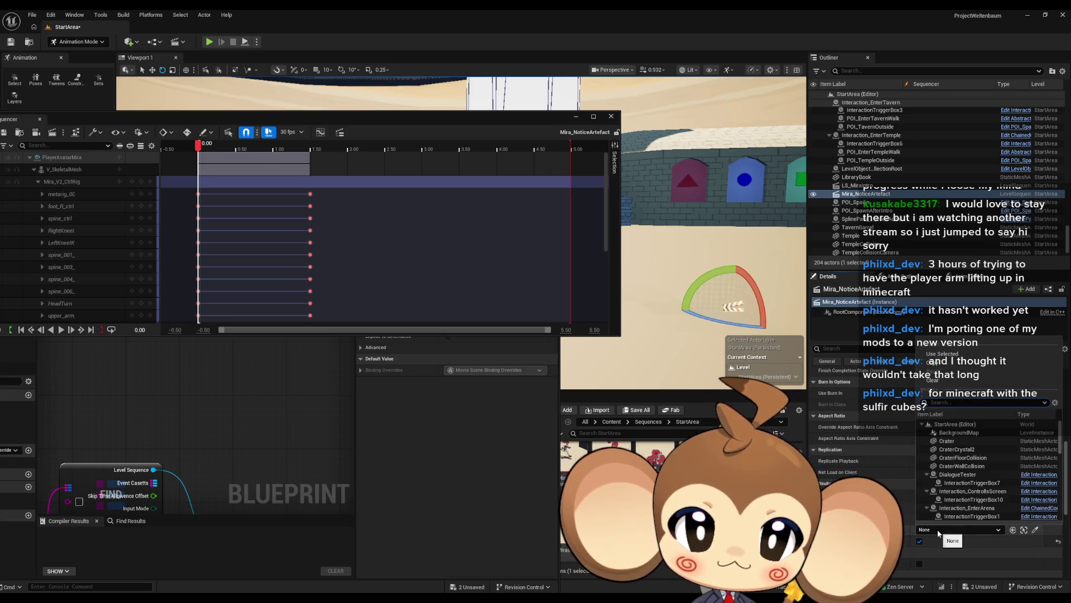
click(937, 529)
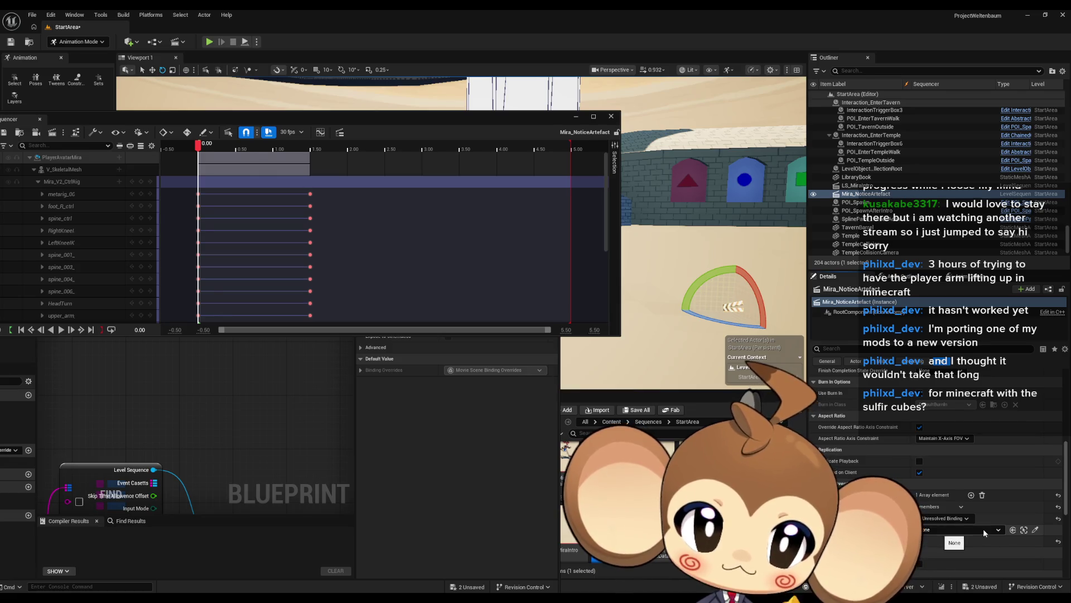
click(982, 495)
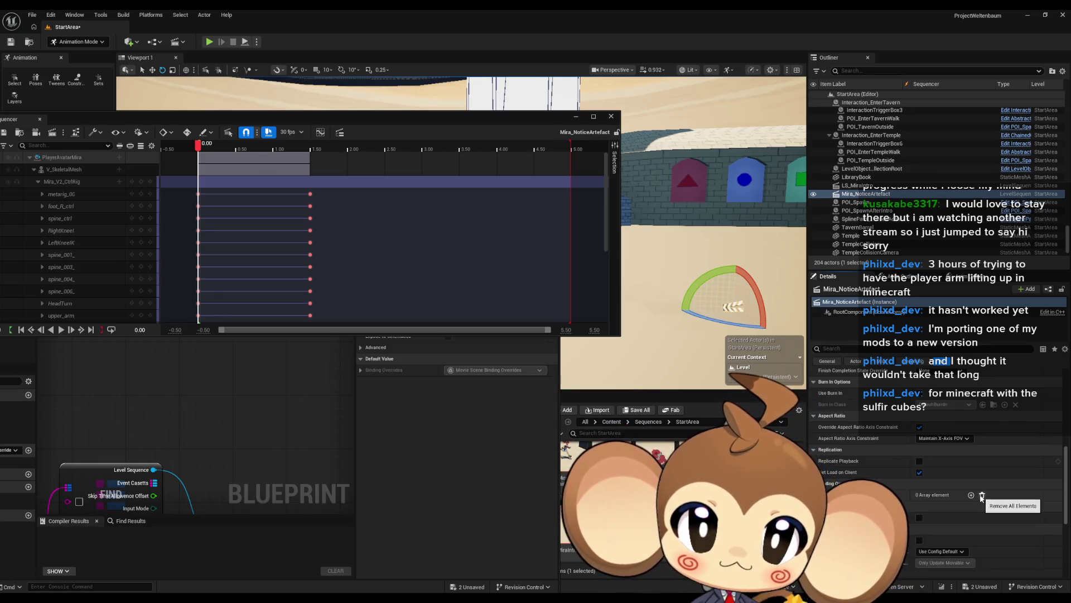
click(436, 453)
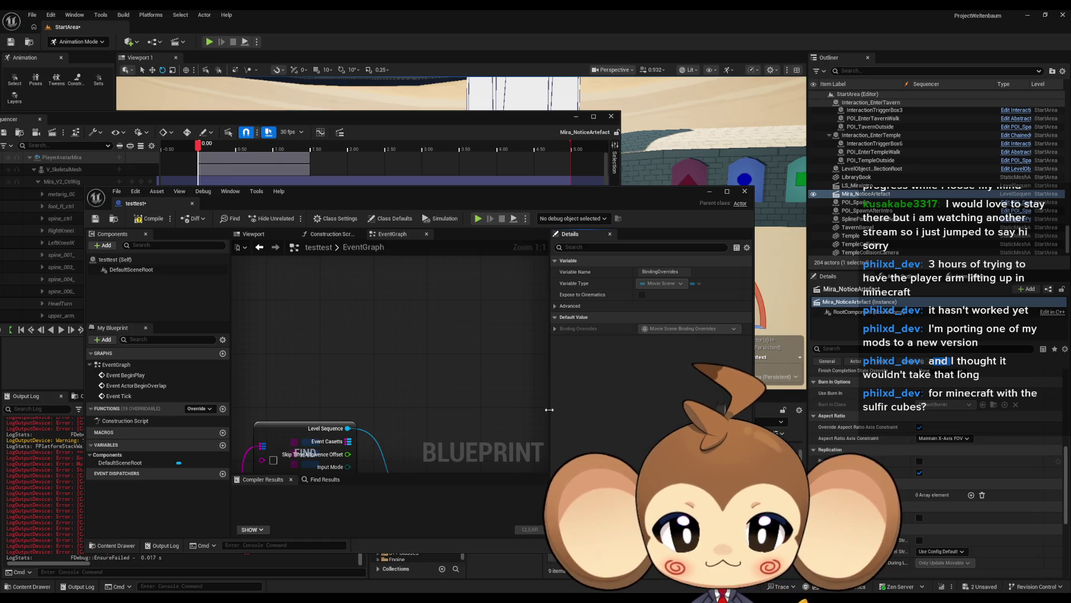
drag(414, 393, 482, 389)
text(add)
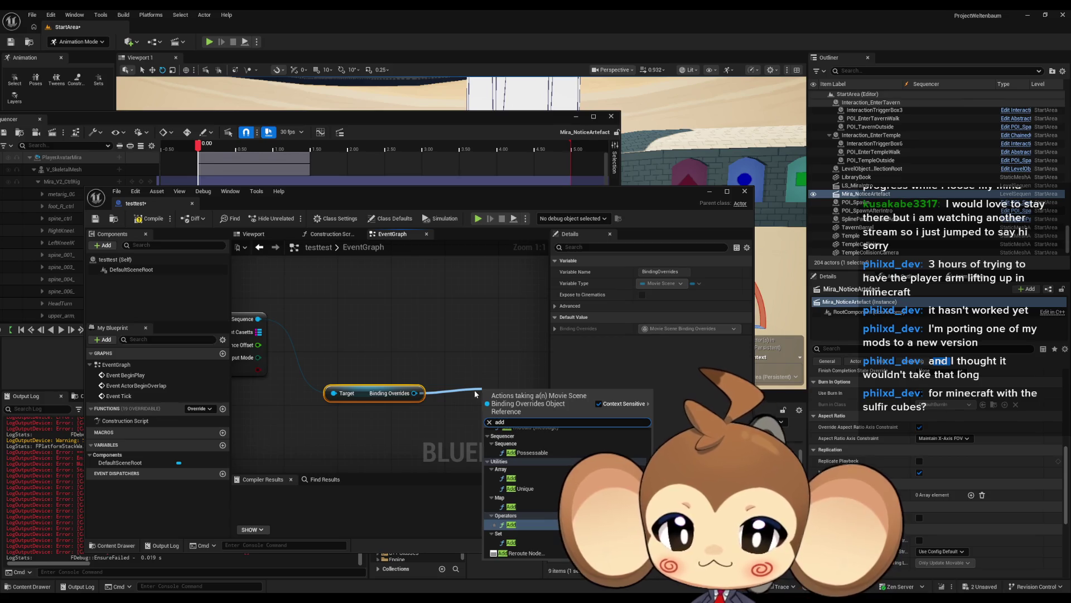
click(580, 461)
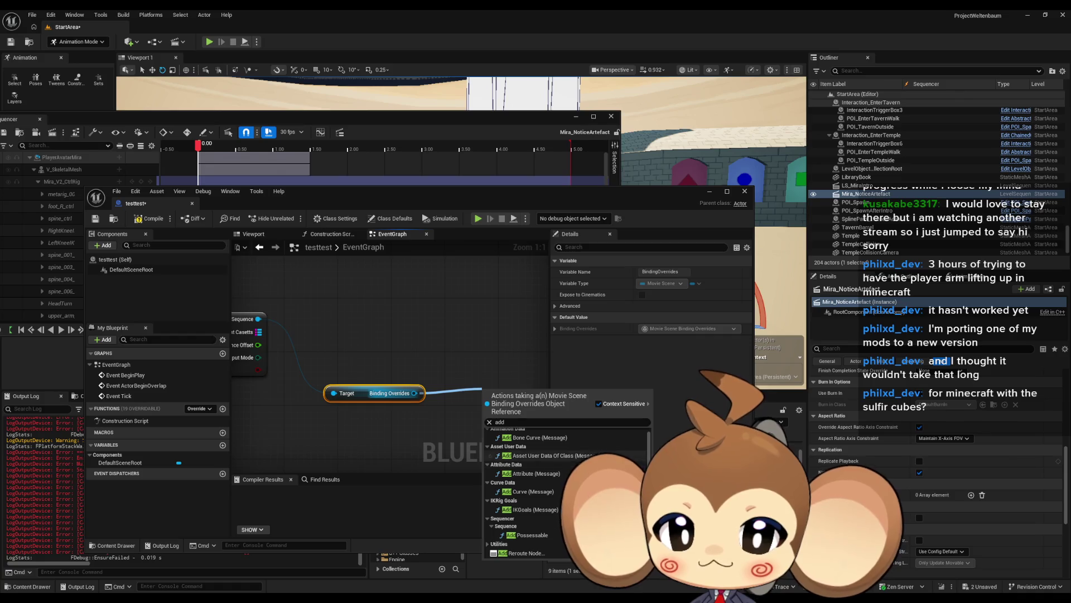
scroll(566, 491, up, 1)
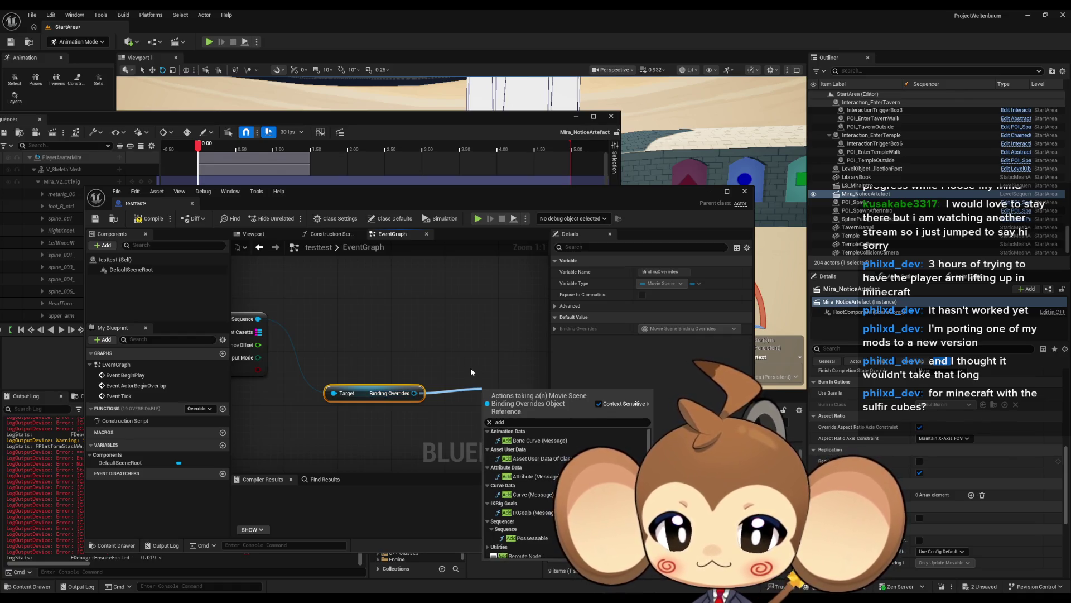
click(415, 394)
drag(414, 393, 474, 399)
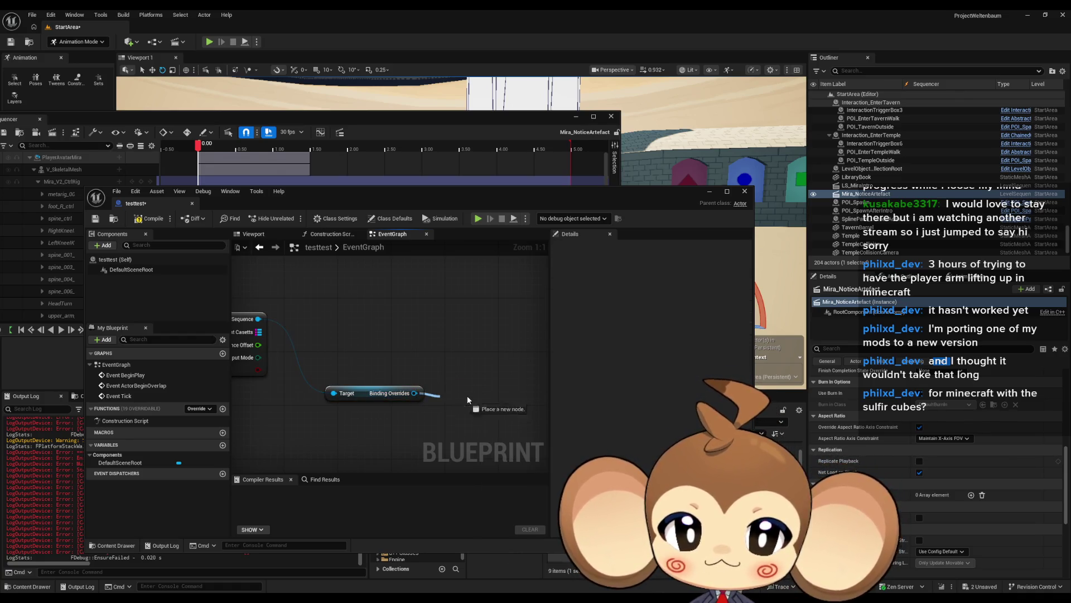
text(overr)
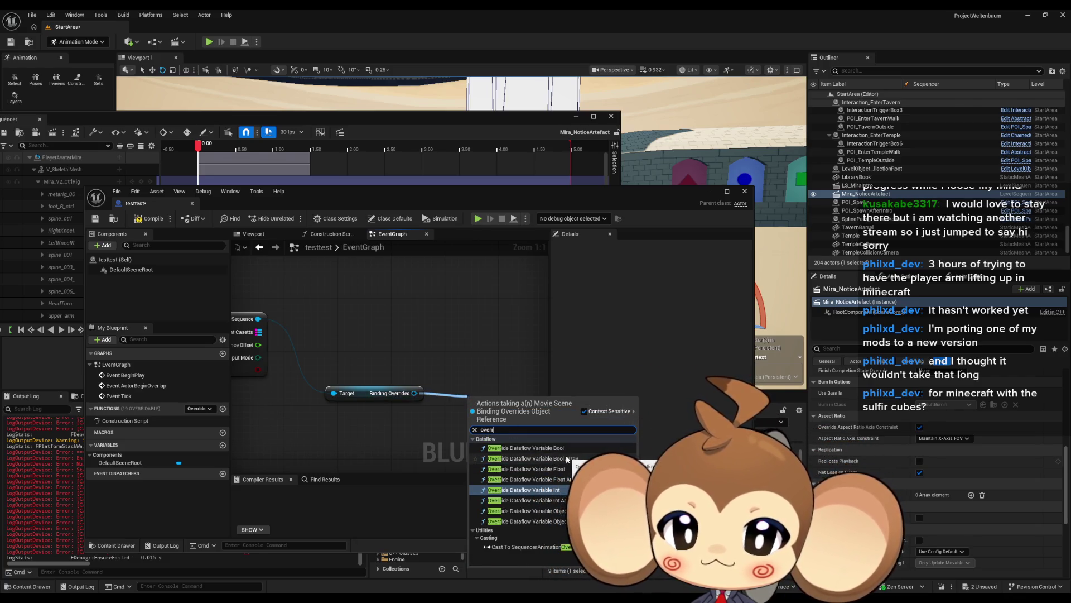
click(466, 344)
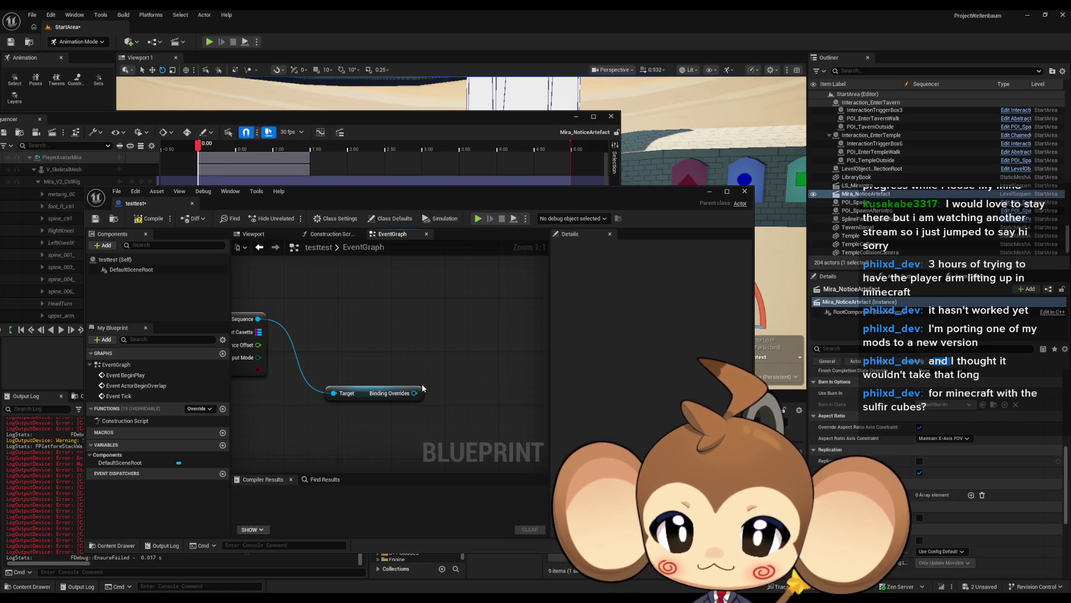
drag(416, 392, 464, 399)
text(var)
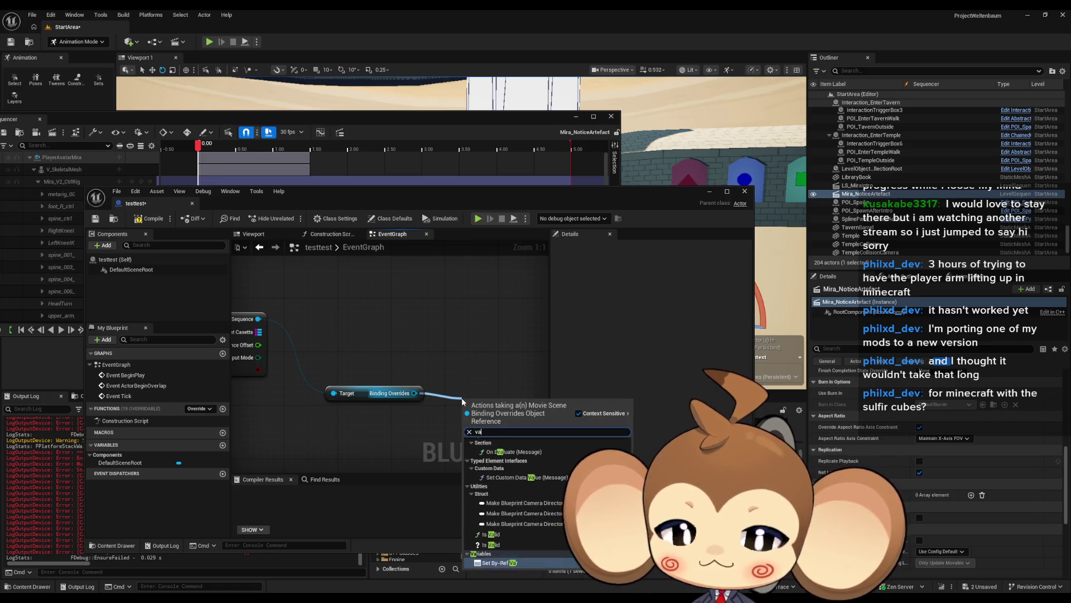
key(BackSpace)
key(BackSpace)
key(BackSpace)
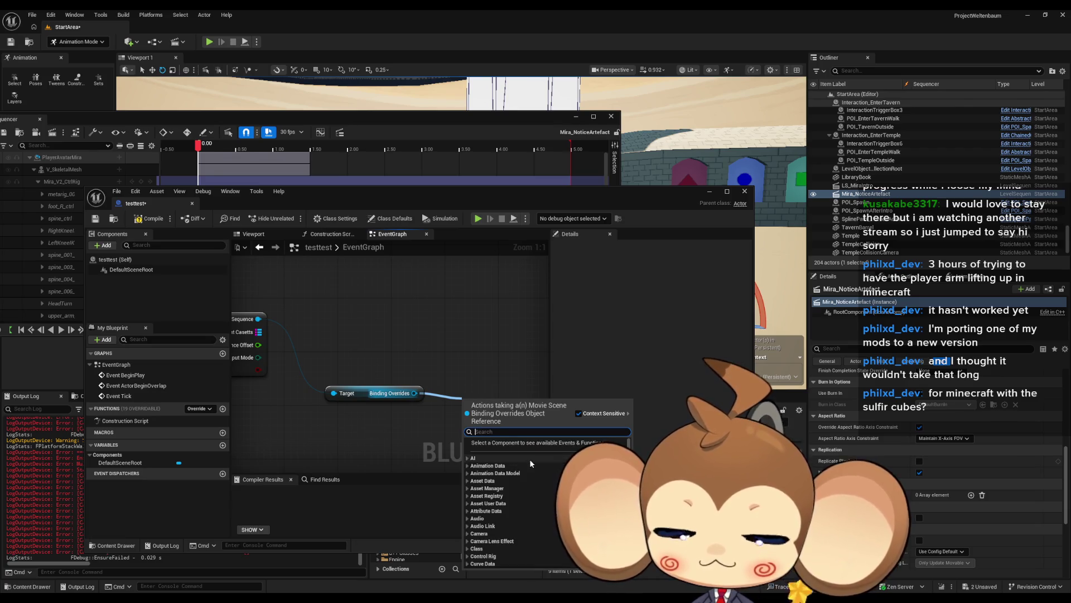
scroll(536, 456, down, 1)
scroll(501, 538, down, 10)
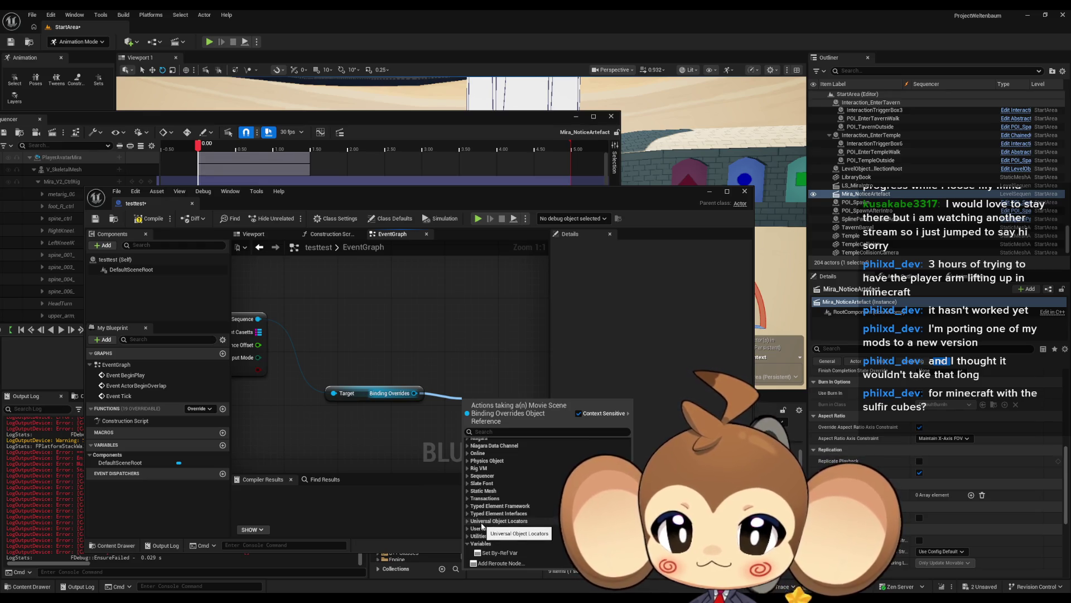
scroll(482, 525, up, 5)
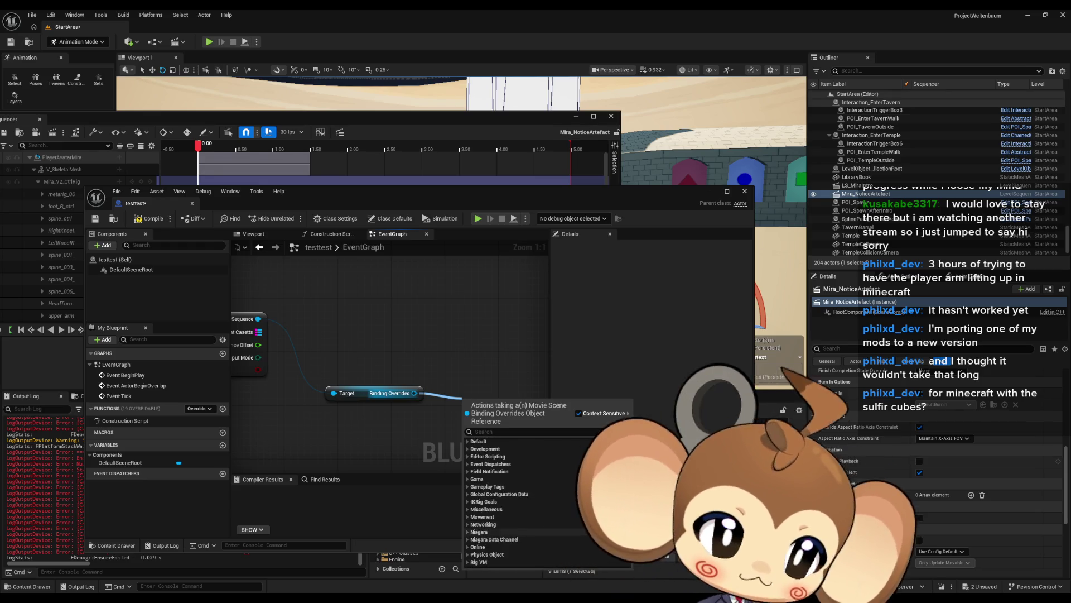
key(Escape)
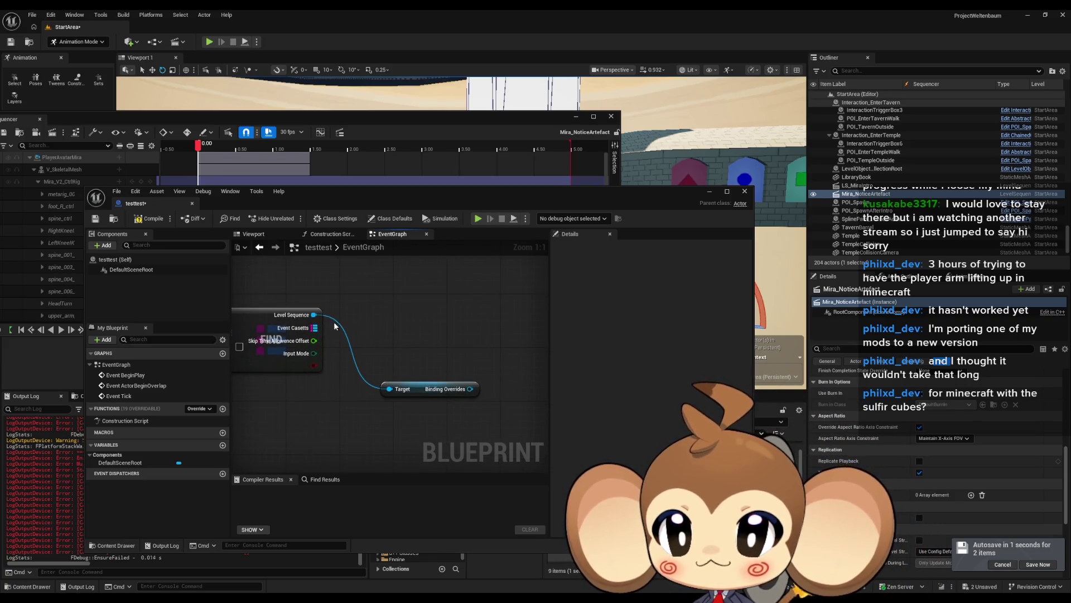
Add a Get Sequence node off the Level Sequence actor via a 'seq player get' search.
drag(314, 314, 370, 326)
text(s)
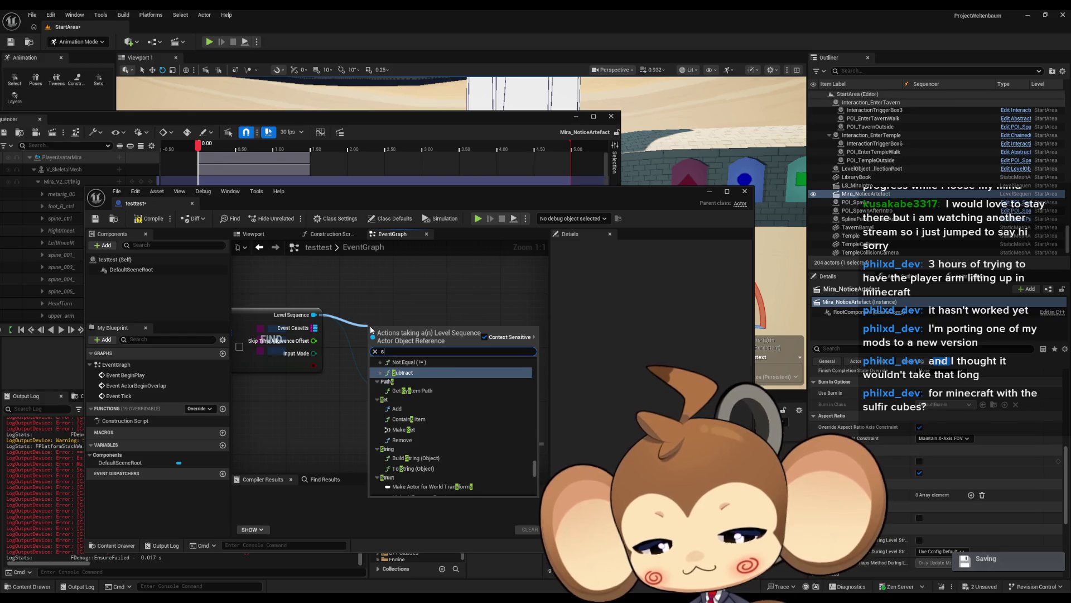
text(eq playe)
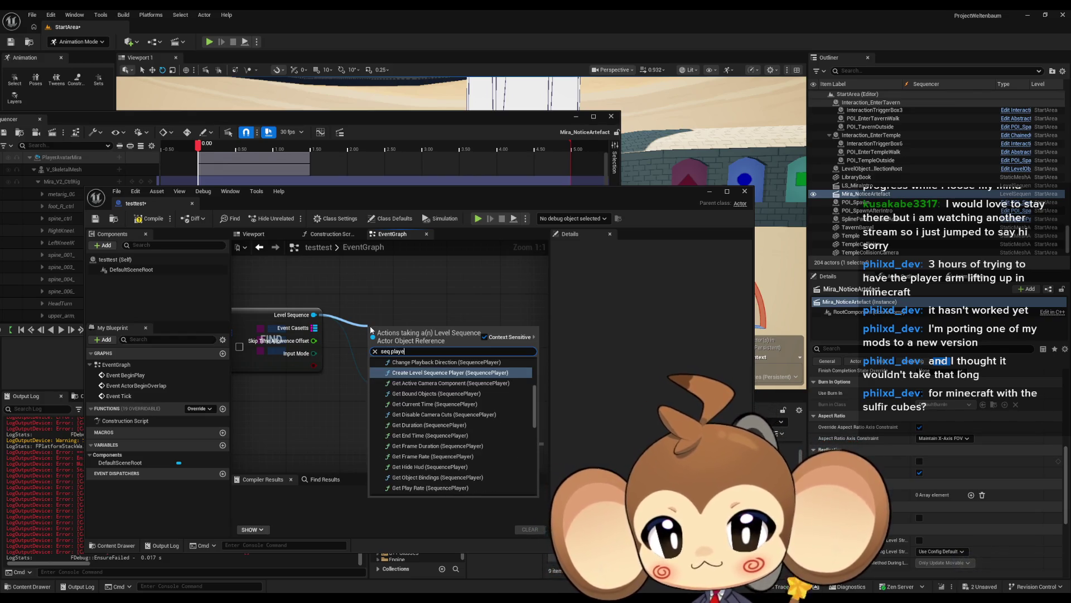
text(r get)
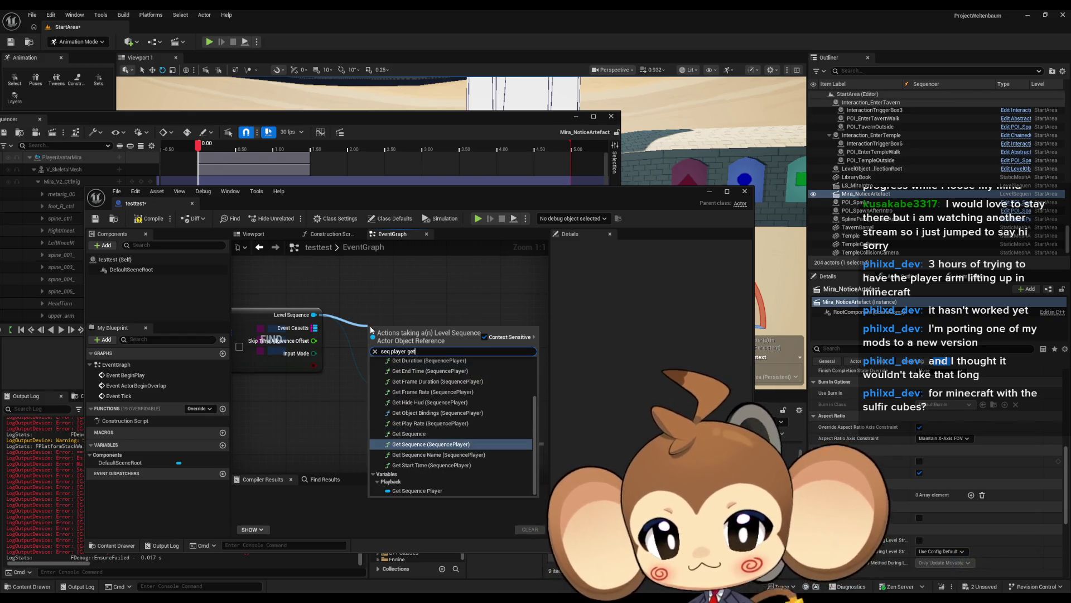
click(407, 444)
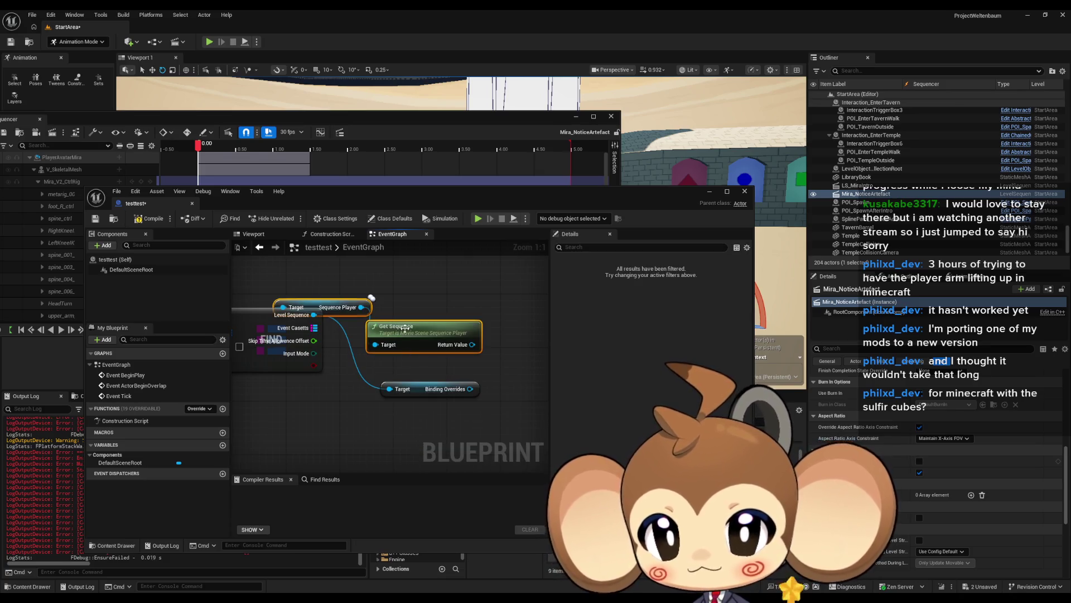
drag(441, 327, 474, 281)
click(472, 334)
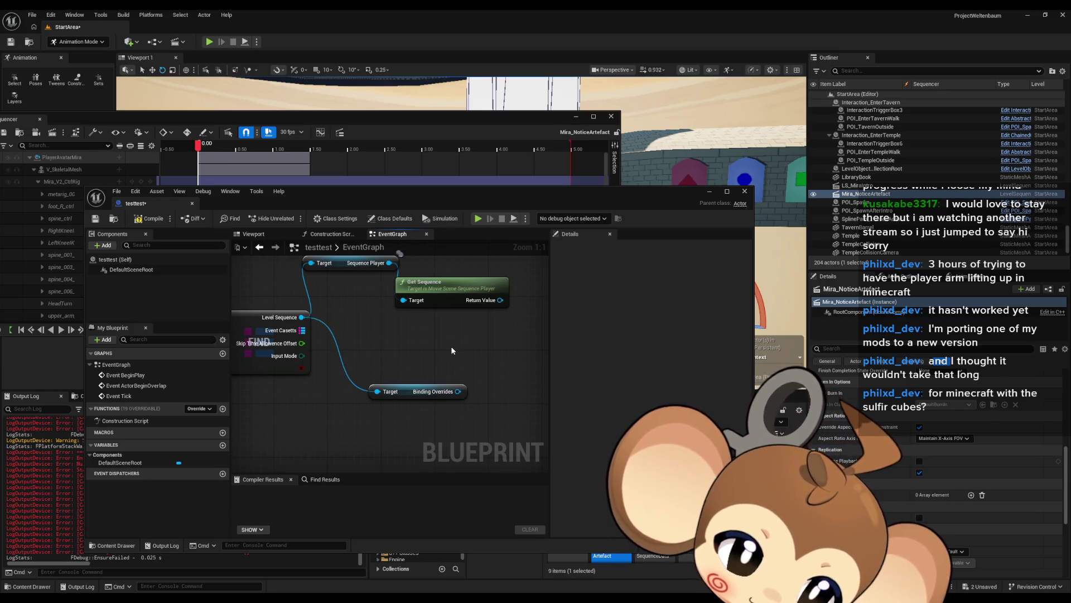
Search 'bind' from the Get Sequence output and add a Get Bindings node.
drag(458, 391, 488, 395)
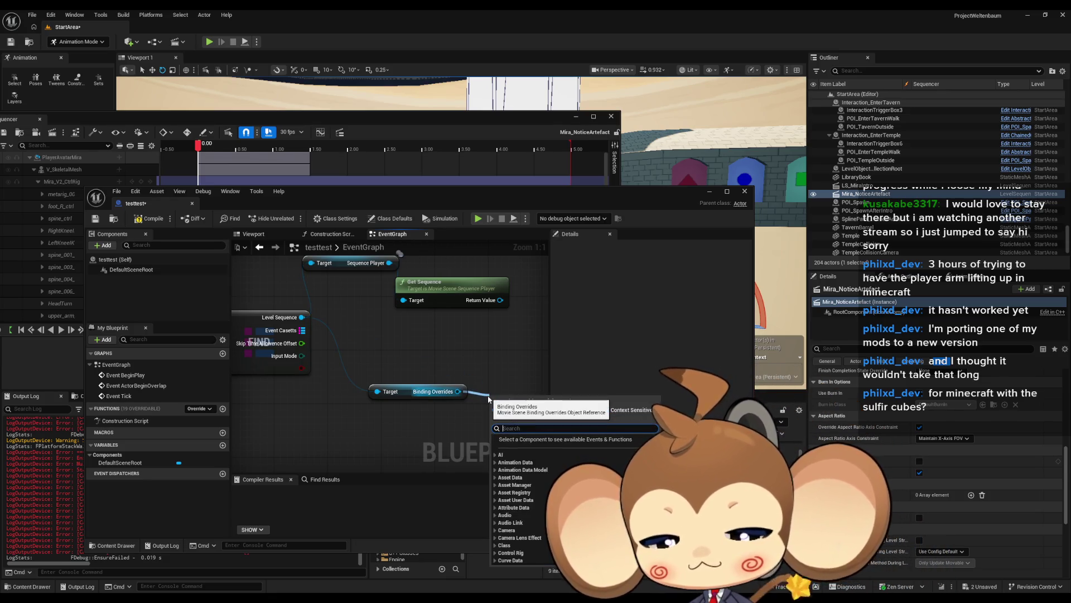
text(bind)
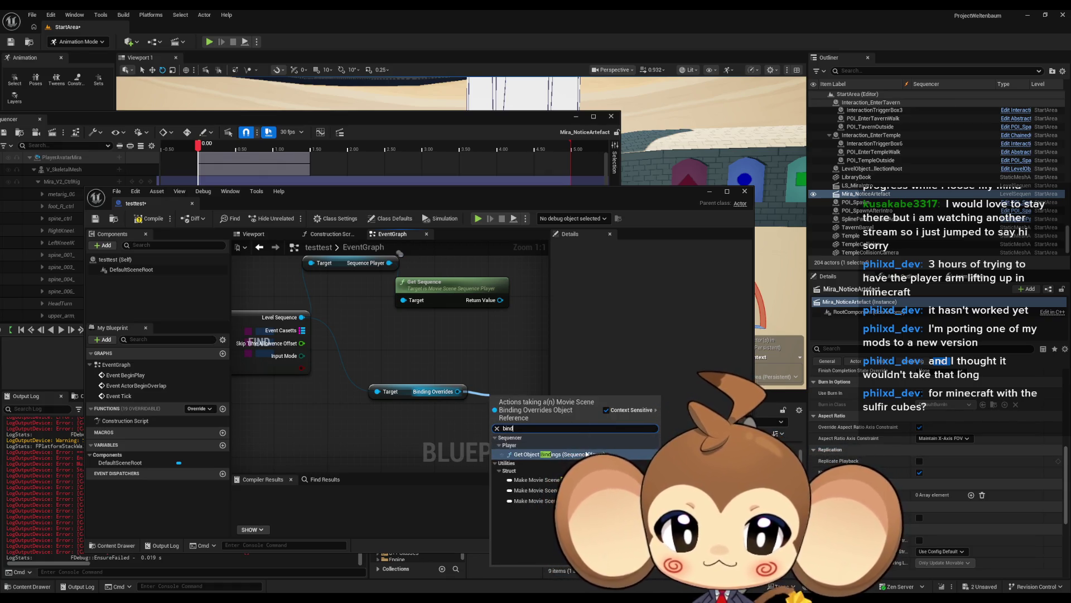
drag(500, 299, 514, 332)
text(bind)
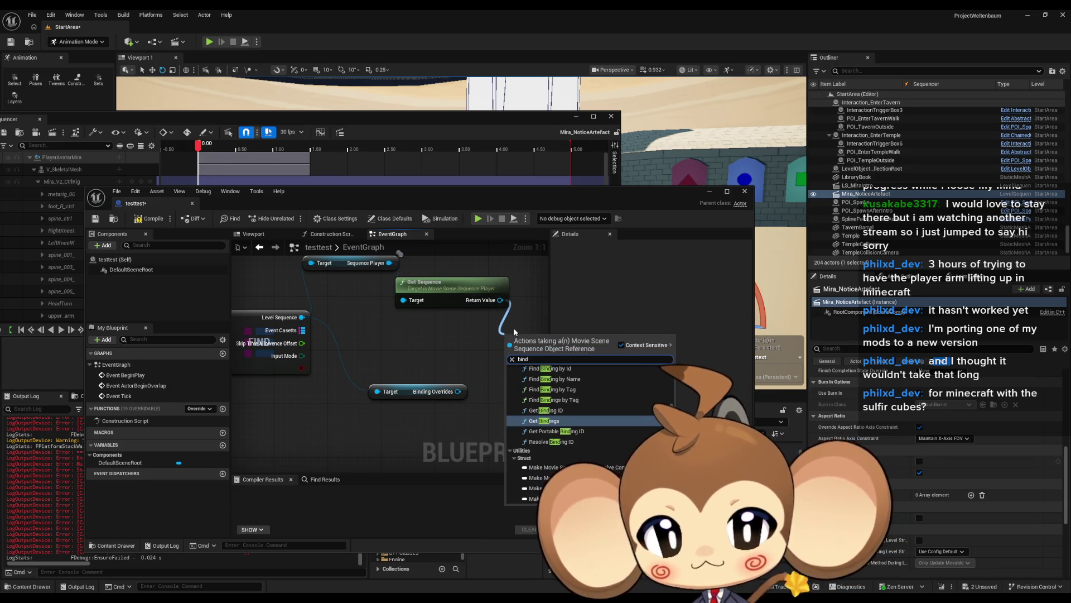
scroll(628, 413, up, 1)
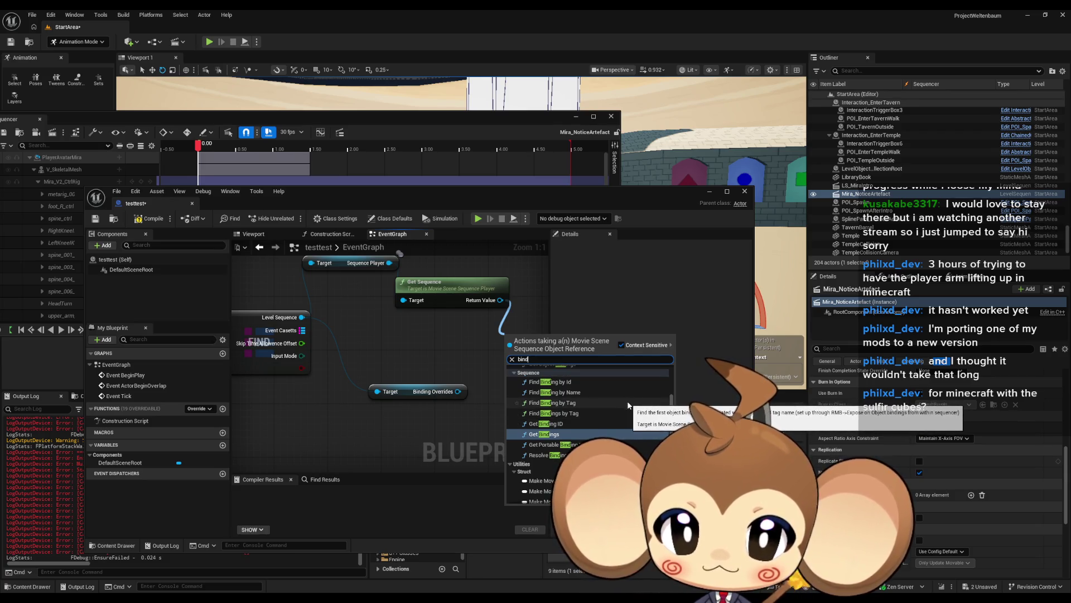
scroll(628, 403, up, 1)
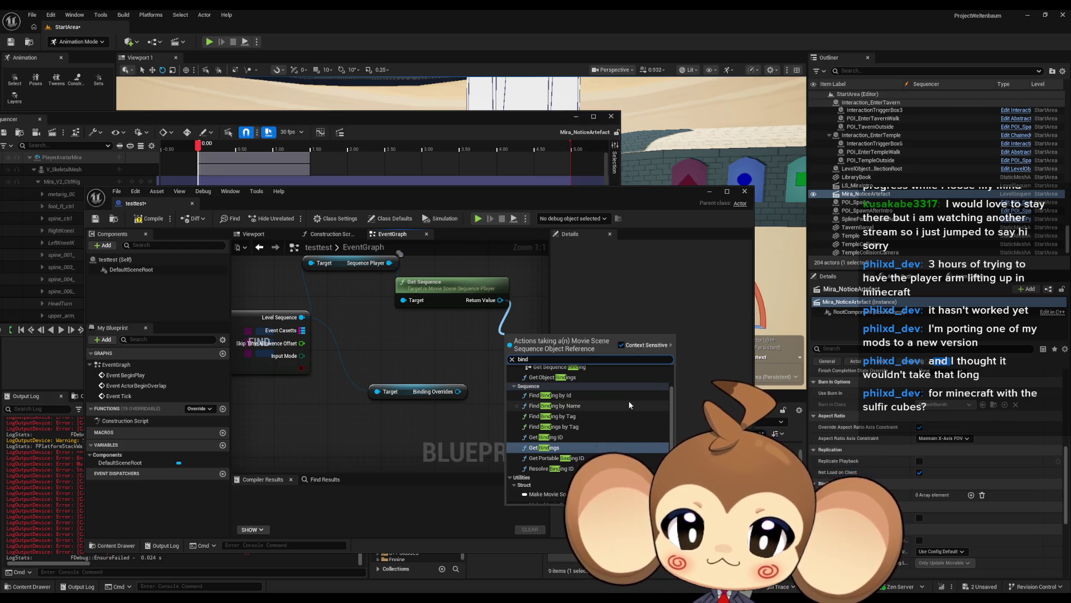
click(563, 452)
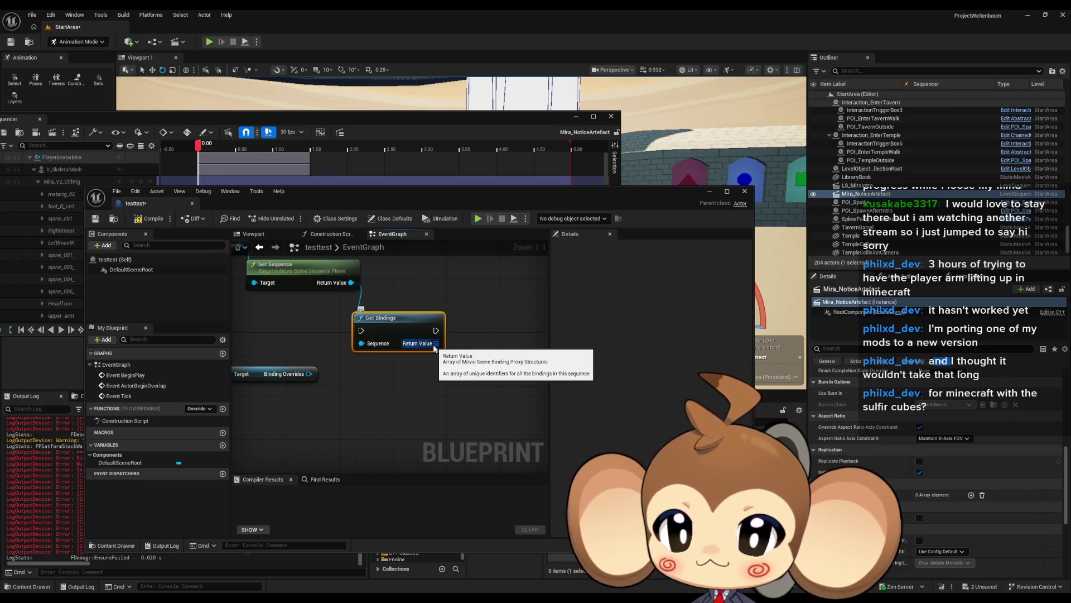
Add a GET array node from Get Bindings' Return Value and position it below.
mouse_move(416, 346)
mouse_down()
mouse_move(469, 360)
mouse_move(484, 404)
mouse_up()
click(502, 402)
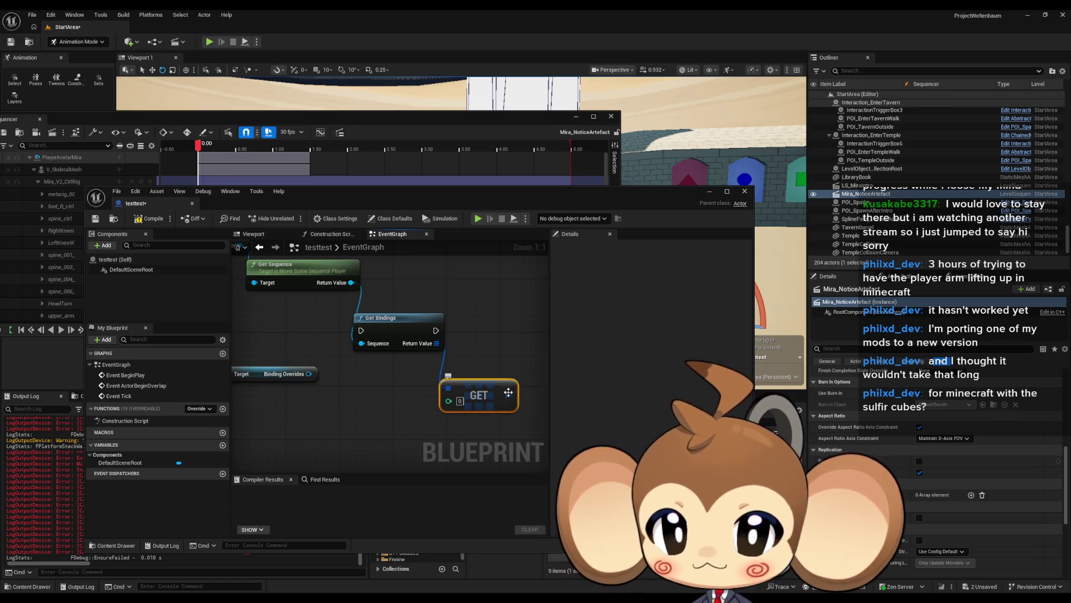
right_click(508, 412)
click(537, 434)
drag(537, 435, 460, 408)
drag(385, 368, 408, 373)
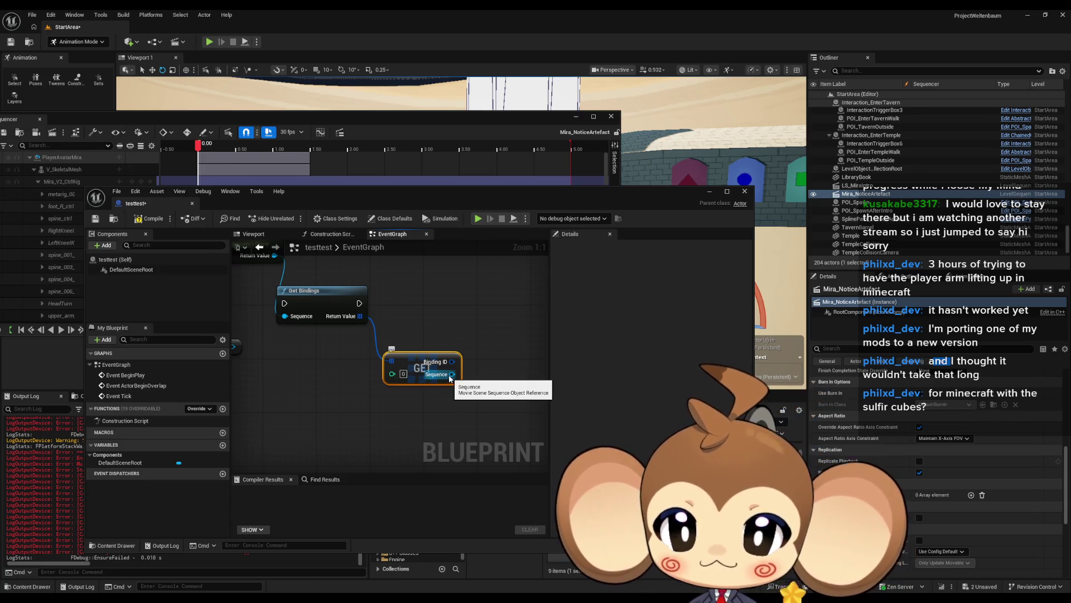
Search 'binding' from the Get Sequence node, cancel without adding, and reframe the GET node.
mouse_move(288, 267)
mouse_down()
mouse_move(383, 318)
mouse_move(393, 410)
mouse_up()
text(bindin)
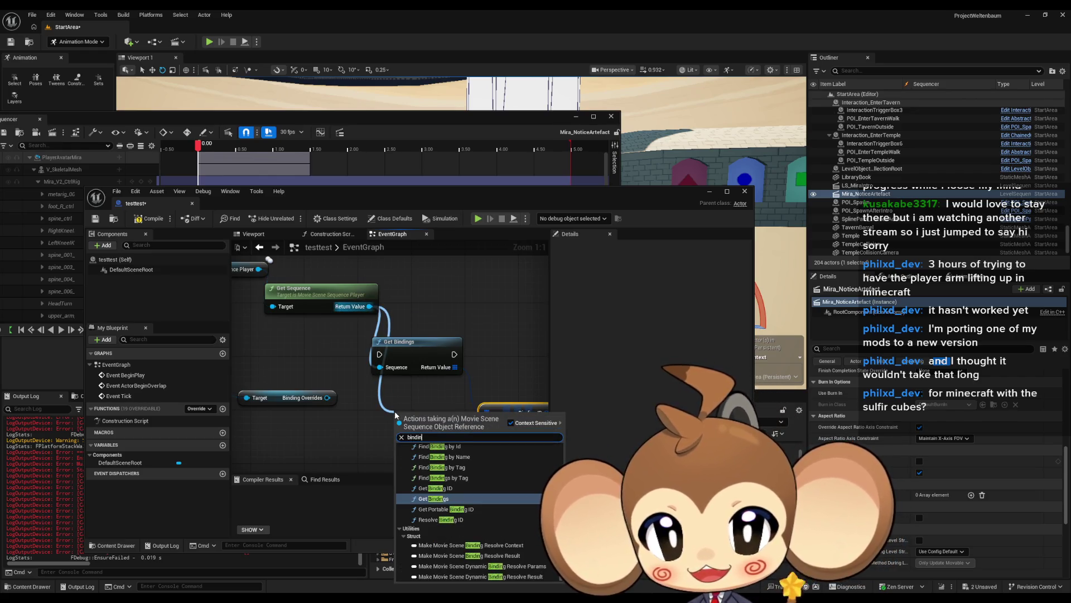
text(g)
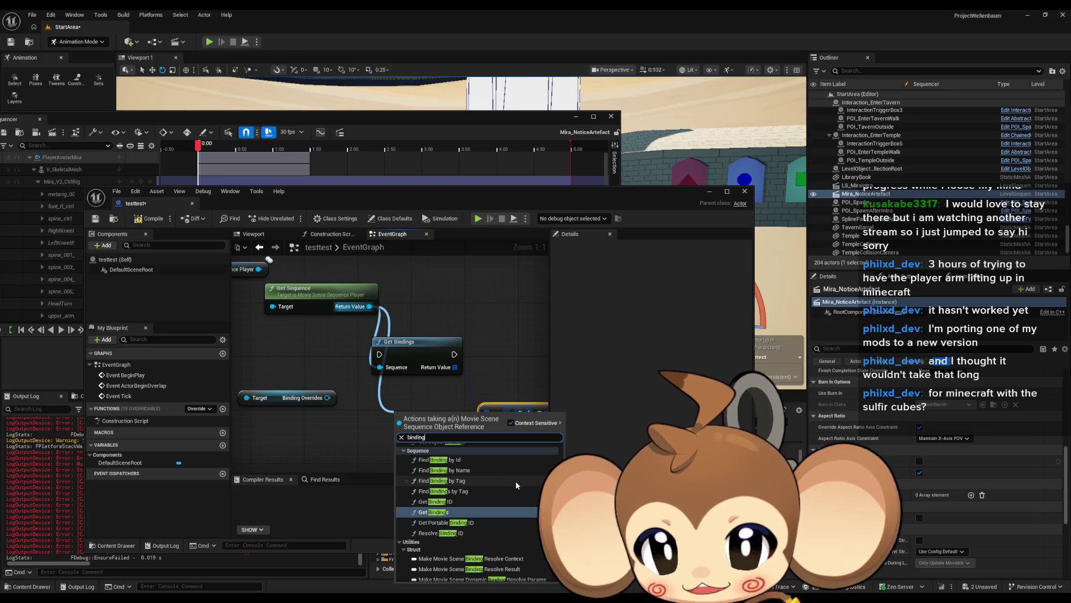
scroll(527, 494, up, 2)
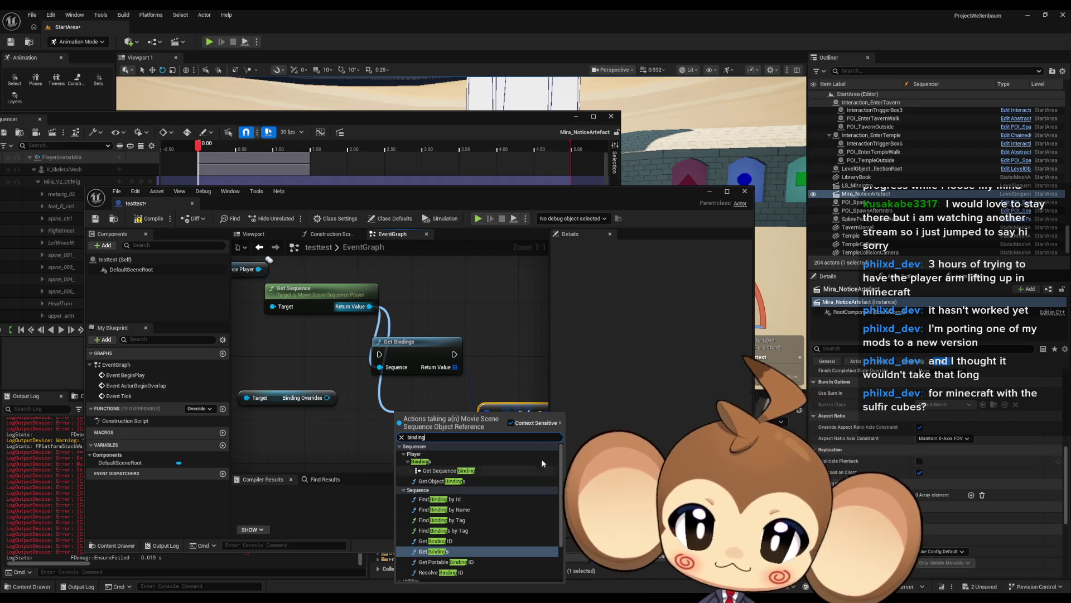
key(Escape)
drag(528, 427, 433, 388)
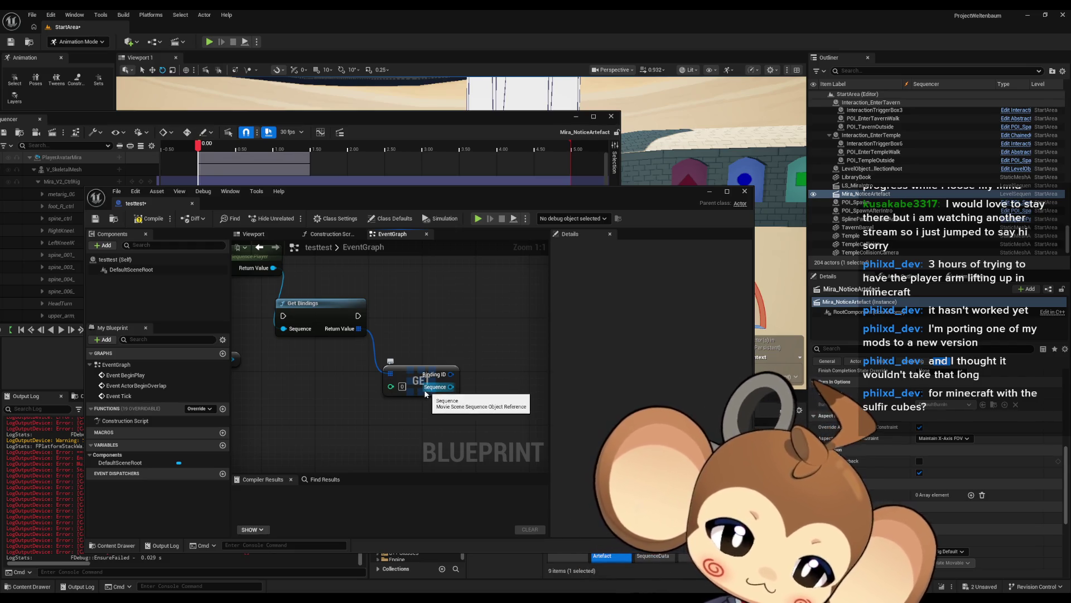
Locate the Binding Overrides node and try 'binding' and 'add' searches off its output.
mouse_move(281, 278)
mouse_down()
mouse_move(417, 330)
mouse_move(427, 417)
mouse_up()
text(binding)
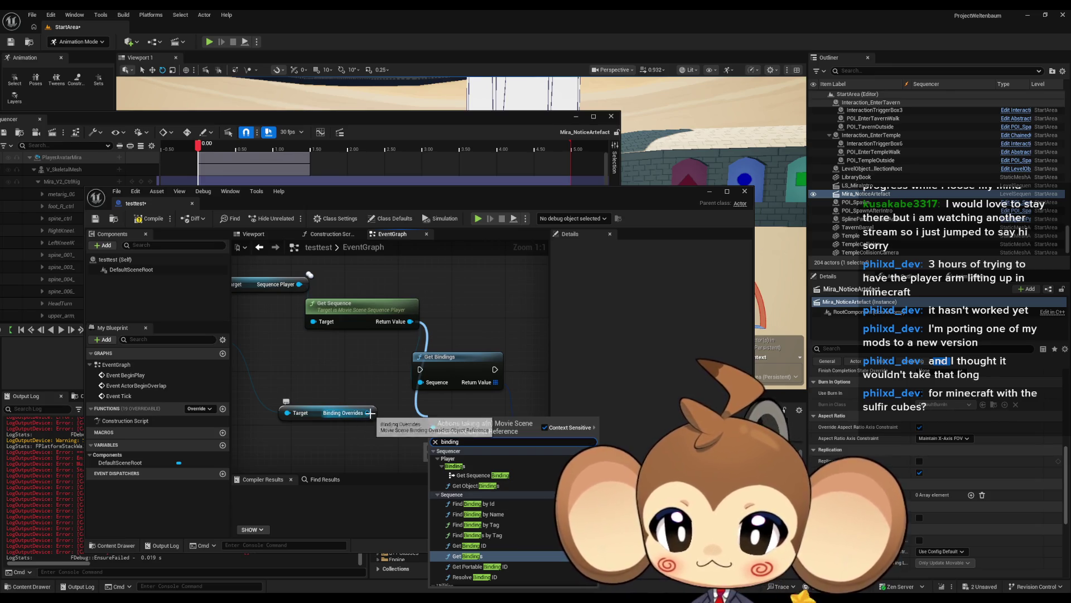
drag(367, 413, 392, 451)
text(add)
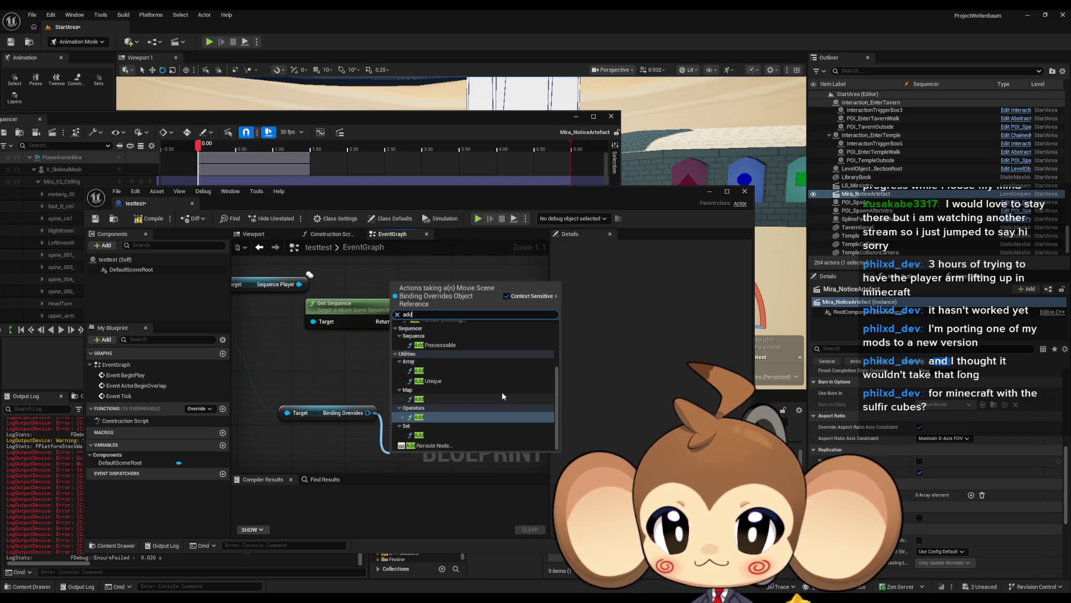
scroll(481, 373, up, 3)
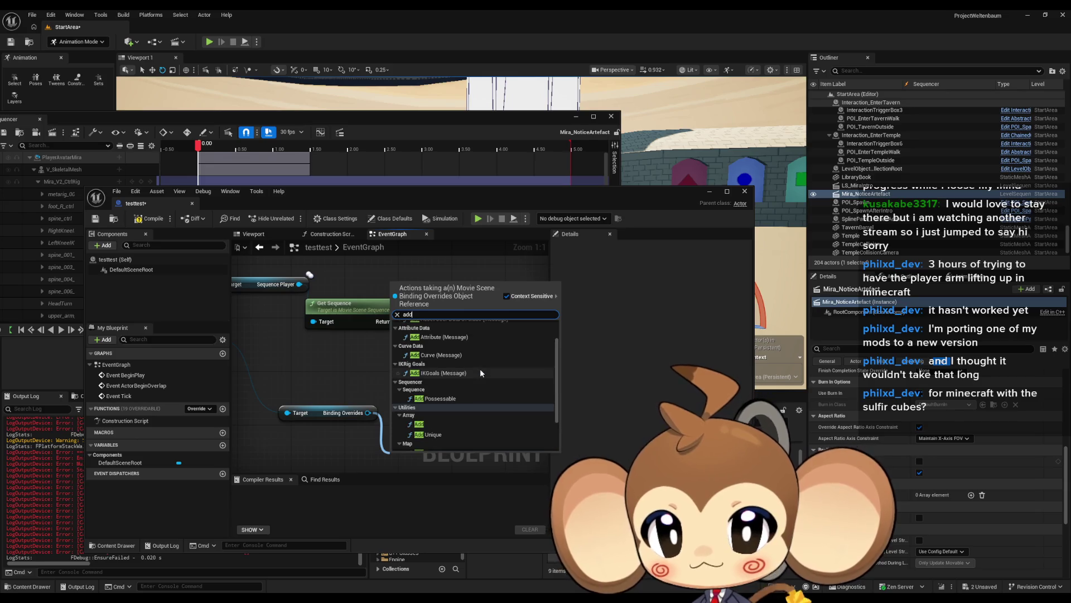
Search 'seque' from the Binding Overrides output and add a GetBoundObjectForSequencer node.
drag(367, 413, 382, 445)
text(seq)
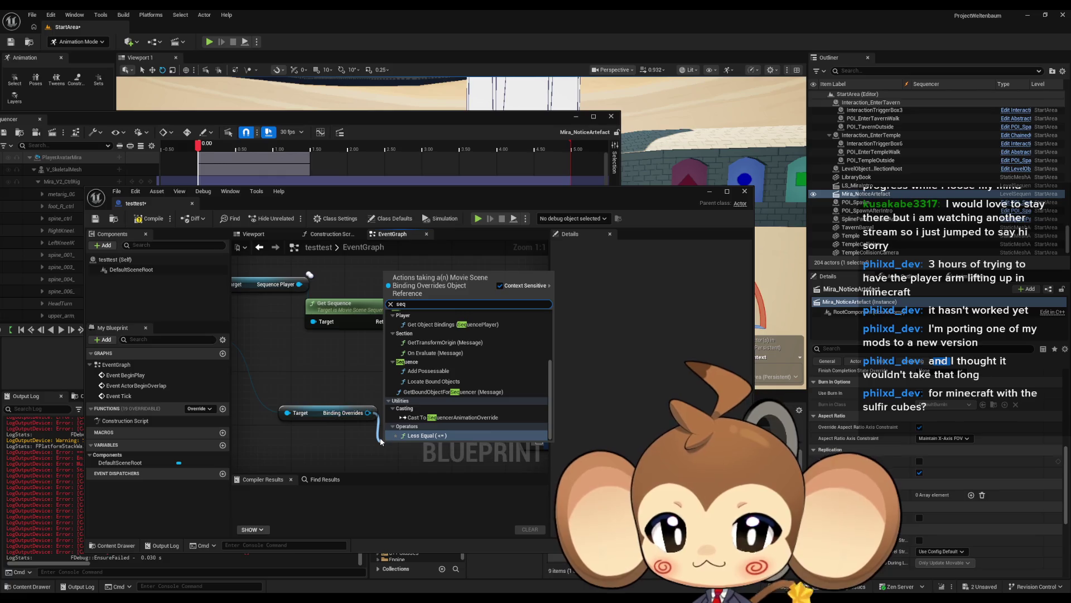
text(ue)
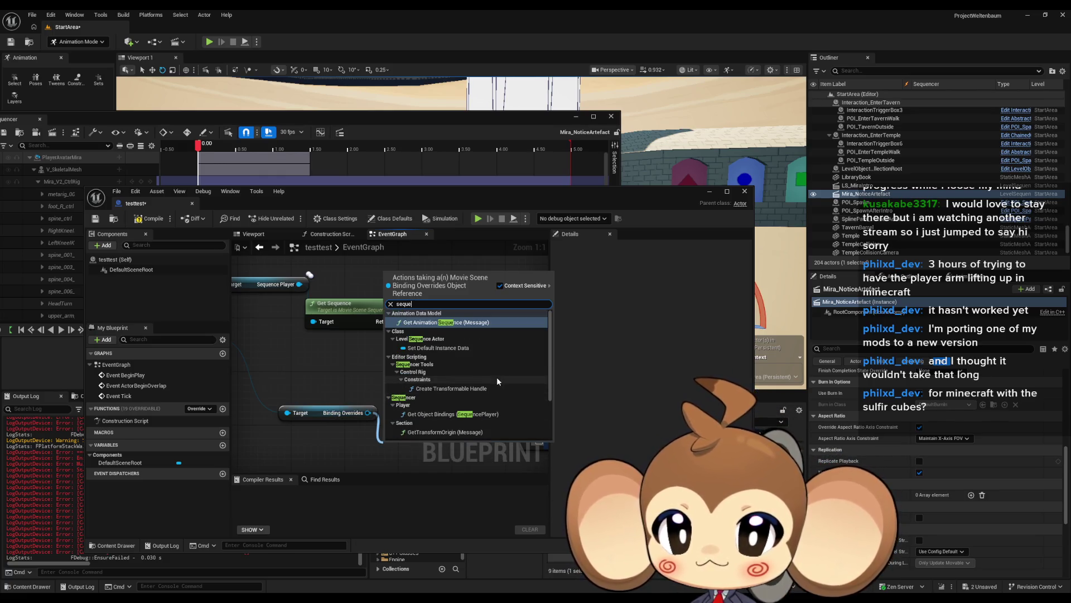
scroll(446, 364, down, 3)
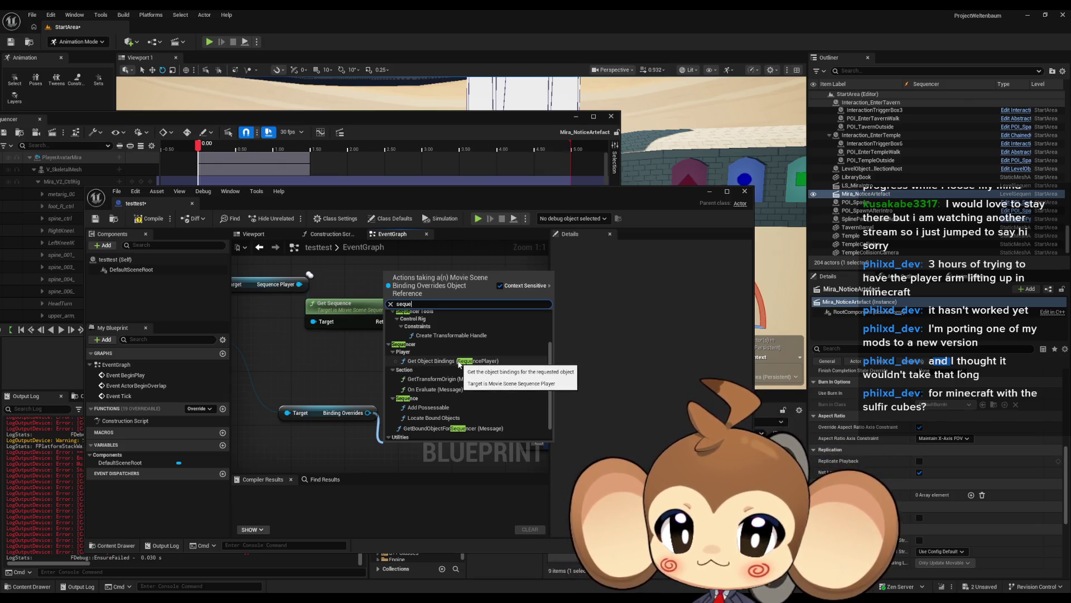
scroll(459, 364, down, 1)
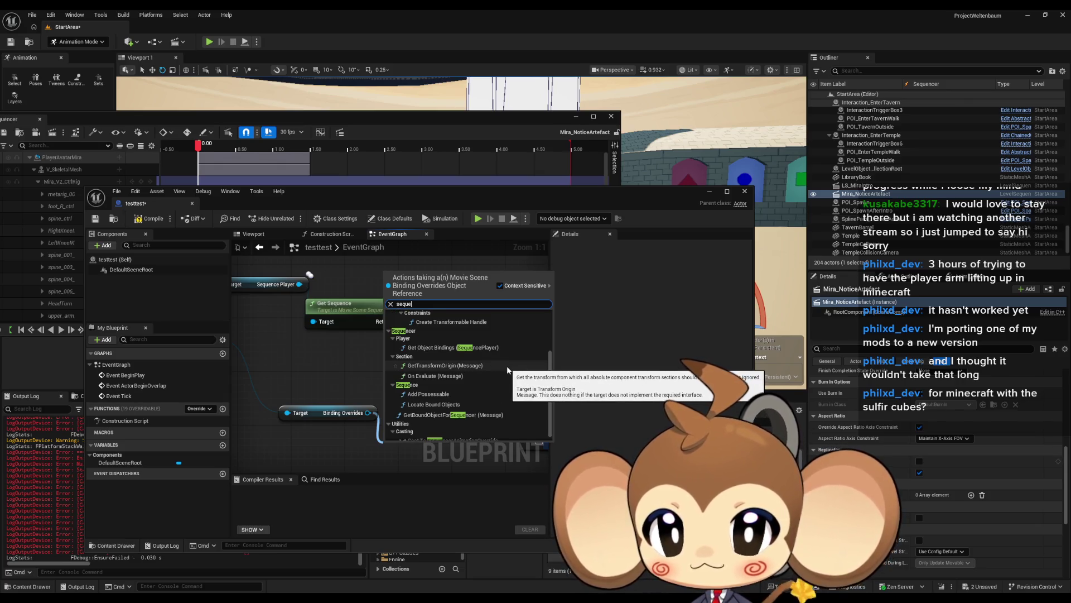
scroll(475, 379, down, 1)
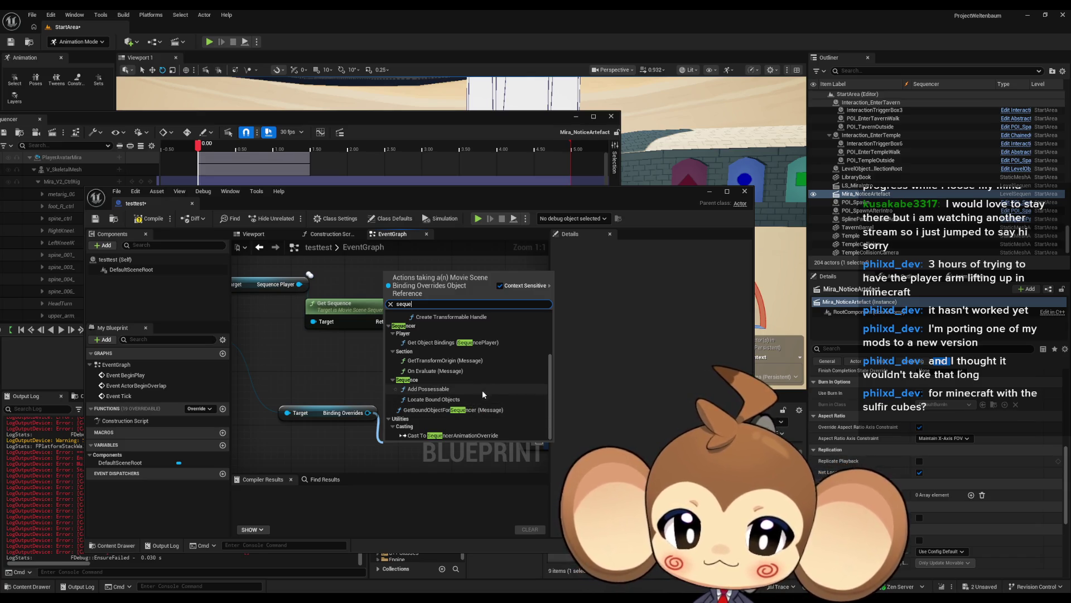
click(465, 412)
scroll(445, 387, down, 4)
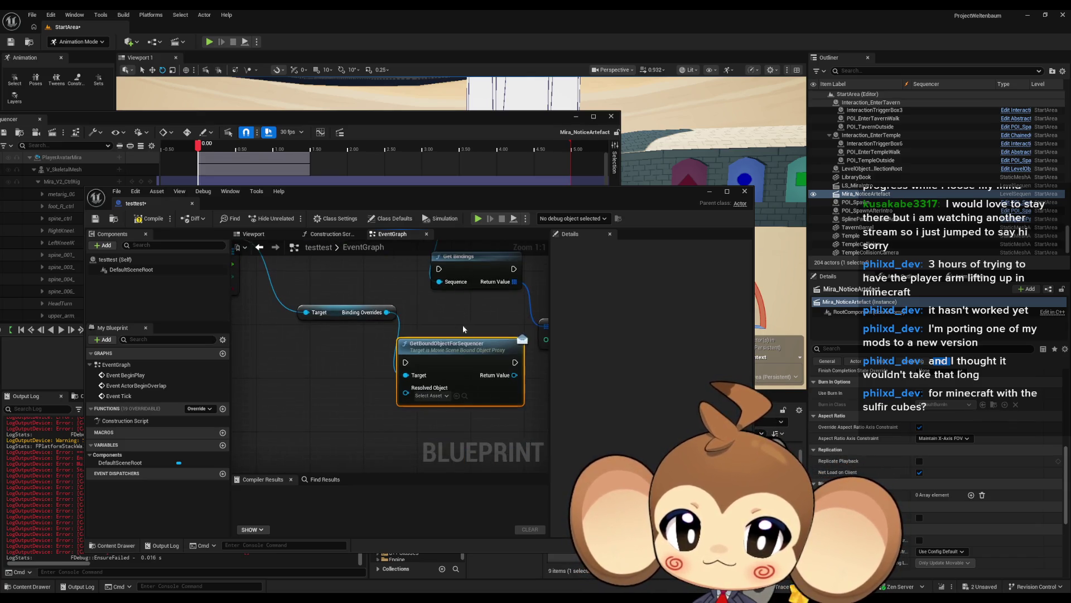
mouse_move(462, 345)
mouse_down()
mouse_move(388, 433)
mouse_move(424, 361)
mouse_move(467, 406)
mouse_move(475, 390)
mouse_move(435, 391)
mouse_up()
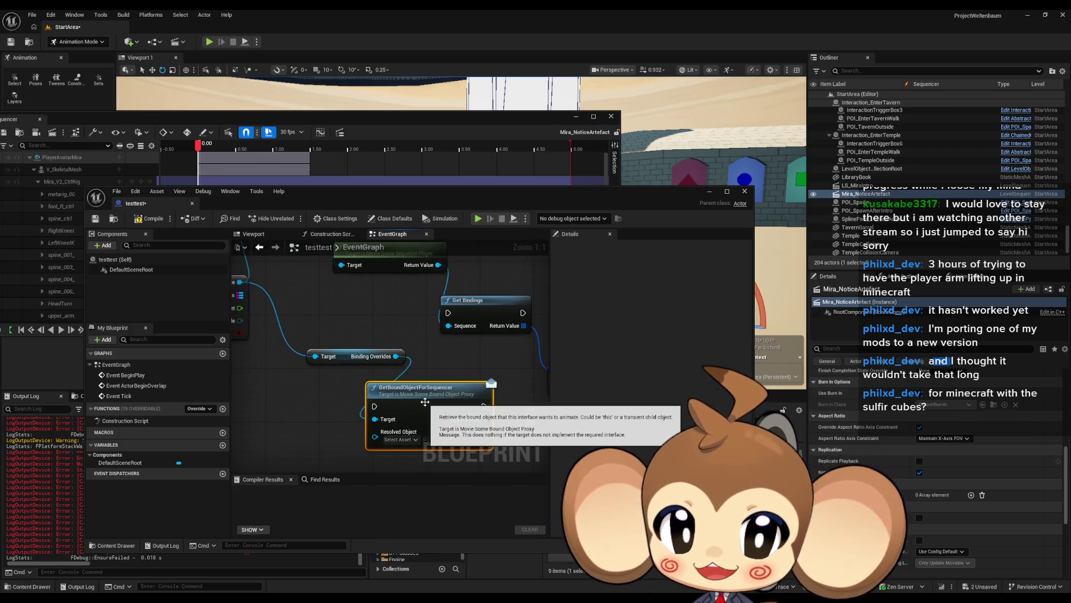
click(493, 364)
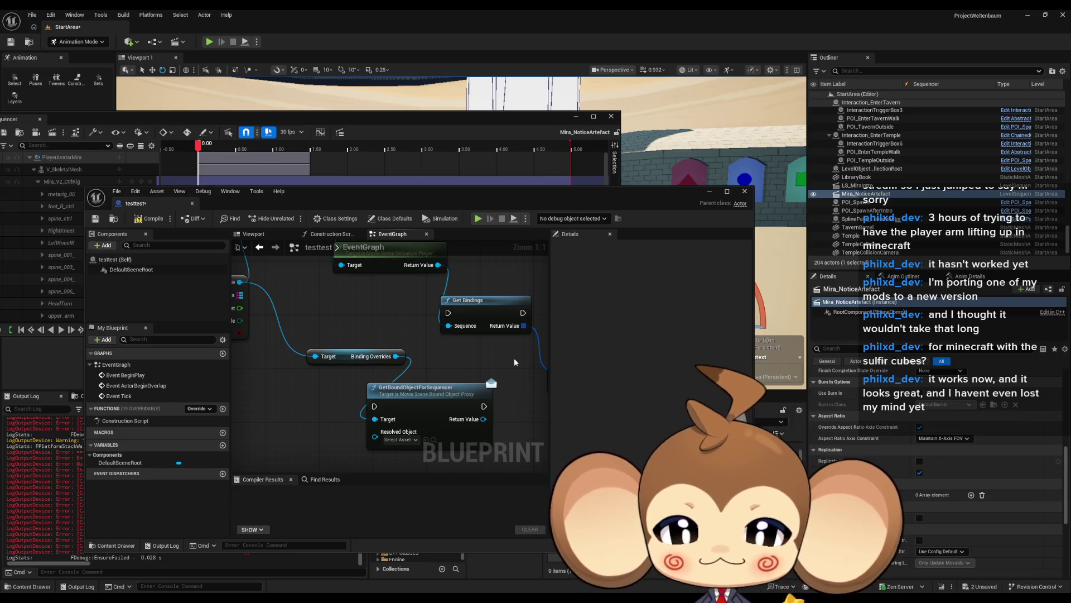
drag(496, 354, 435, 323)
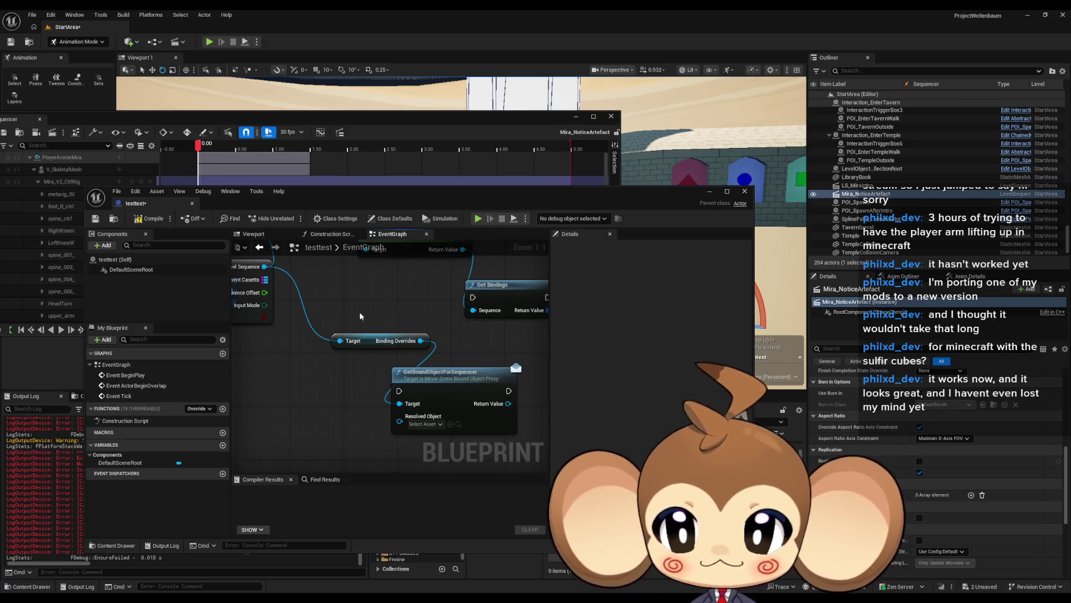
scroll(391, 357, down, 6)
drag(512, 295, 480, 369)
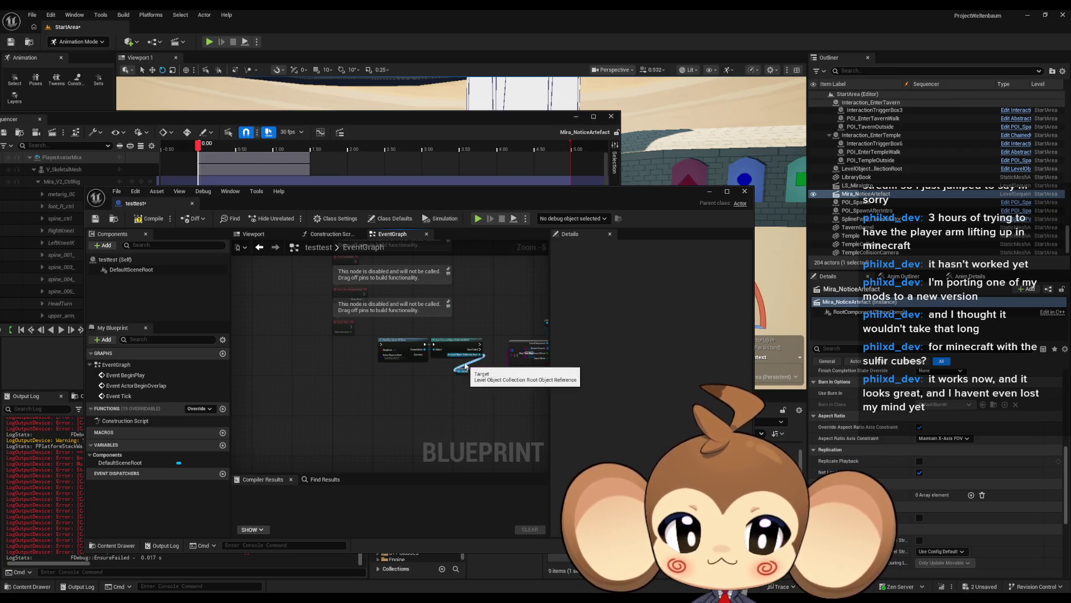
Add an instance-editable level sequence variable to testtest and compile the Blueprint.
click(222, 445)
text(level sequence)
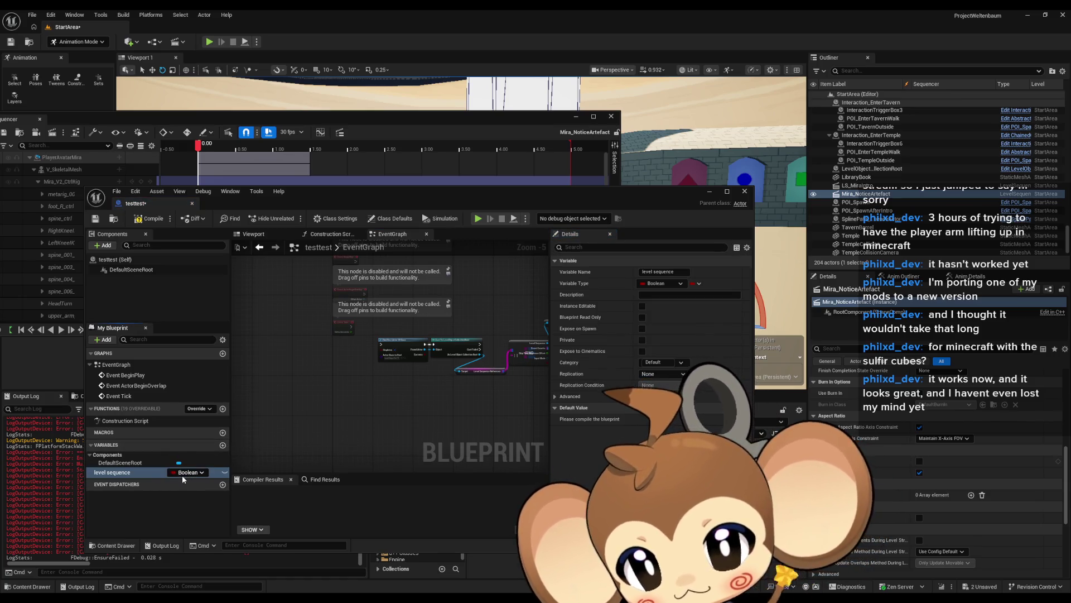
click(183, 473)
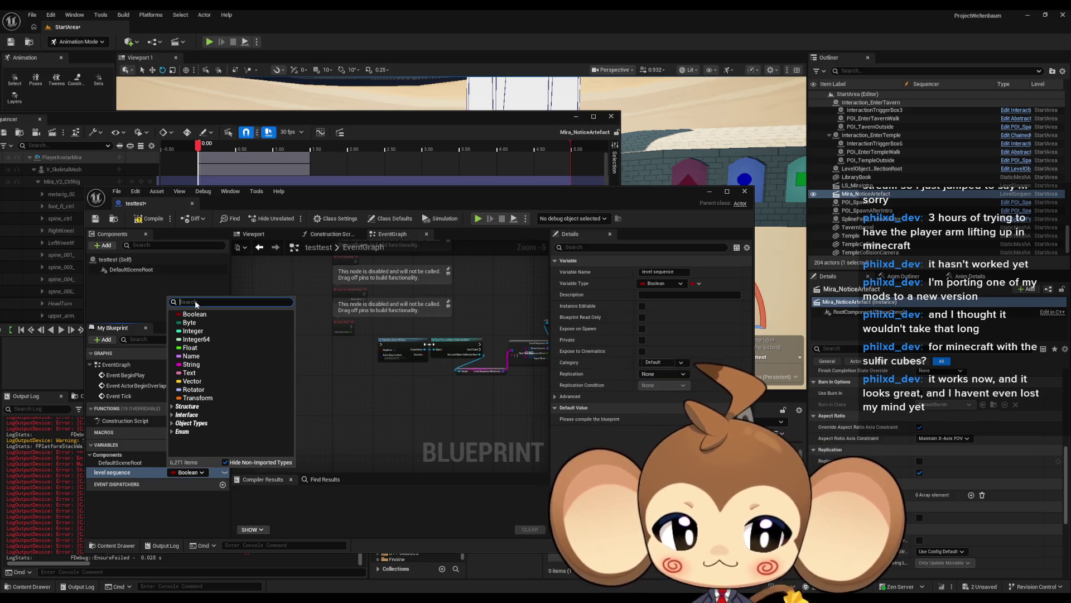
text(level seq)
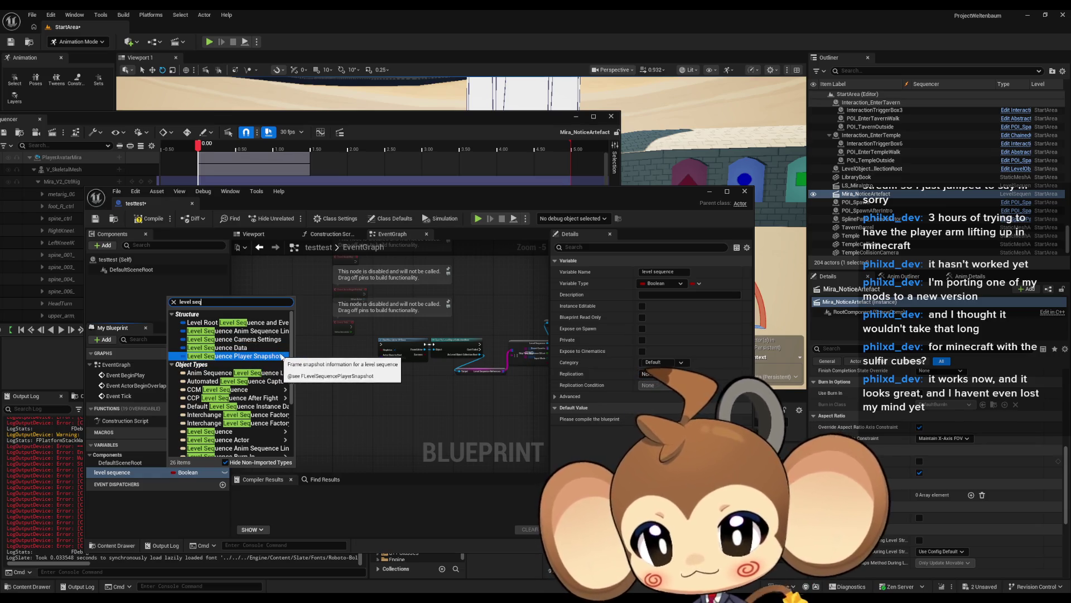
scroll(252, 411, down, 1)
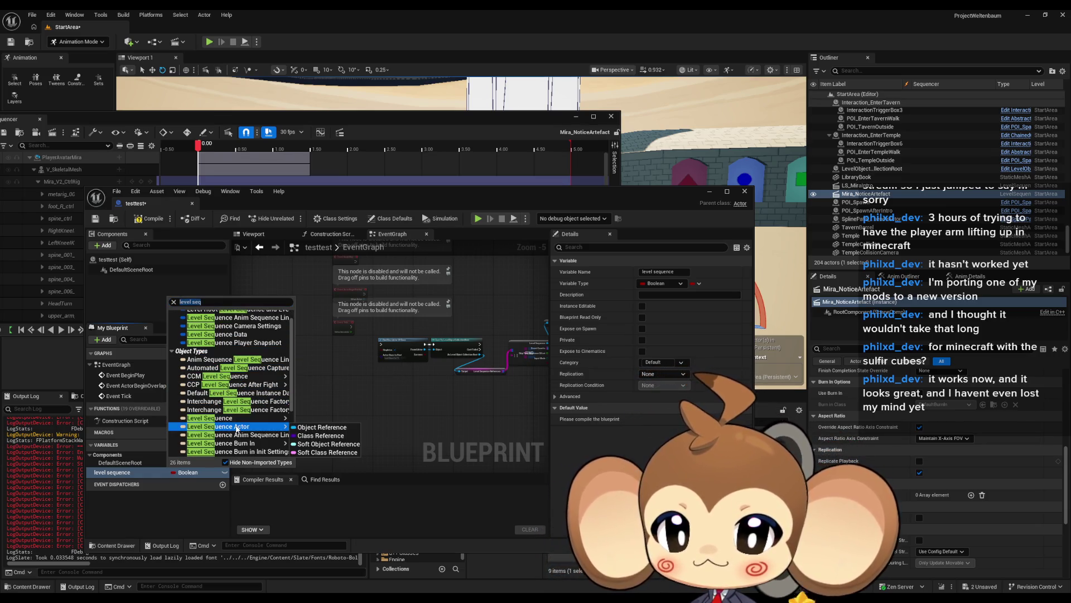
click(244, 427)
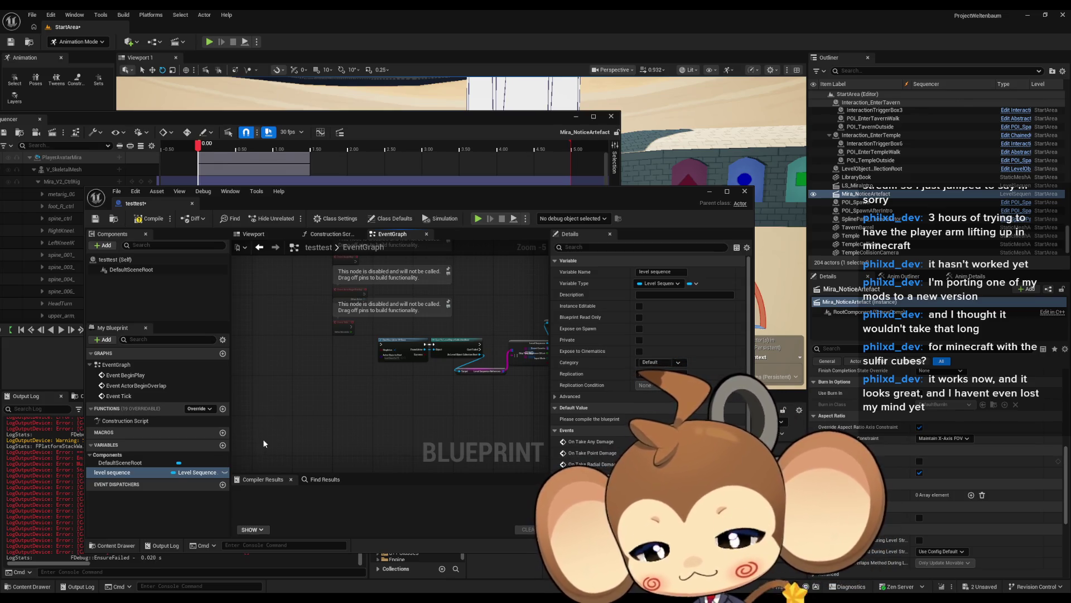
click(225, 473)
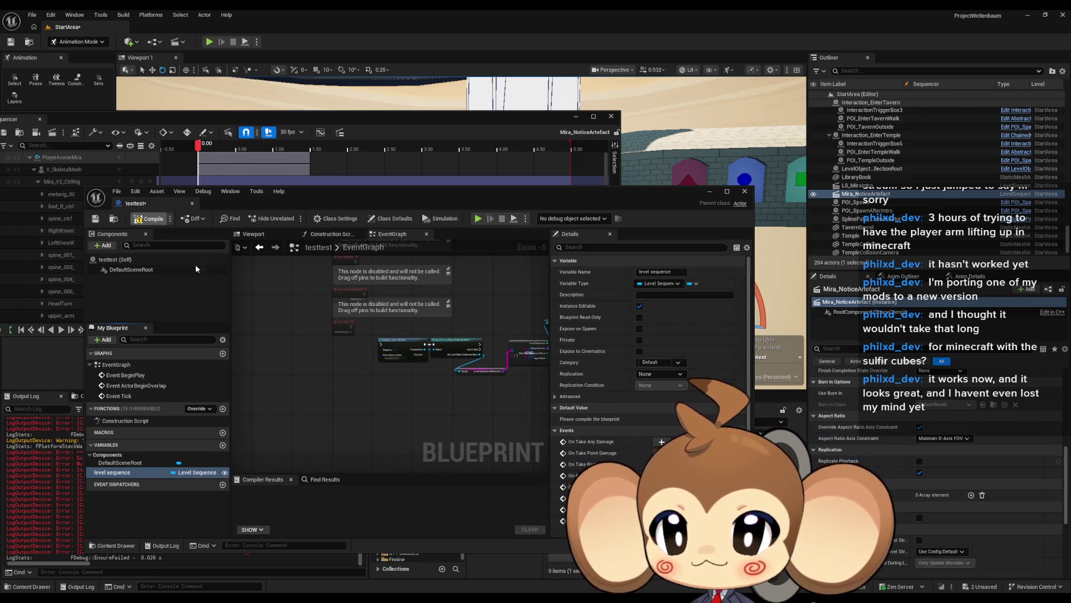
key(F7)
Place a testtest actor in the level with its Level Sequence set to Mira_NoticeArtefact.
drag(603, 213, 408, 206)
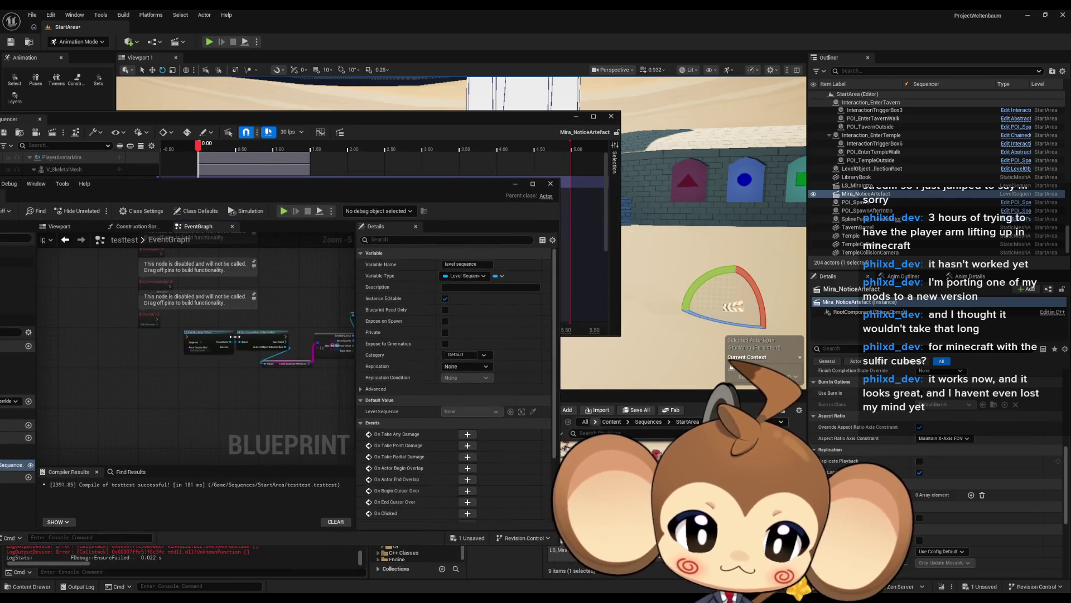
mouse_move(611, 452)
mouse_down()
mouse_move(641, 362)
mouse_move(676, 333)
mouse_up()
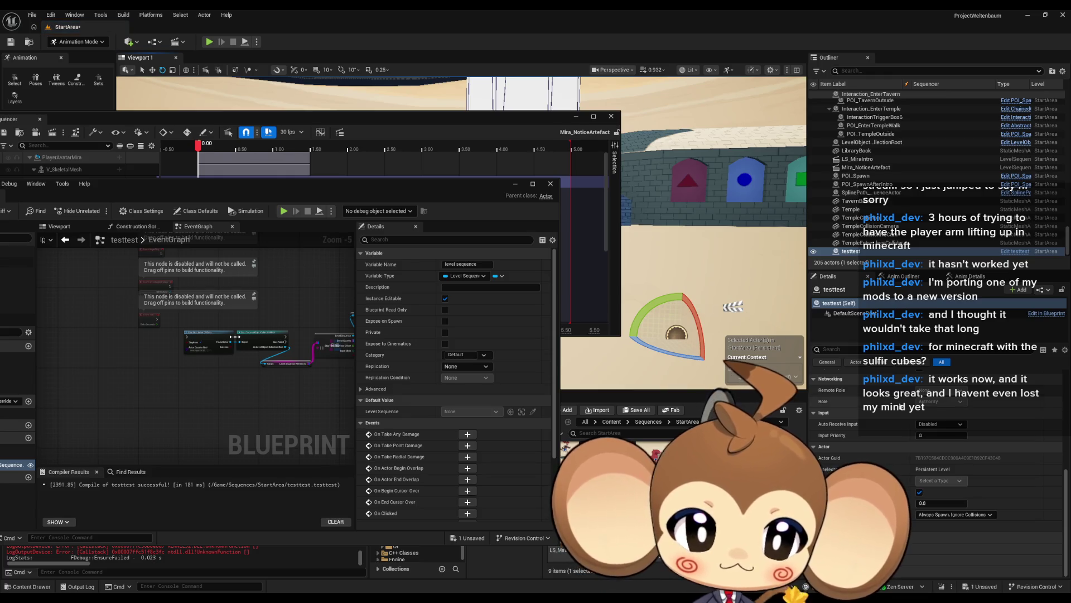
scroll(942, 432, up, 10)
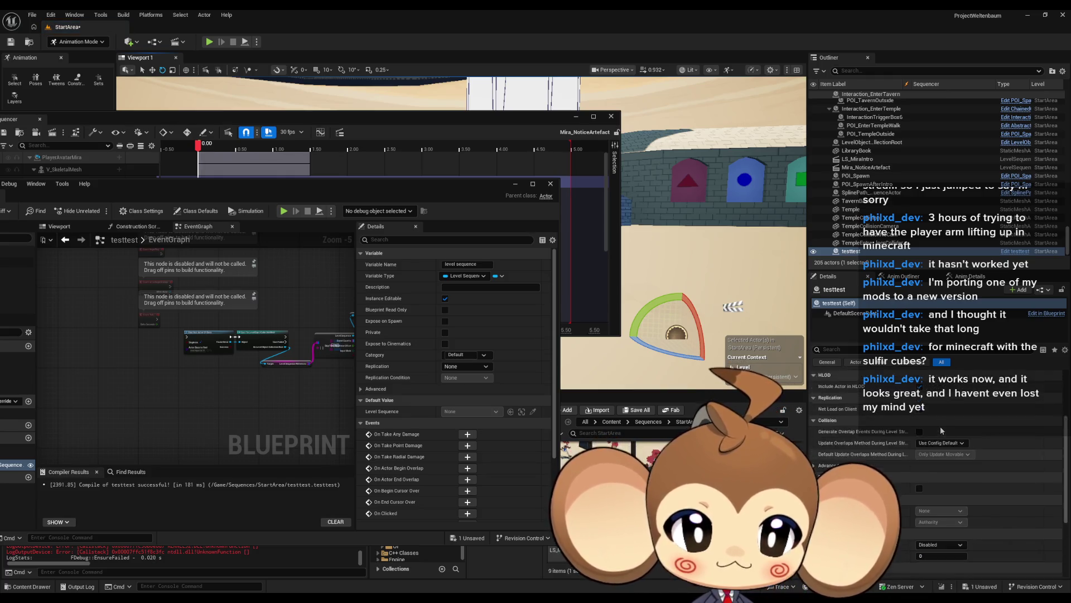
click(938, 431)
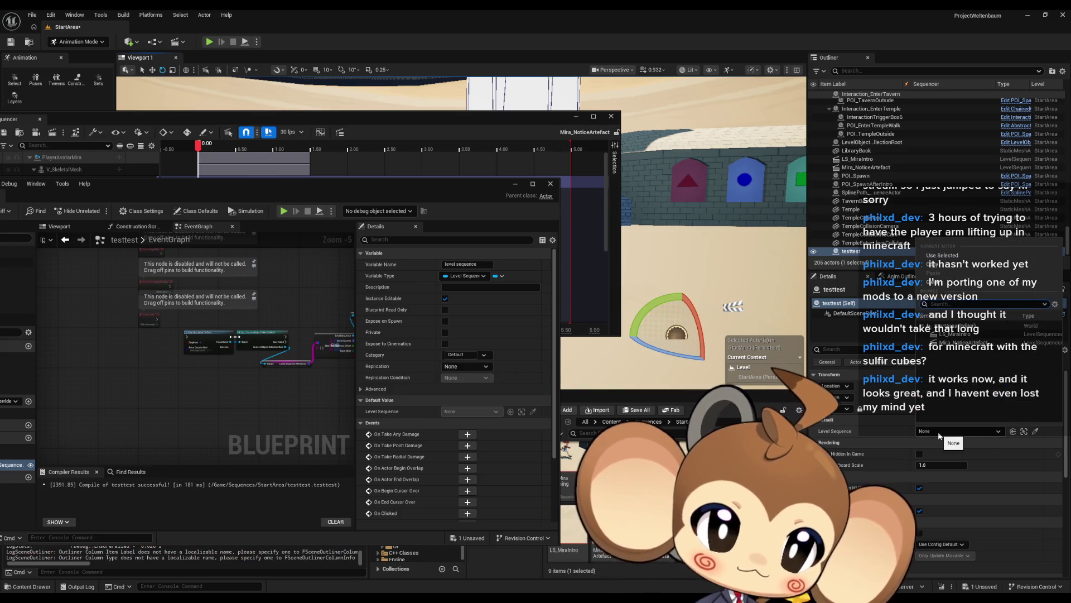
click(969, 343)
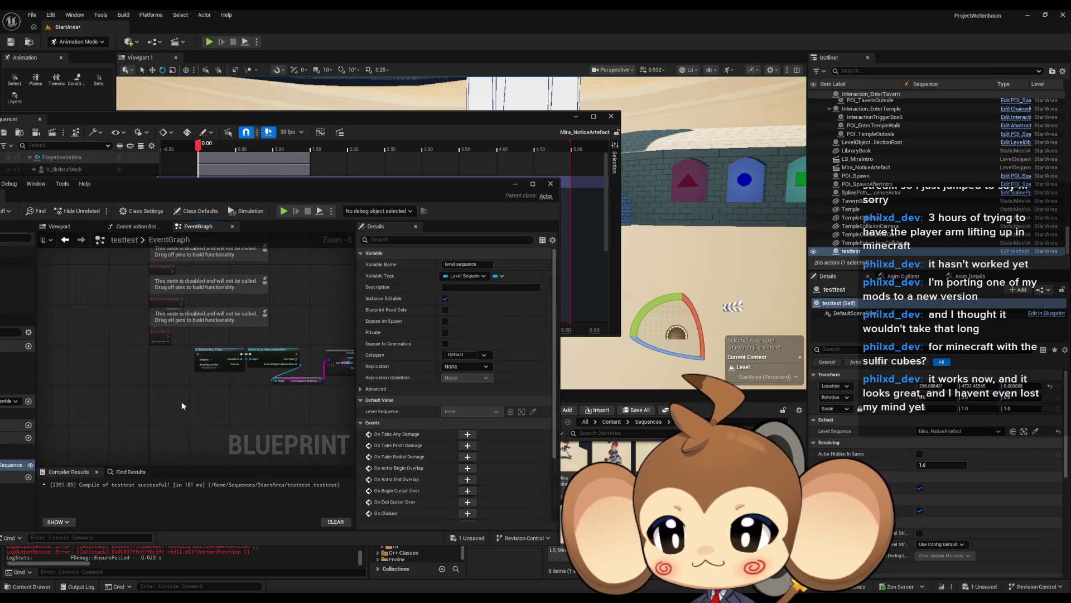
drag(191, 189, 400, 196)
double_click(400, 196)
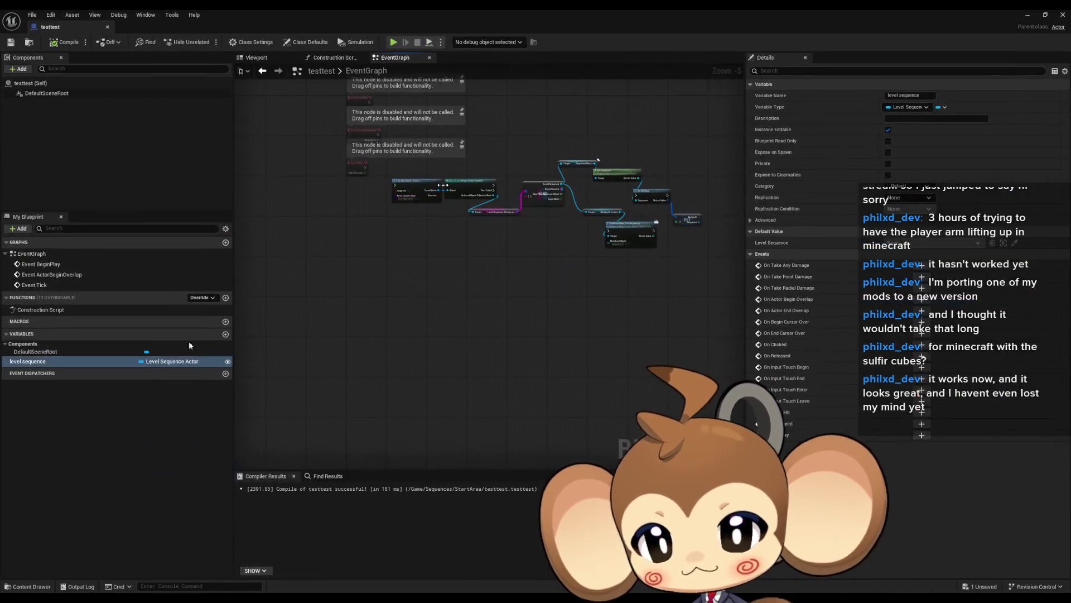
Wire Event BeginPlay to a Play node on the level sequence variable, then minimize the Blueprint editor.
drag(339, 218, 343, 223)
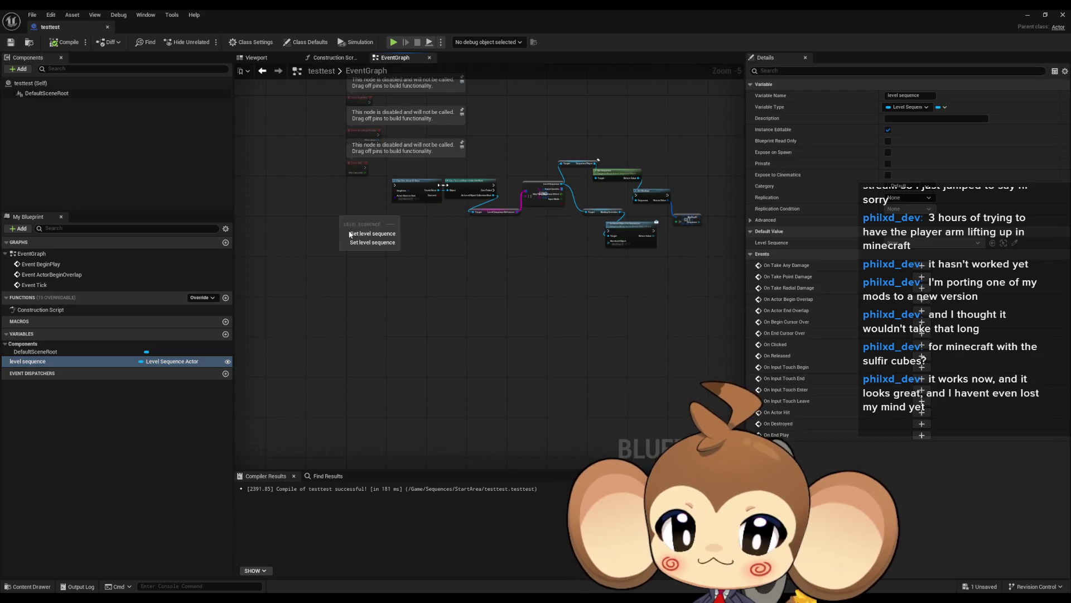
scroll(352, 230, up, 4)
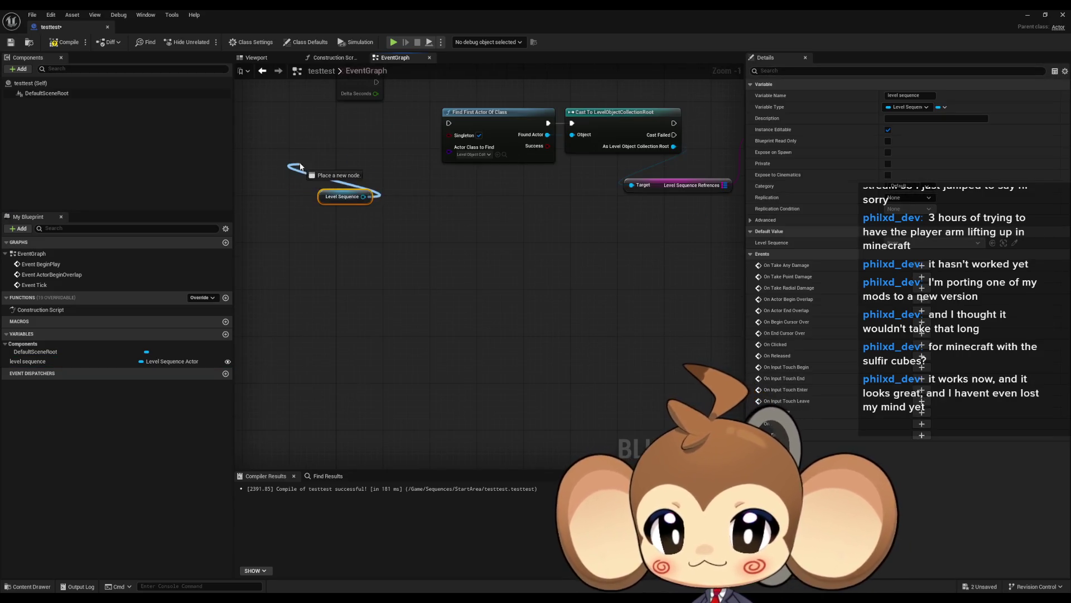
mouse_move(270, 135)
mouse_down()
mouse_move(318, 258)
mouse_move(376, 28)
mouse_move(473, 9)
mouse_move(489, 157)
mouse_move(451, 137)
mouse_move(477, 150)
mouse_up()
text(play)
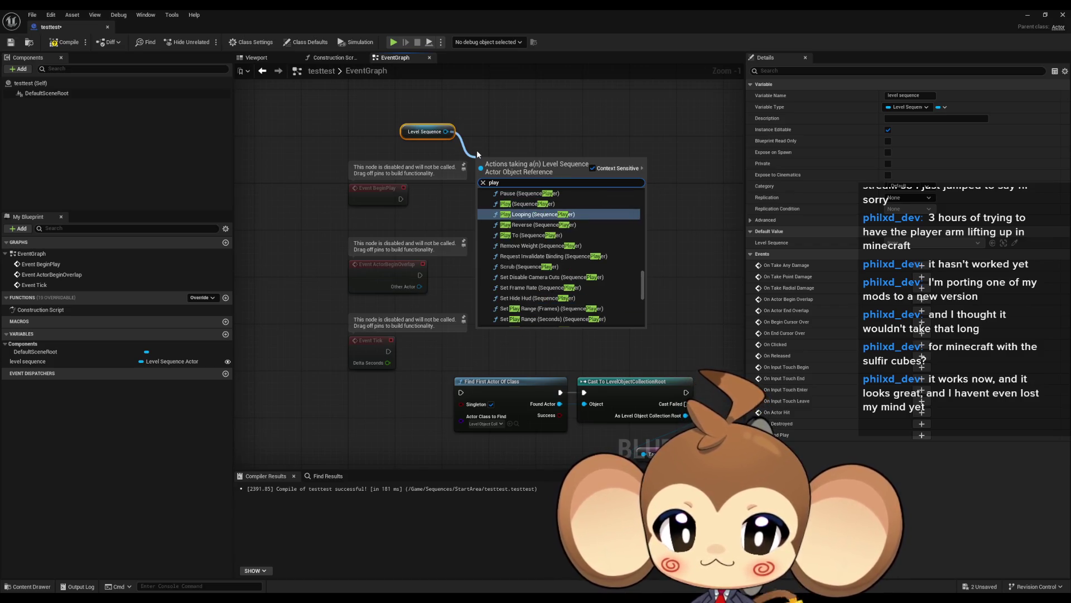
key(Return)
drag(489, 187, 572, 190)
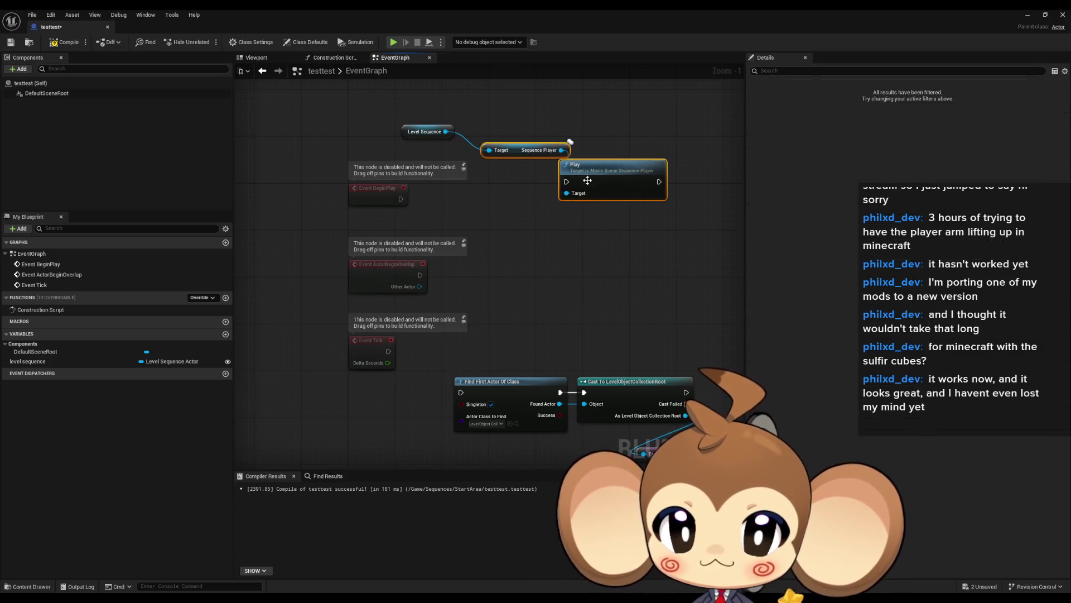
drag(403, 200, 402, 199)
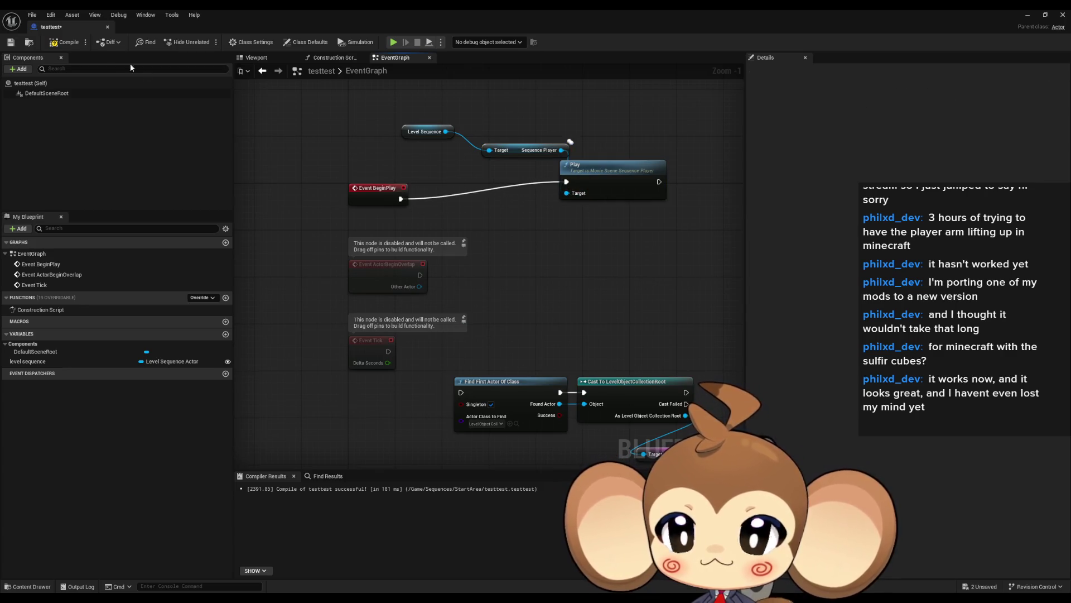
click(1026, 16)
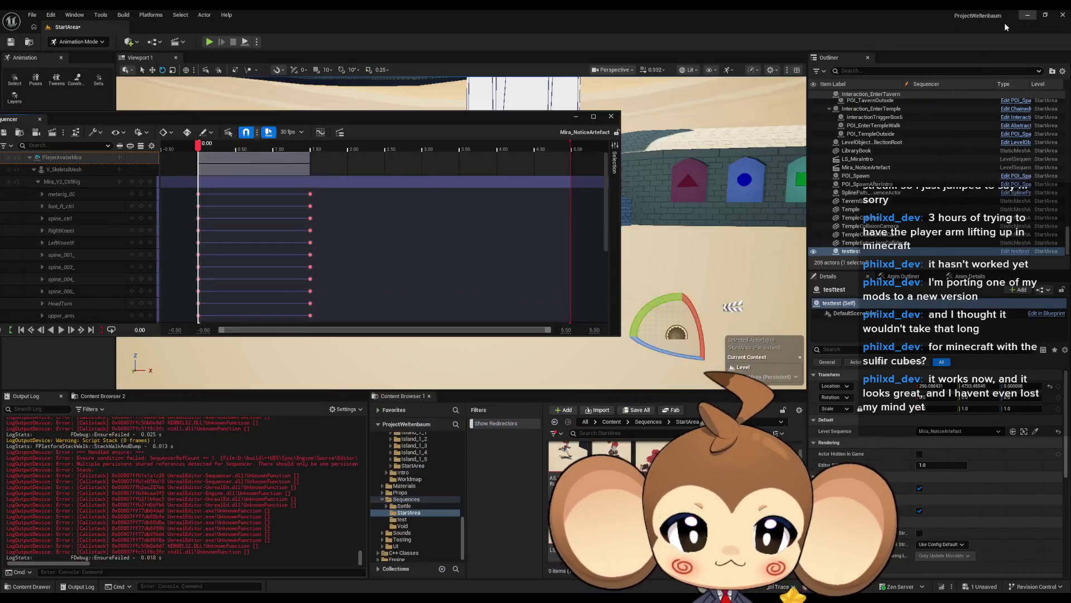
Delete the PlayerAvatarMira track, clearing every track from the Mira_NoticeArtefact sequence.
drag(233, 118, 459, 142)
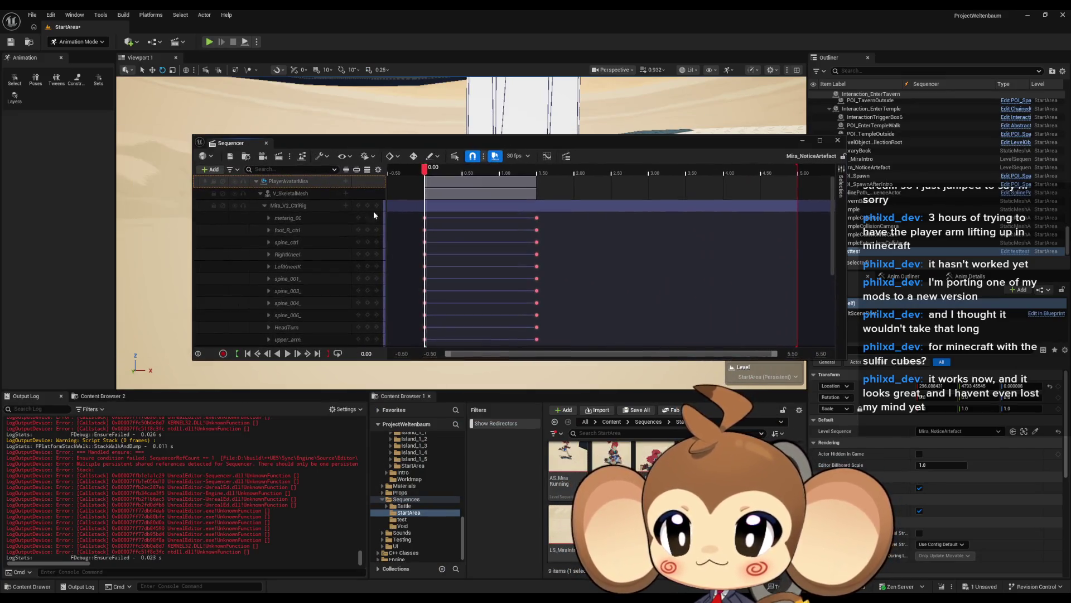
click(222, 182)
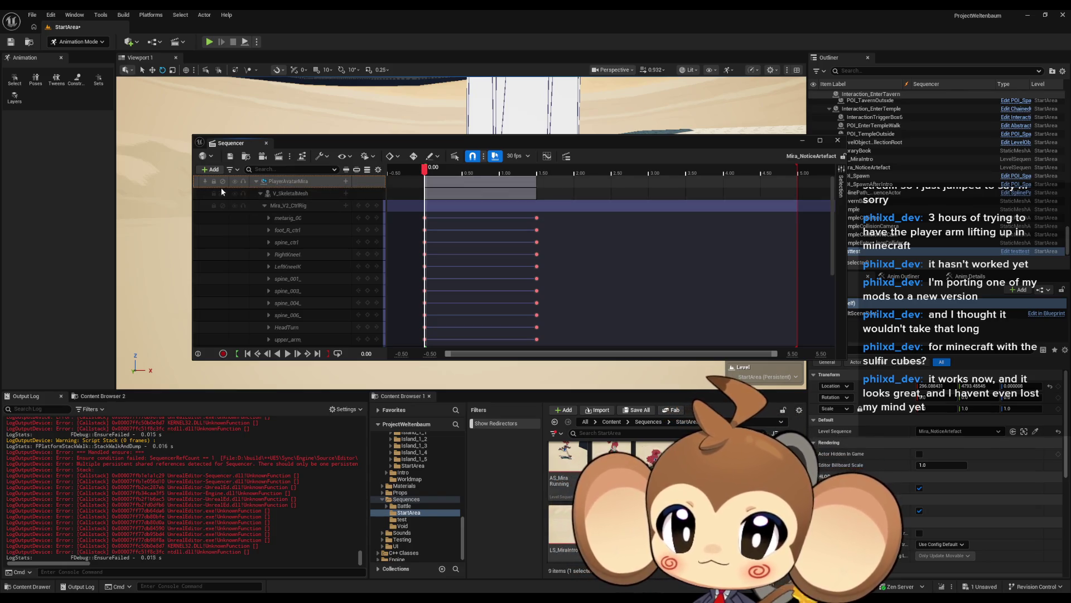
click(281, 183)
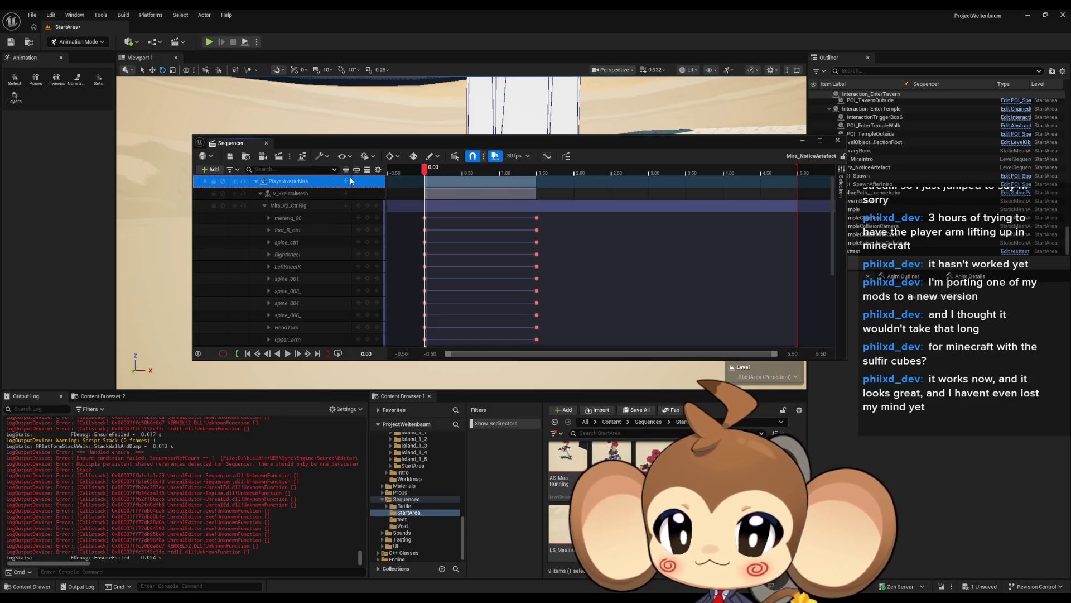
key(Delete)
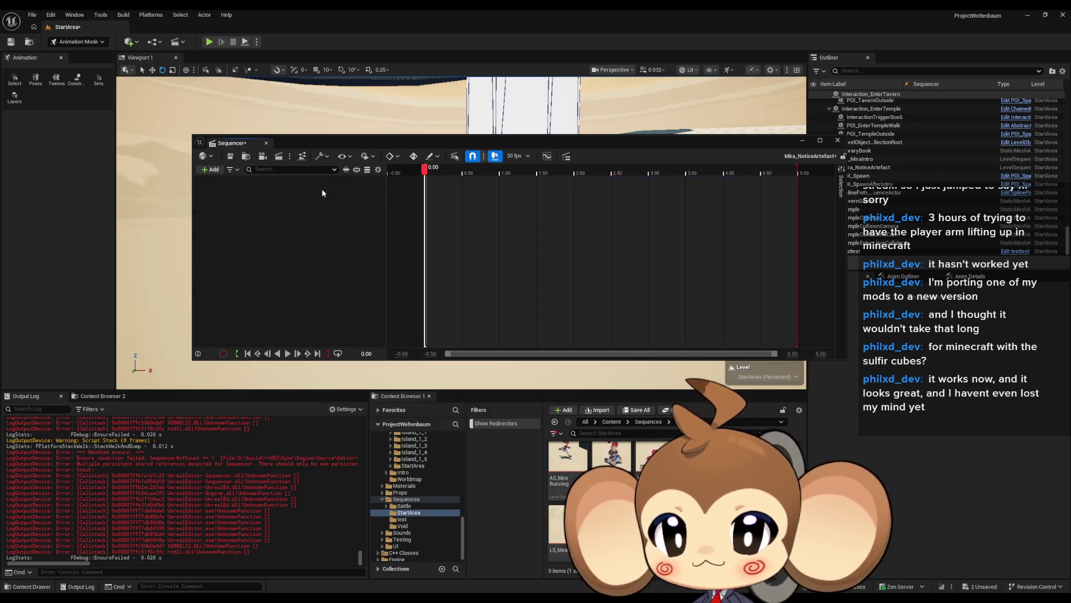
drag(361, 148, 315, 153)
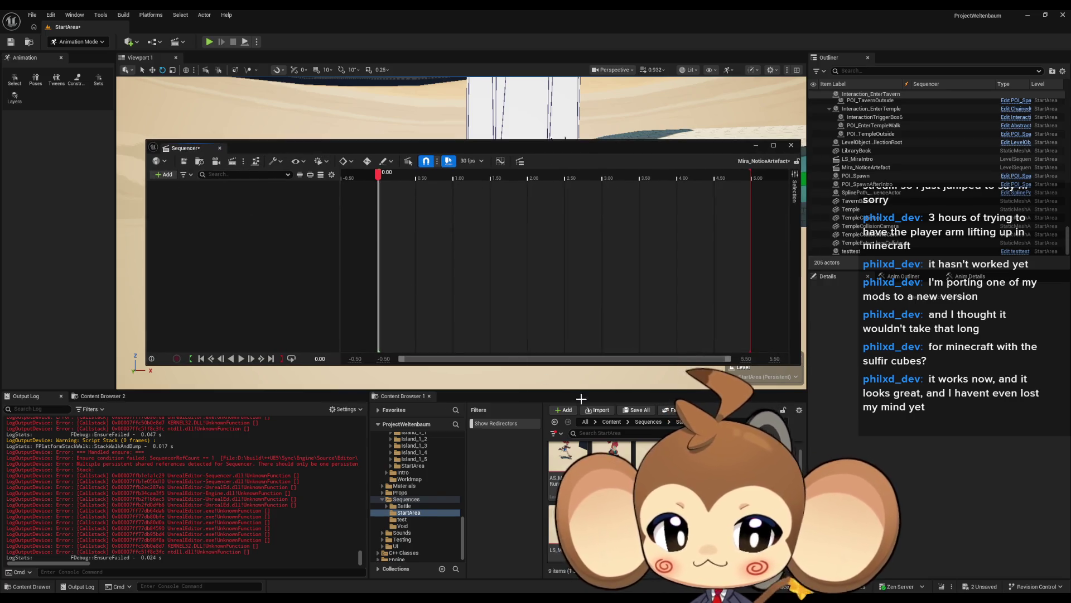
Browse to Content > Blueprints > VisualEntity, open PlayerAvatarMira, and add it as a spawnable track.
click(611, 422)
double_click(641, 460)
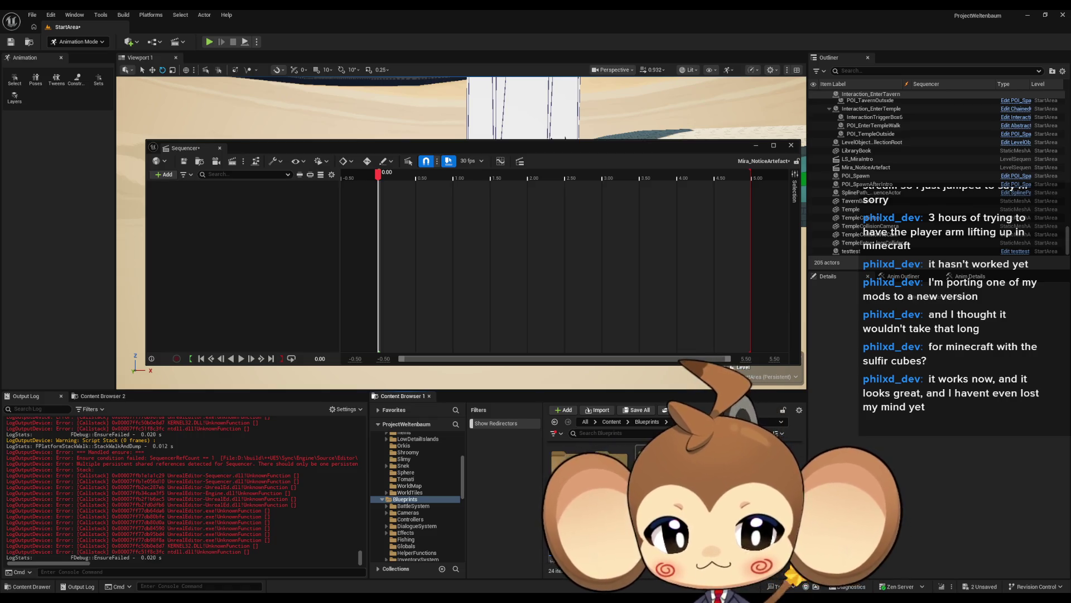
double_click(611, 461)
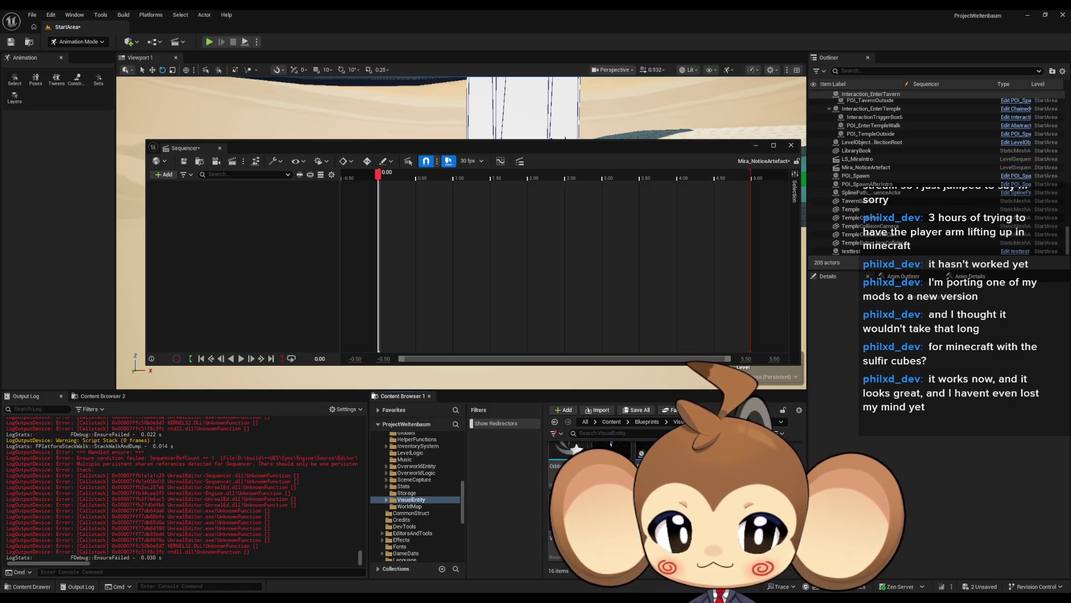
double_click(605, 510)
double_click(447, 9)
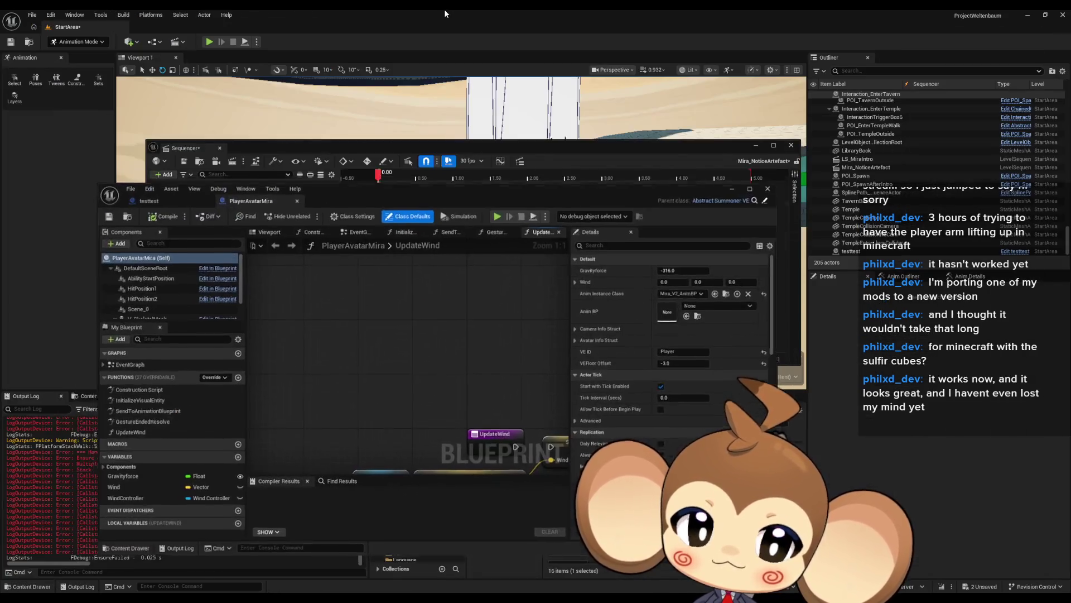
click(725, 193)
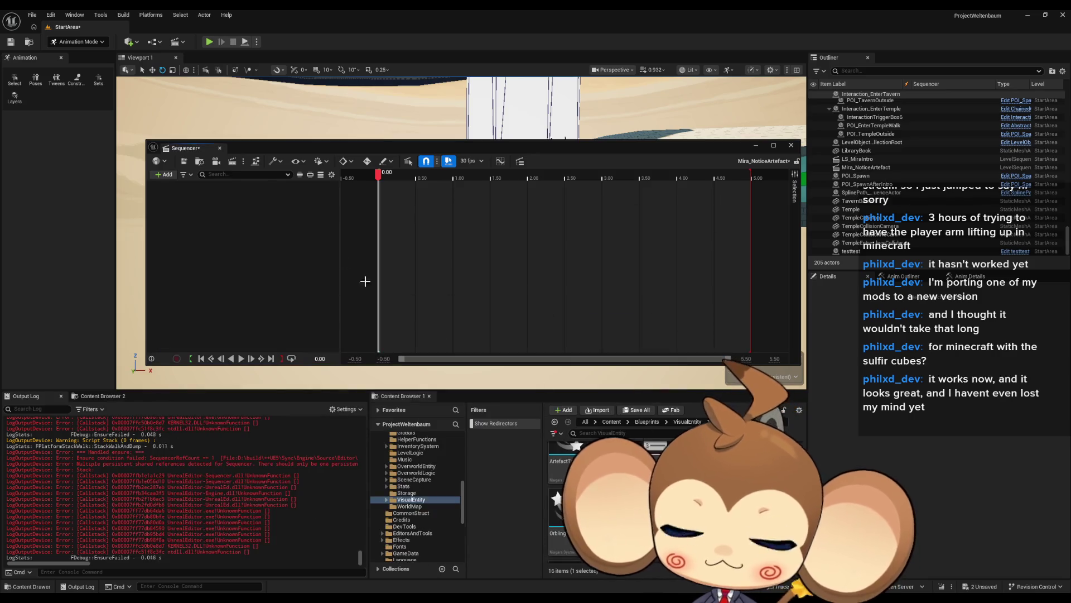
click(163, 174)
click(189, 198)
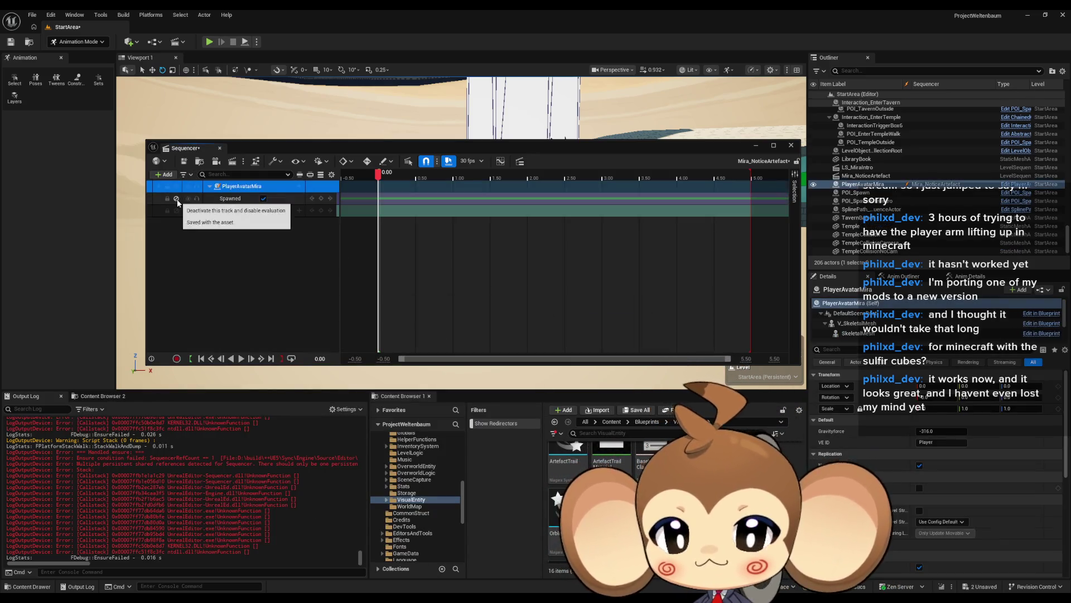
Add a V_SkeletalMesh track under PlayerAvatarMira and attach the Mira_V2_CtrlRig control rig to it.
click(299, 186)
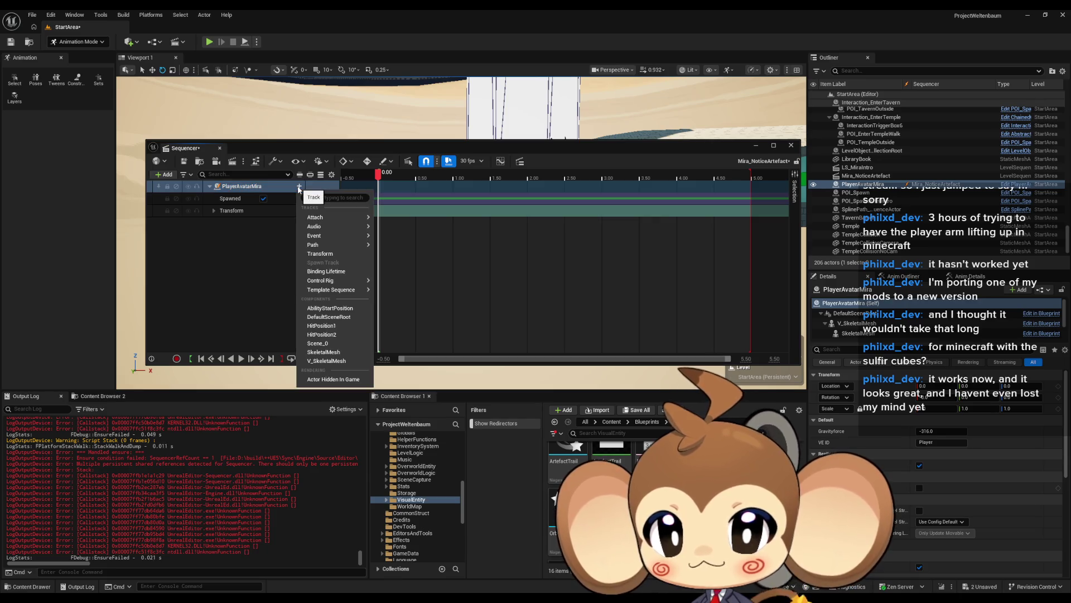
click(329, 361)
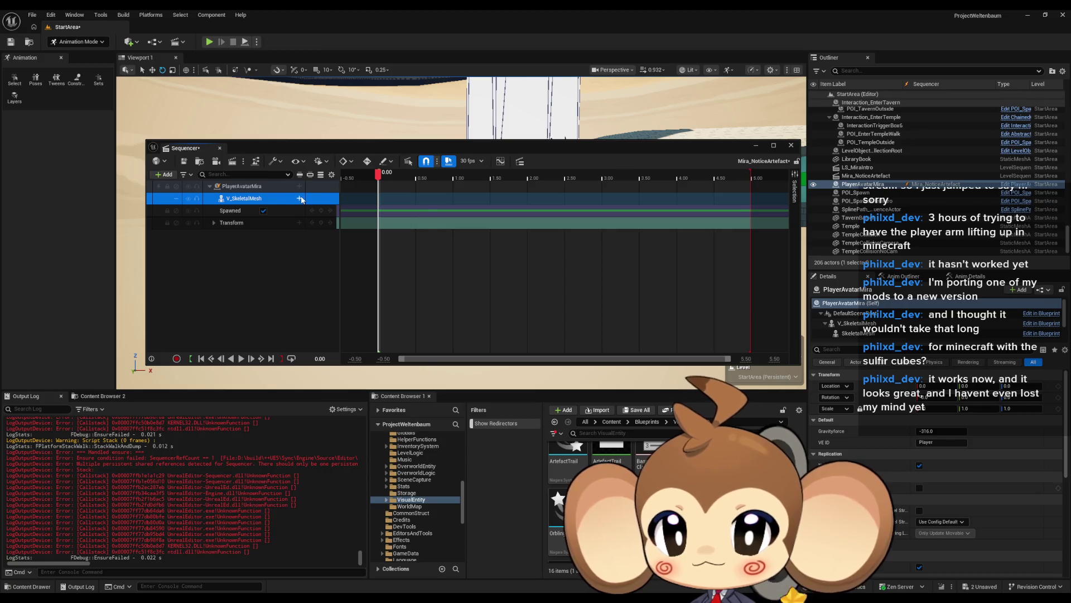
click(300, 199)
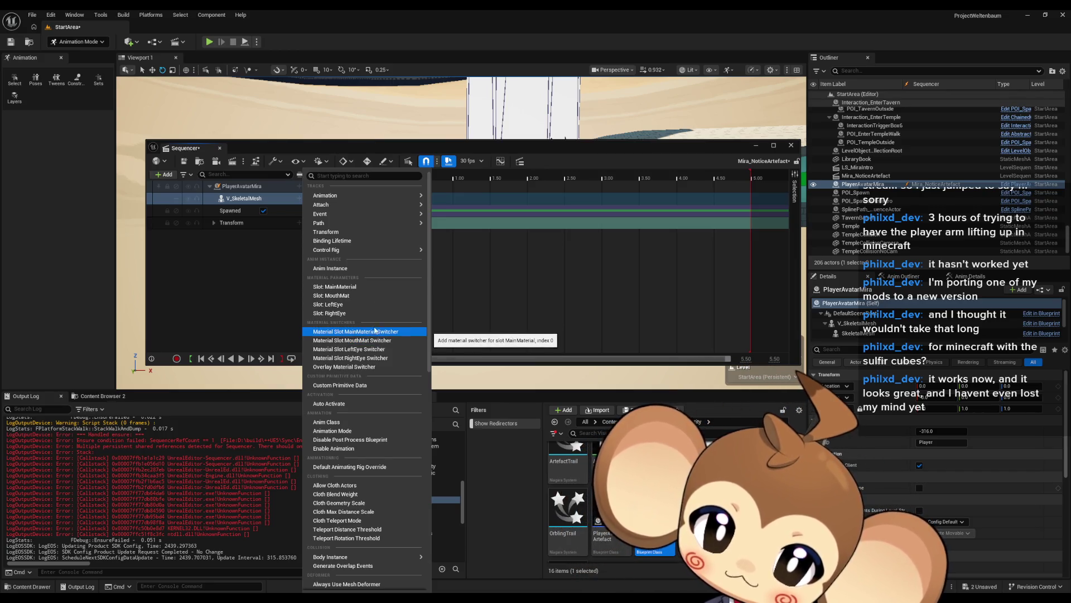
mouse_move(356, 249)
click(432, 324)
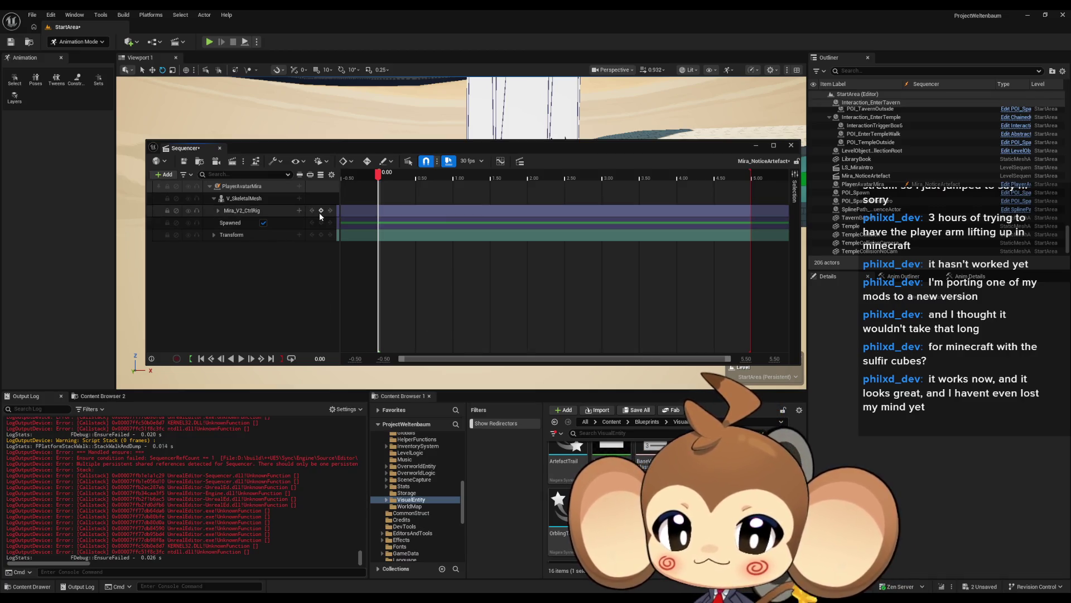
Select the PlayerAvatarMira actor through its Sequencer track and activate the Move tool.
mouse_move(386, 148)
mouse_down()
mouse_move(179, 145)
mouse_move(30, 181)
mouse_up()
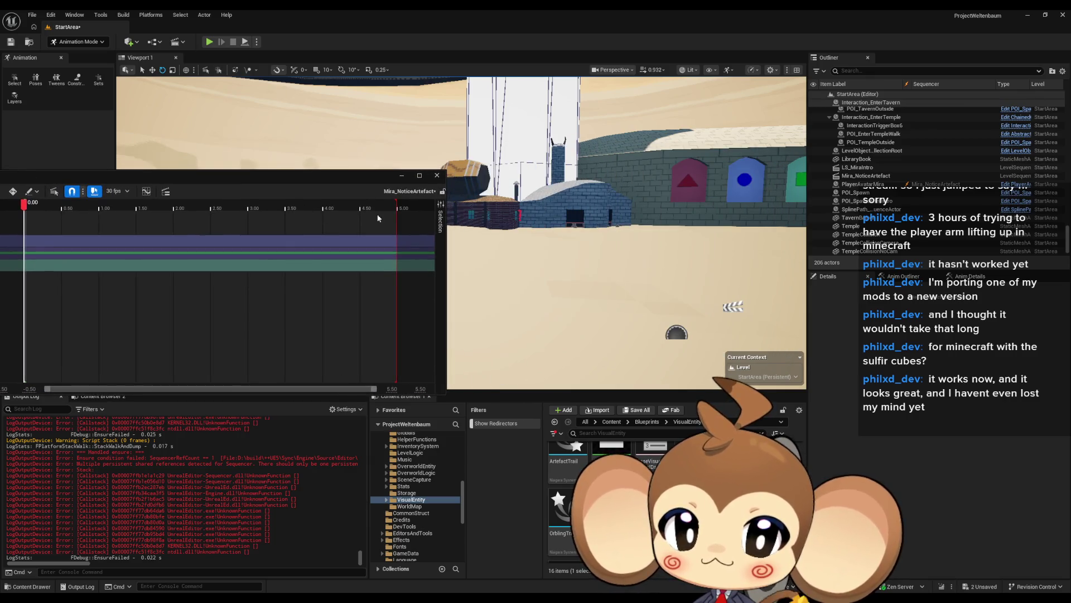
drag(157, 188, 379, 166)
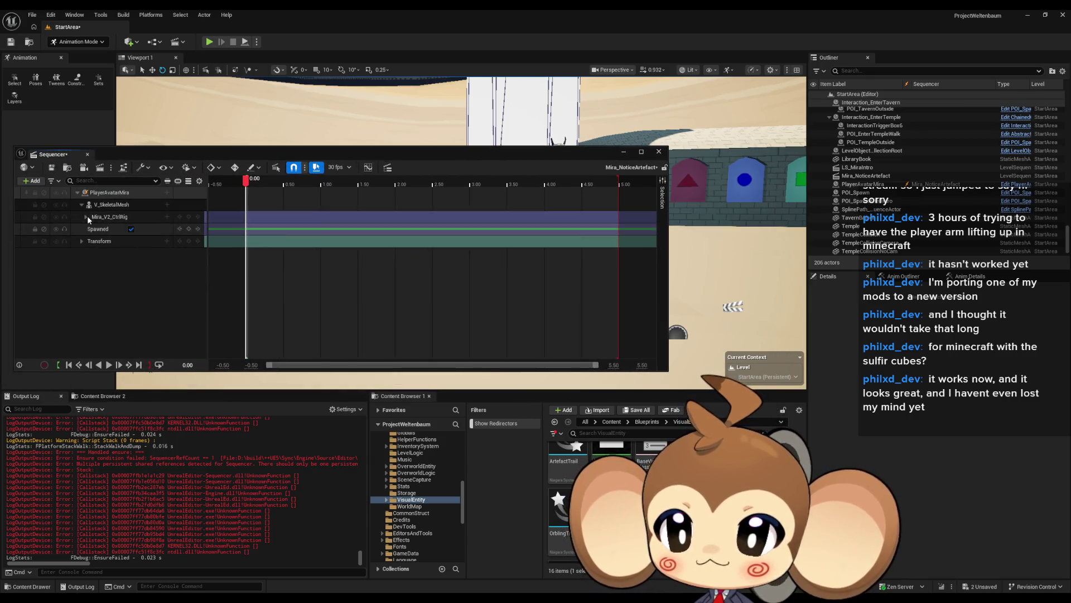
click(108, 192)
drag(279, 169, 120, 220)
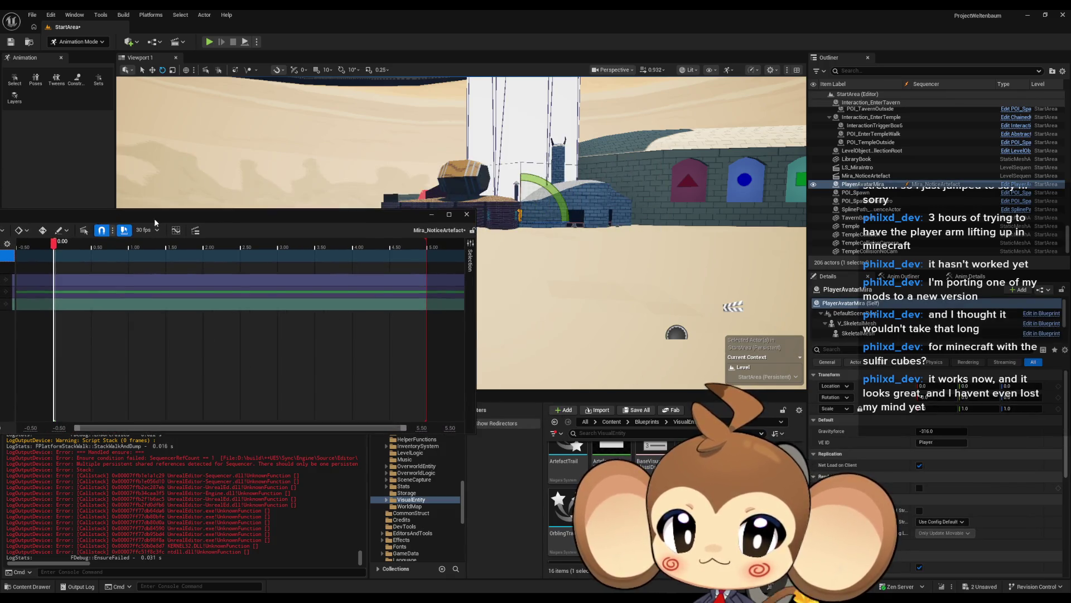
click(152, 70)
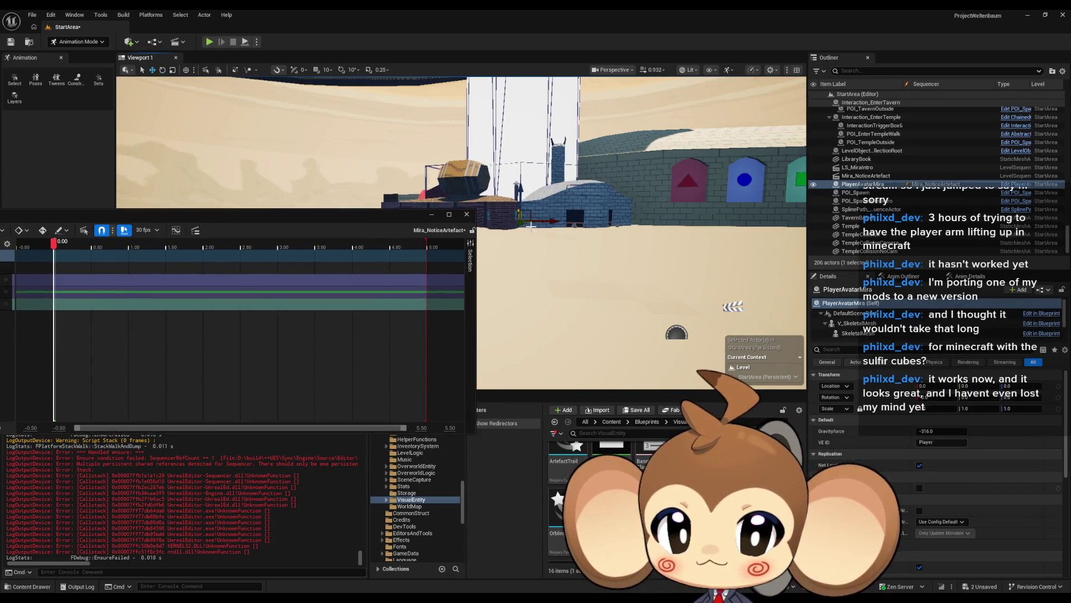
click(519, 229)
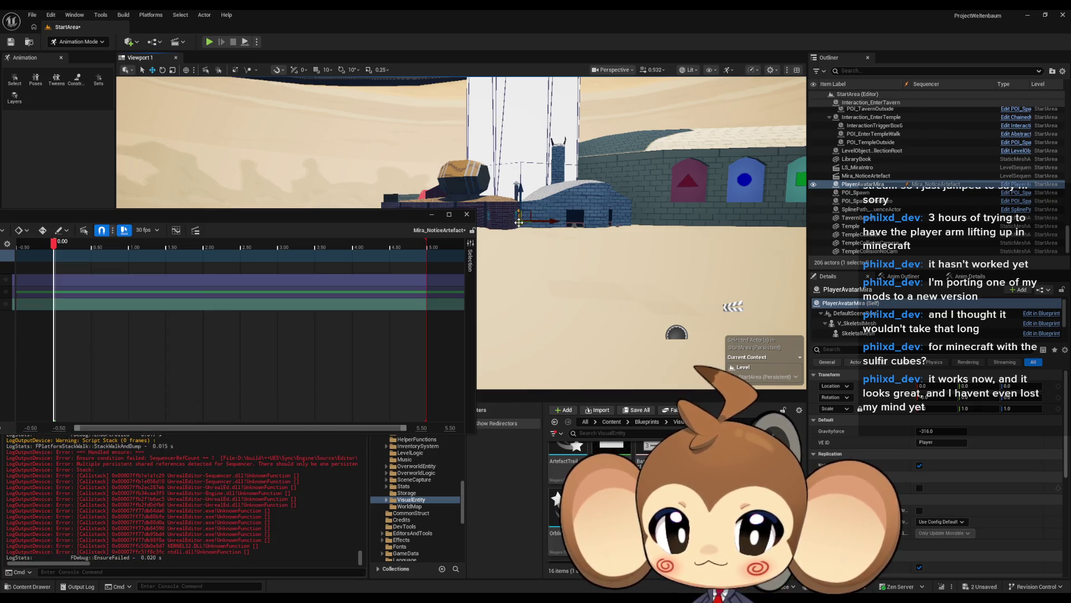
Drag the character away from the building onto the open foreground sand.
drag(520, 222, 525, 273)
key(ctrl+z)
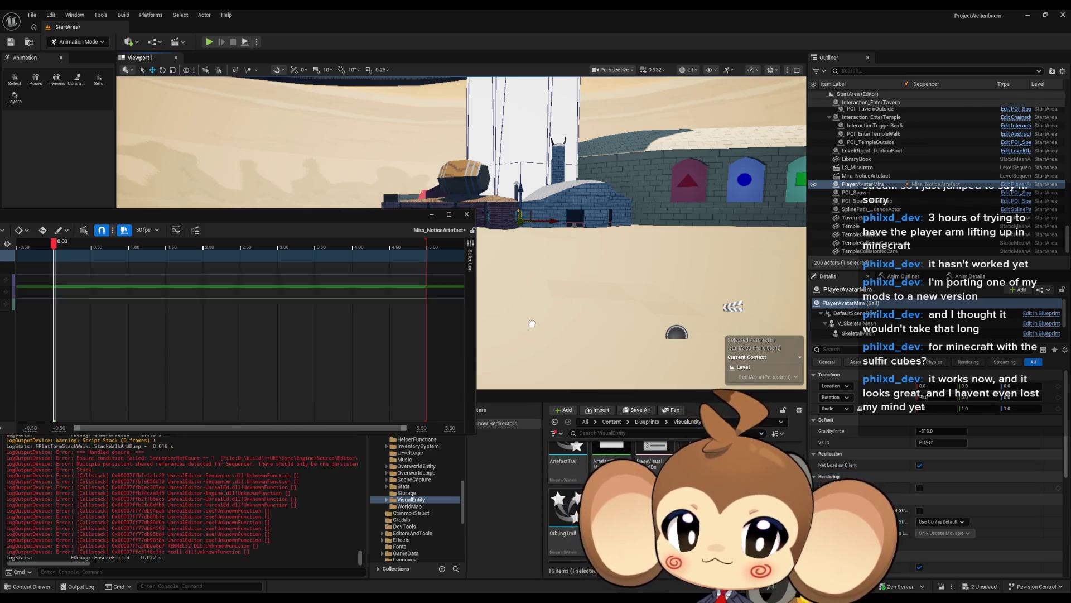
mouse_move(202, 217)
mouse_down()
mouse_move(306, 299)
mouse_move(266, 362)
mouse_up()
drag(335, 251, 290, 240)
drag(698, 165, 625, 140)
mouse_move(698, 165)
mouse_down()
mouse_move(641, 176)
mouse_move(396, 276)
mouse_move(379, 295)
mouse_up()
drag(261, 369, 468, 371)
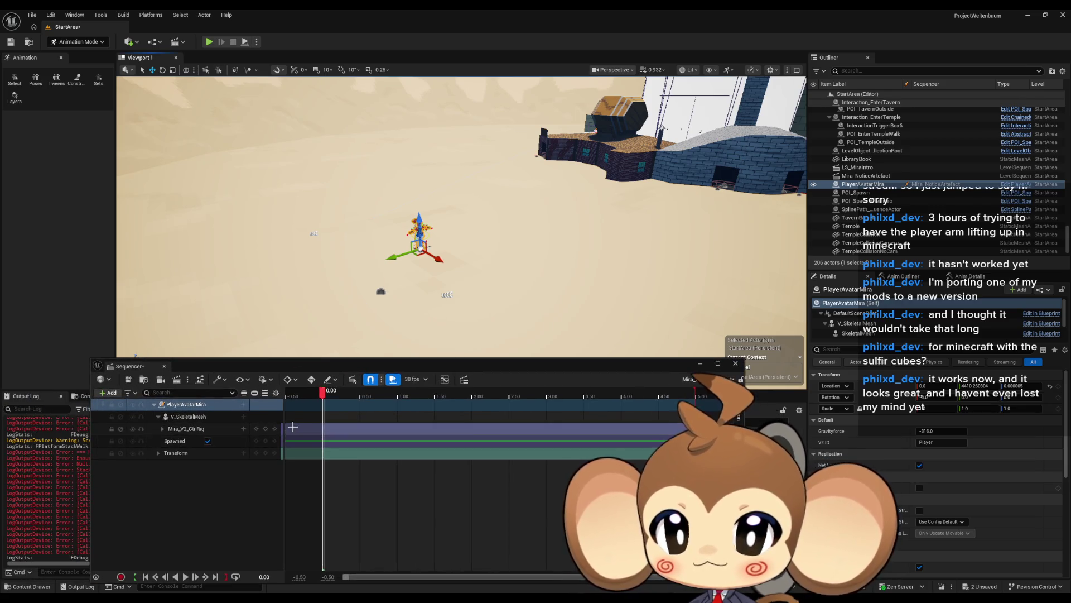
Key PlayerAvatarMira's transform at 0.00 and again at 1.50.
click(265, 453)
drag(401, 333, 401, 333)
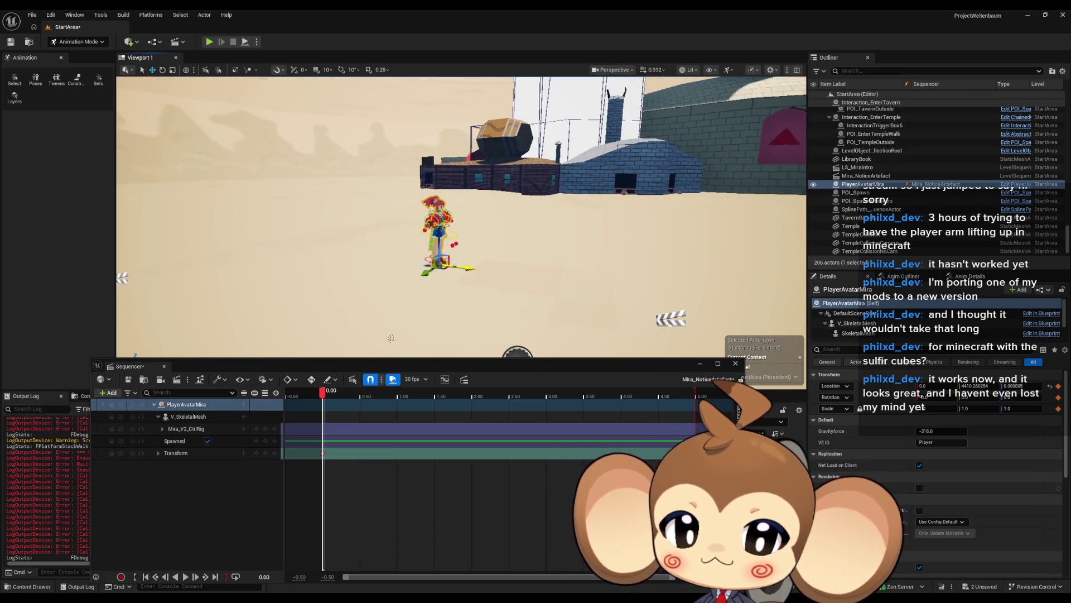
drag(424, 394, 436, 399)
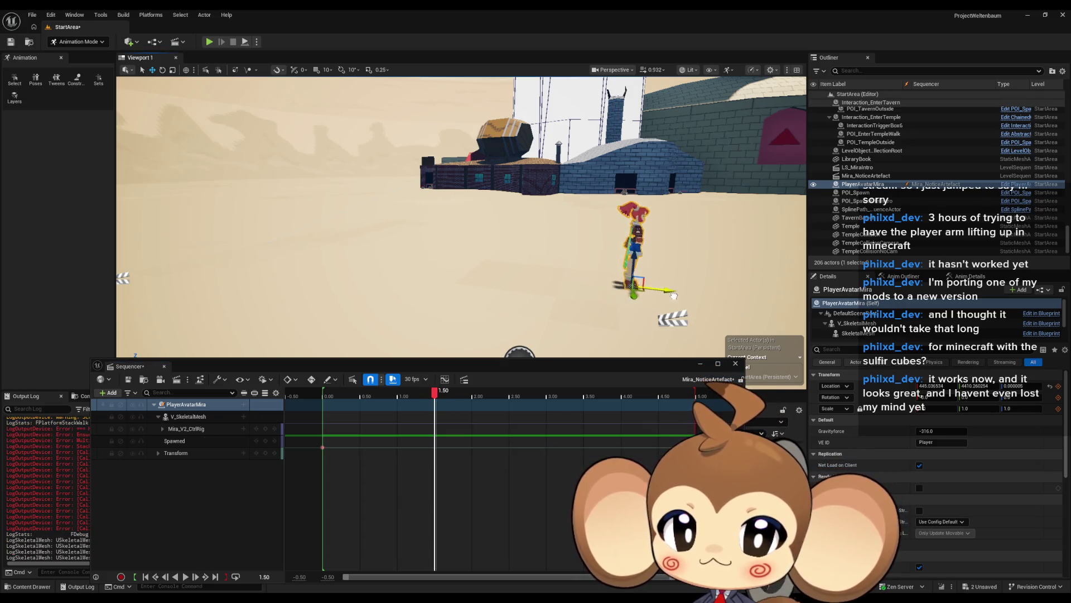
click(265, 452)
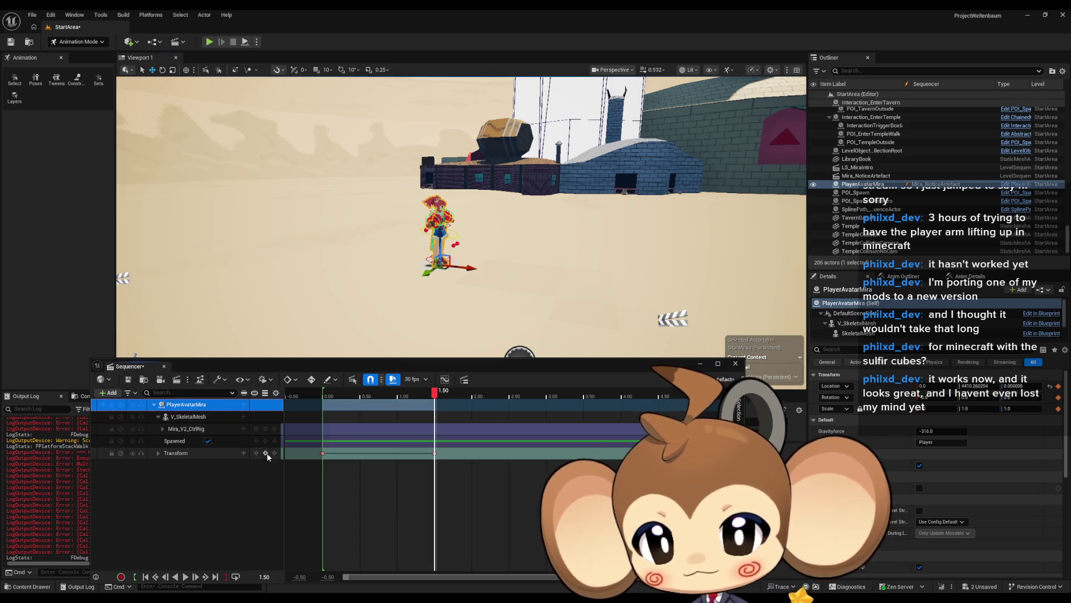
Select the metarig control, switch to Rotate, and key the Mira_V2_CtrlRig controls at 0.00.
click(162, 428)
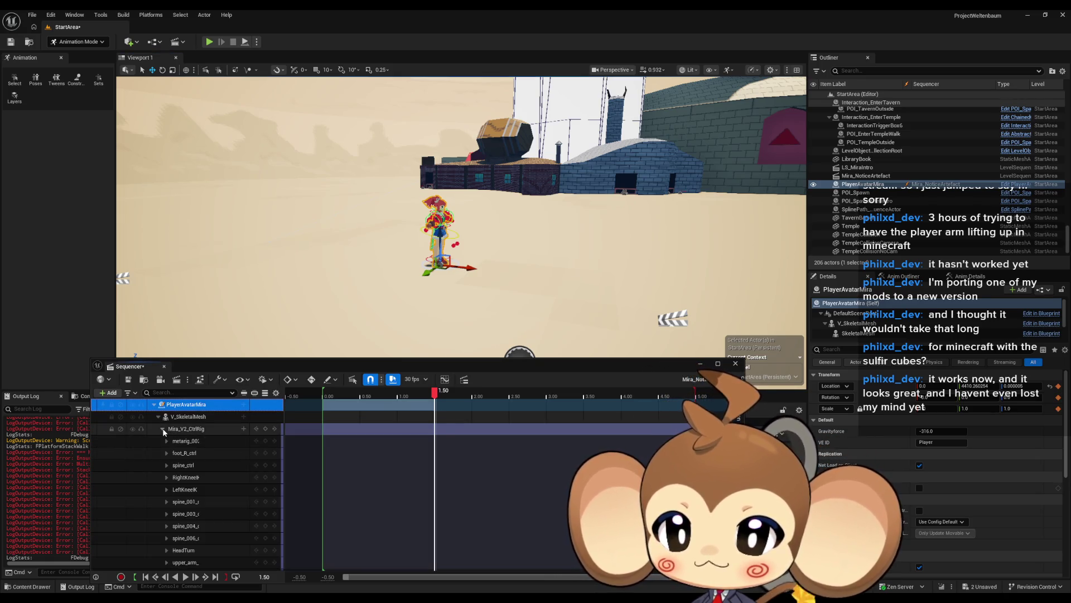
click(184, 440)
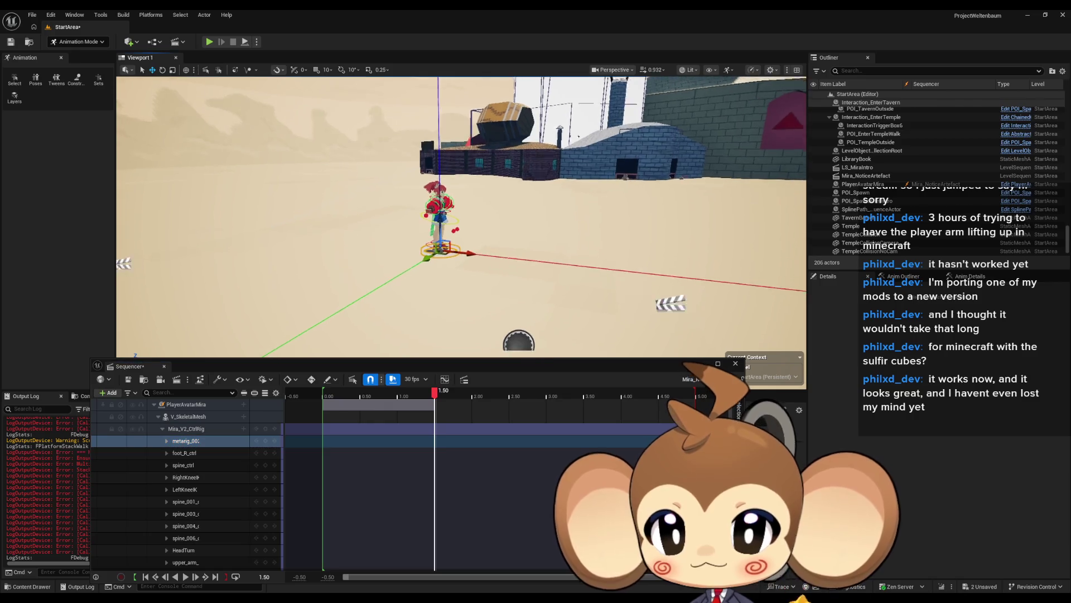
scroll(461, 218, down, 3)
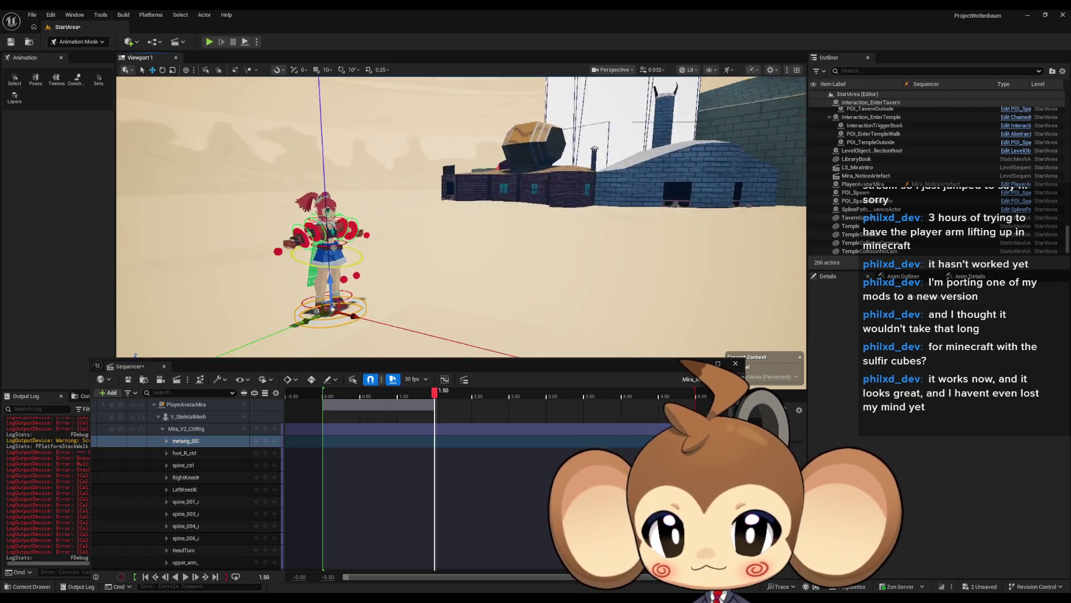
click(163, 70)
drag(413, 396, 320, 404)
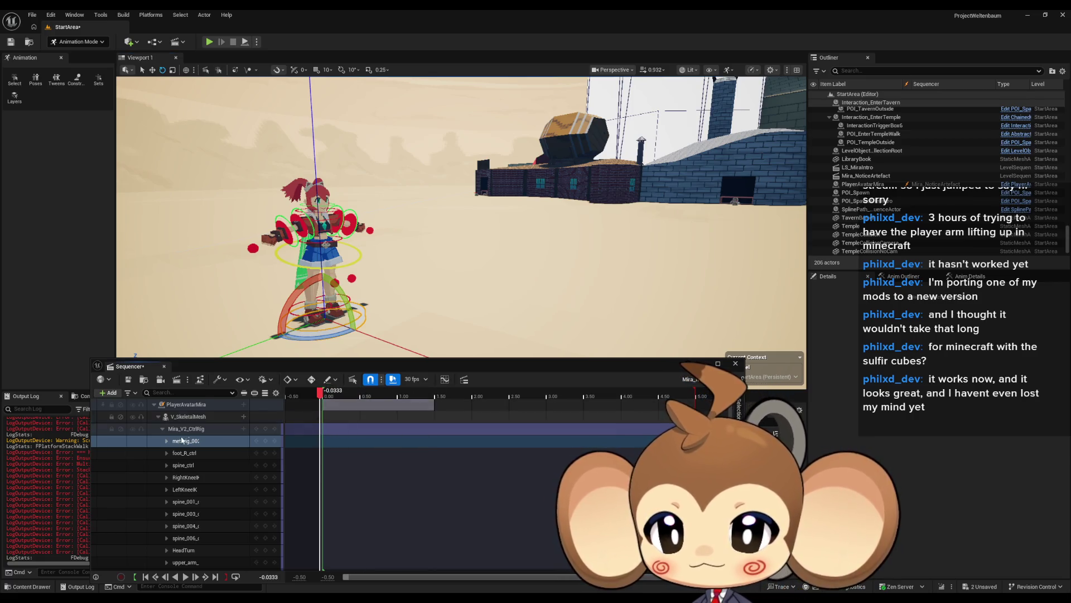
click(325, 394)
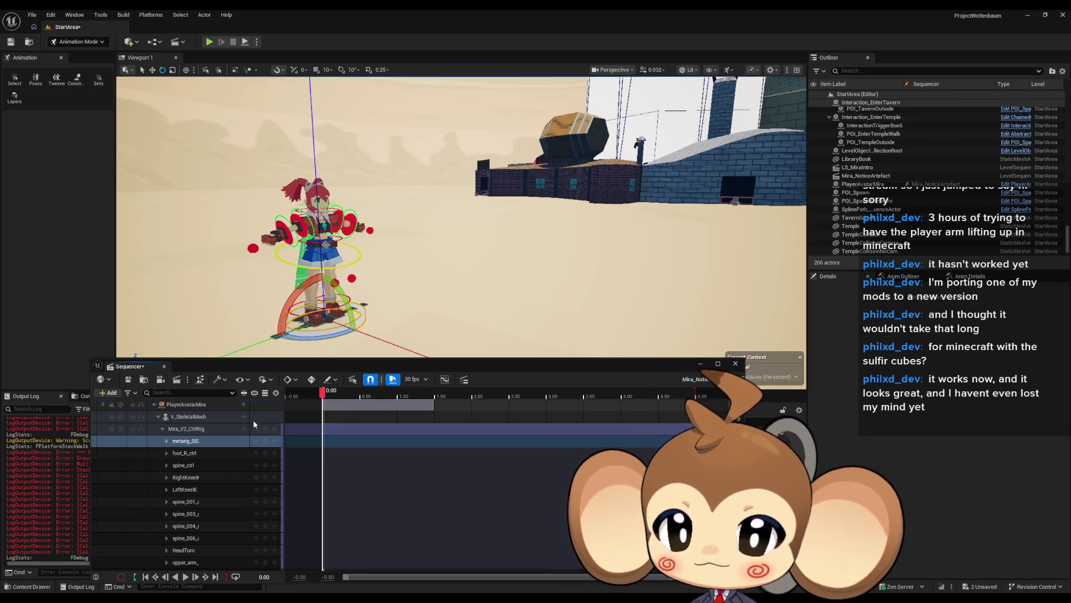
click(324, 411)
drag(325, 395, 438, 400)
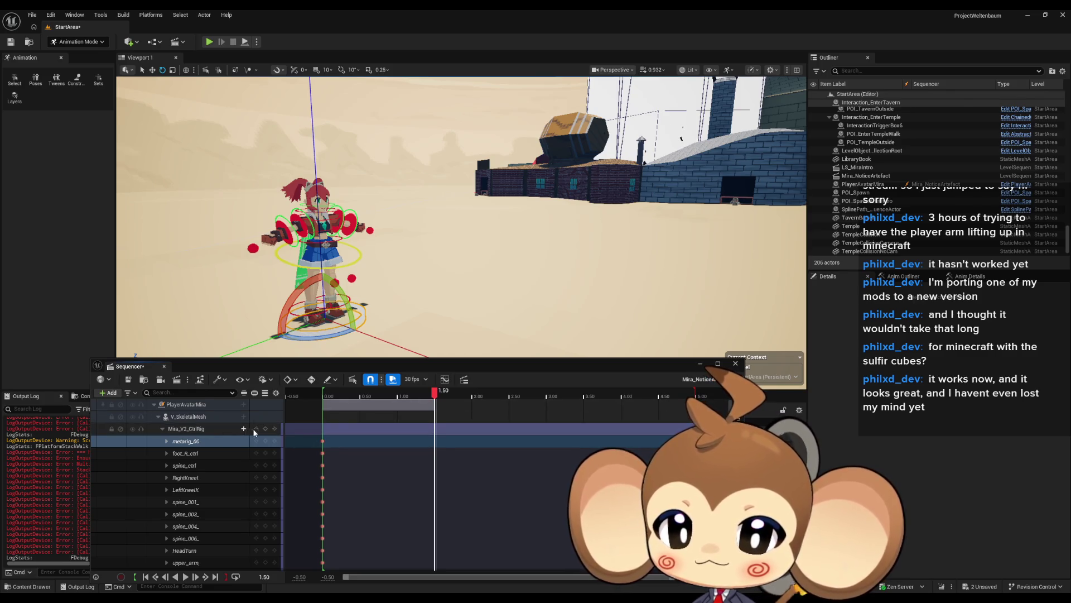
click(163, 427)
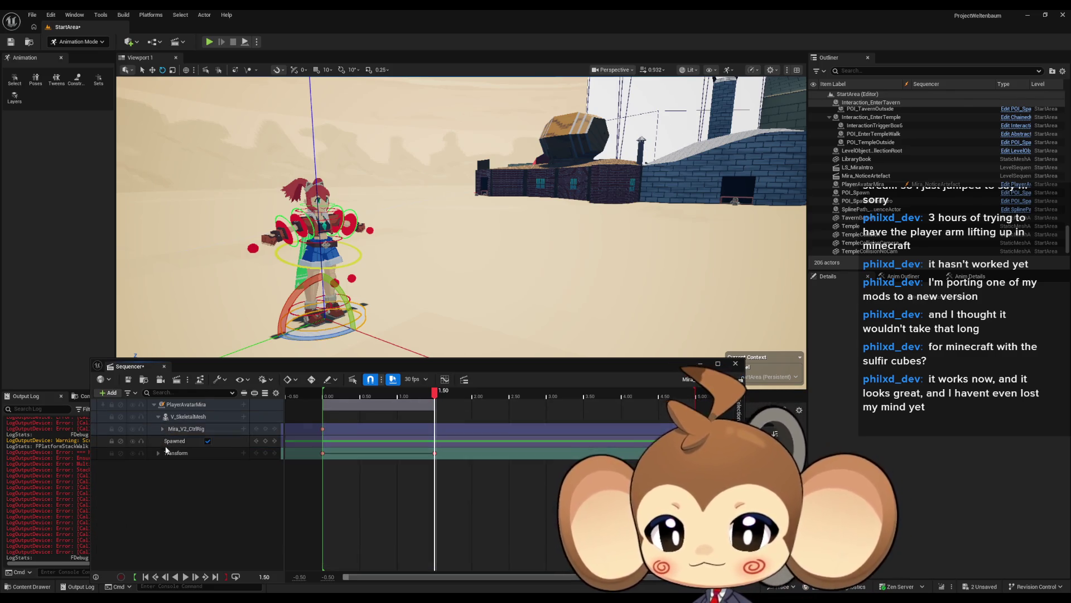
Switch back to the Move tool and expand the Transform track into Location, Rotation and Scale.
mouse_move(308, 275)
mouse_down()
mouse_move(295, 262)
mouse_move(385, 296)
mouse_move(698, 307)
mouse_move(411, 303)
mouse_move(246, 284)
mouse_move(284, 276)
mouse_move(450, 298)
mouse_move(319, 285)
mouse_move(375, 287)
mouse_up()
click(152, 70)
click(437, 398)
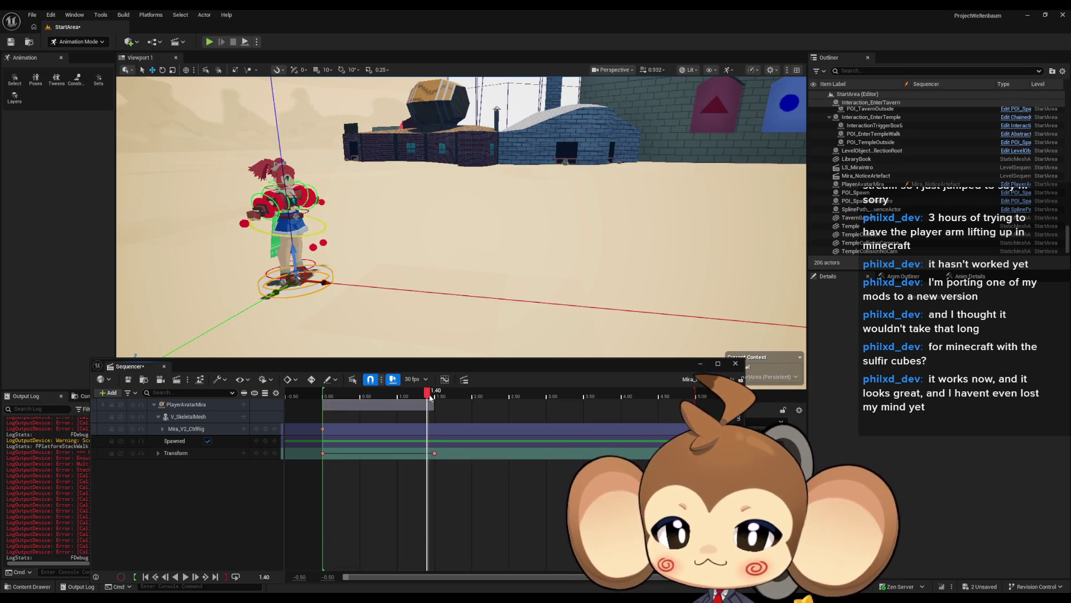
click(437, 396)
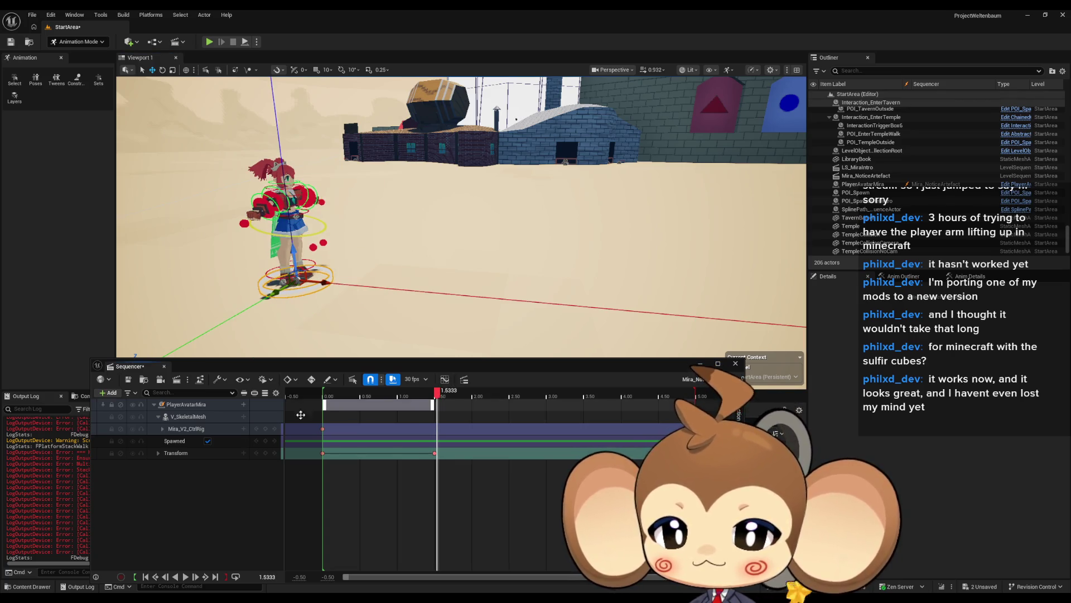
click(192, 454)
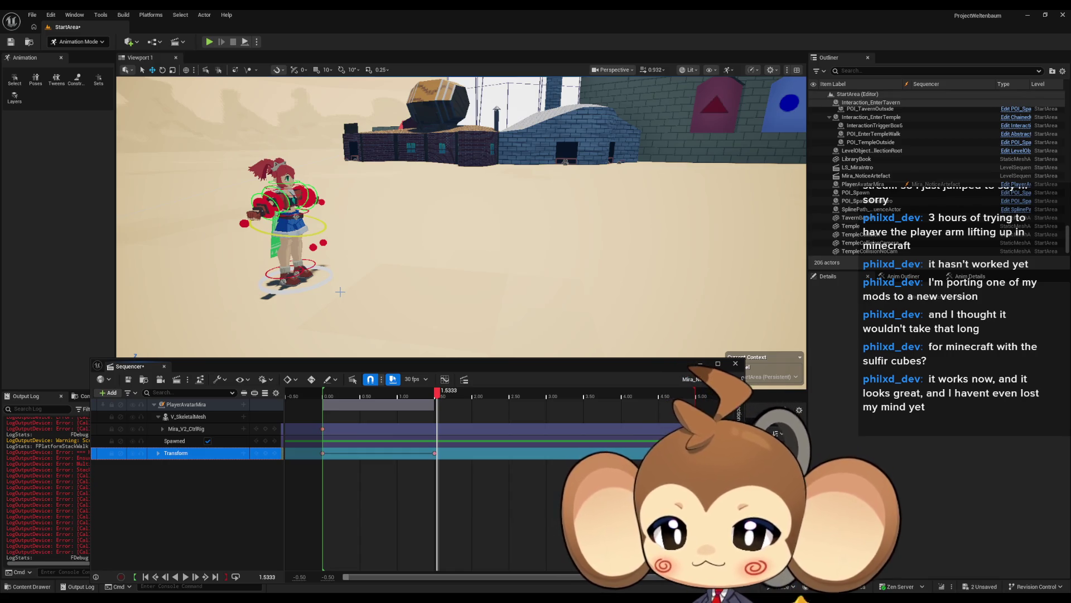
click(158, 453)
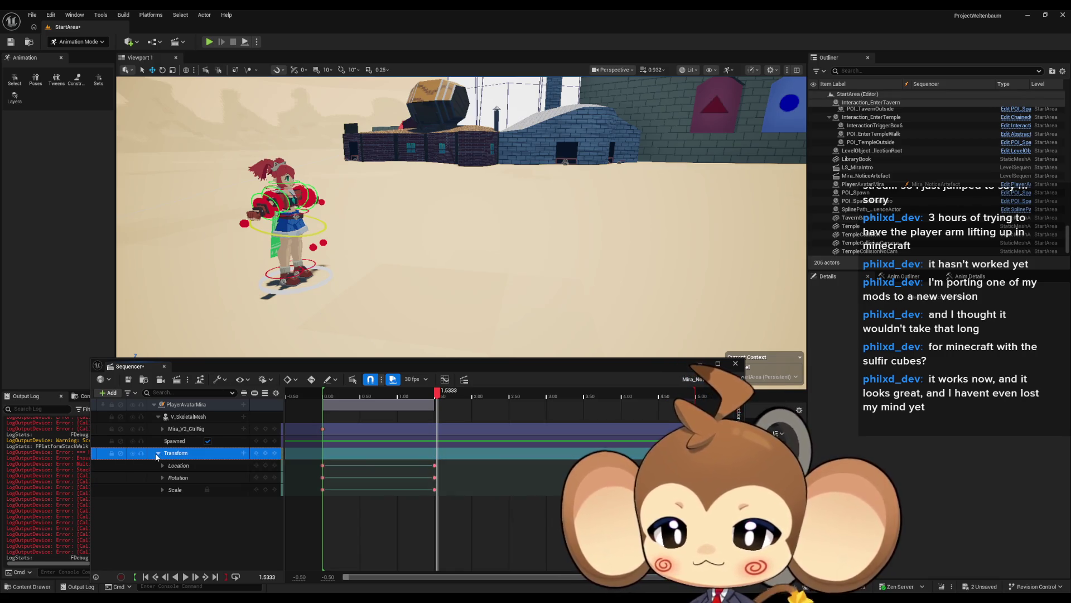
Try dragging the character right, undo it, and select the Location key at 1.50.
click(289, 257)
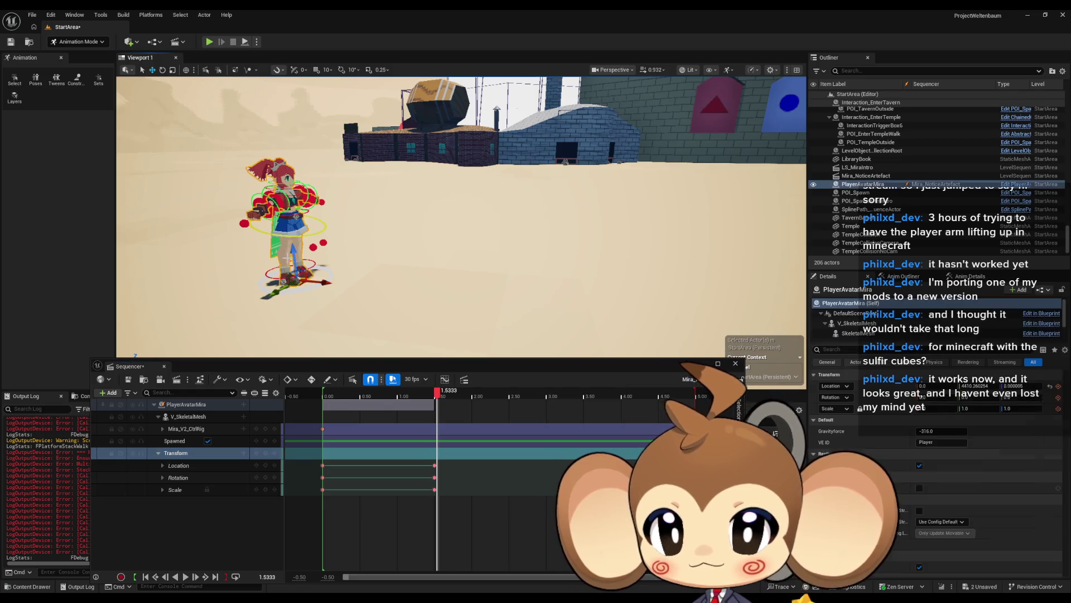
mouse_move(319, 277)
mouse_down()
mouse_move(430, 312)
mouse_move(657, 338)
mouse_up()
key(ctrl+z)
key(ctrl+z)
scroll(533, 304, down, 5)
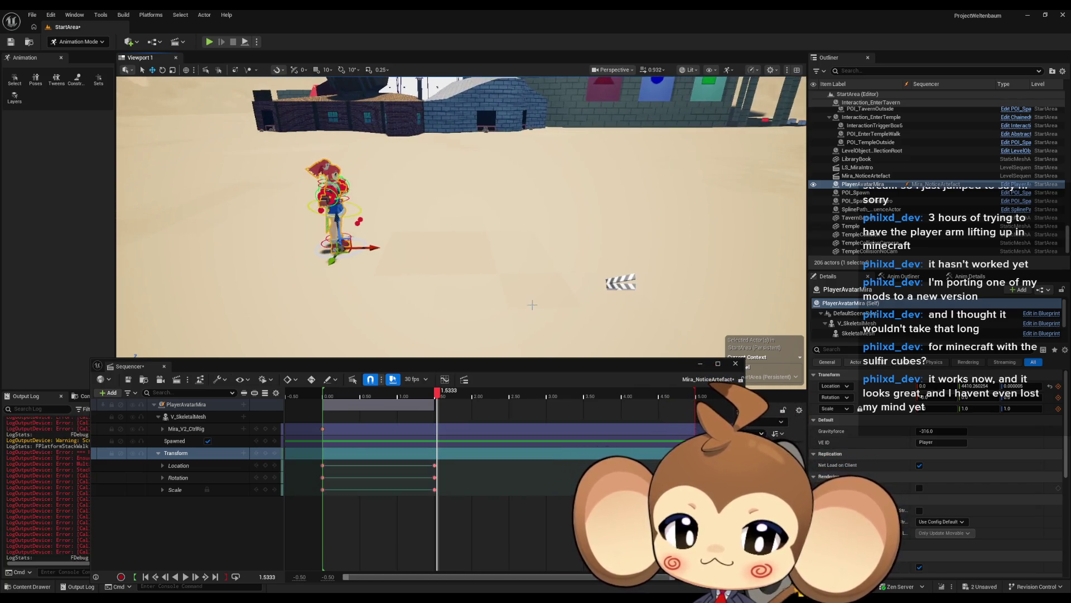
click(435, 464)
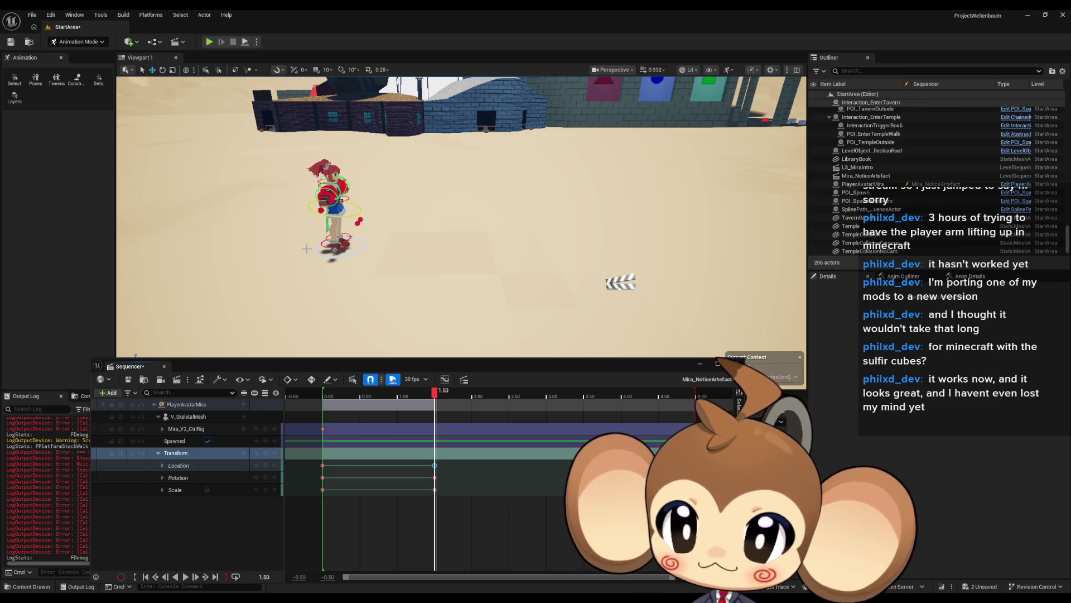
click(186, 404)
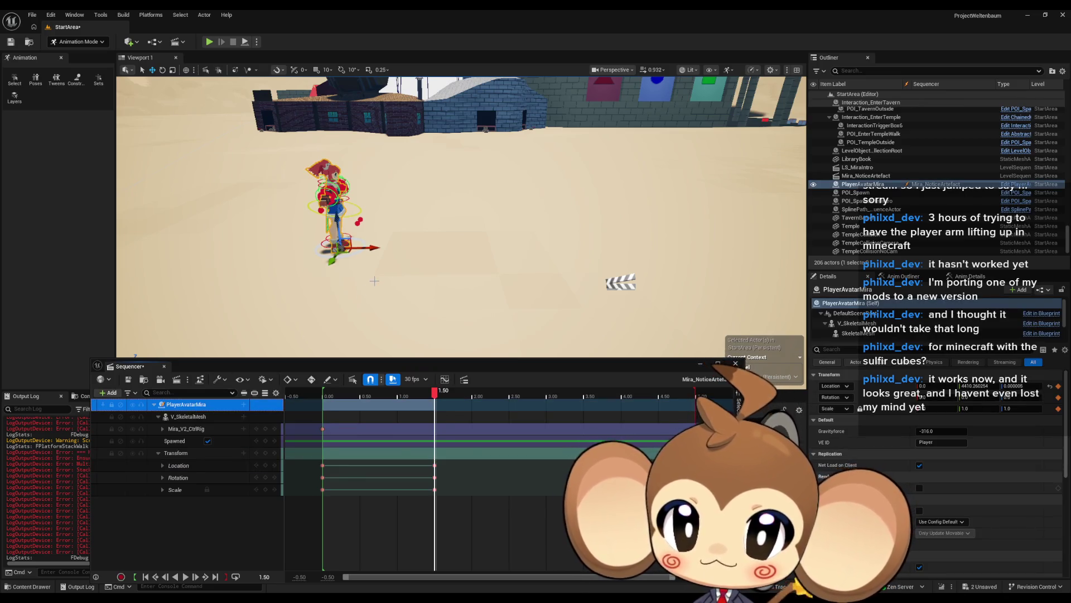
Collapse the actor's sub-tracks and drag PlayerAvatarMira to the right along X.
drag(371, 251, 530, 250)
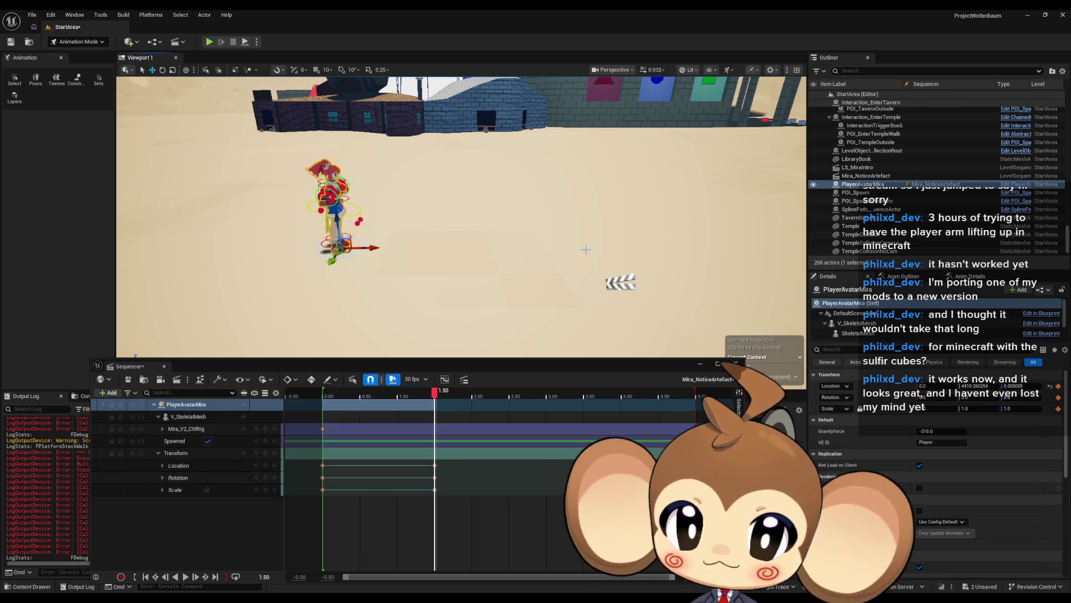
click(158, 453)
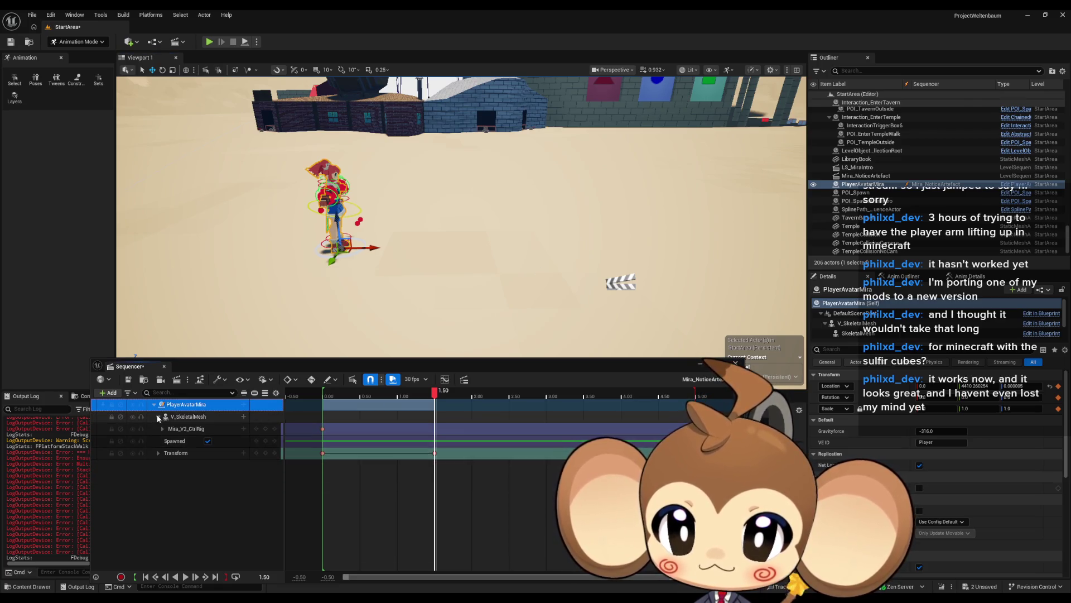
click(158, 416)
drag(372, 247, 564, 245)
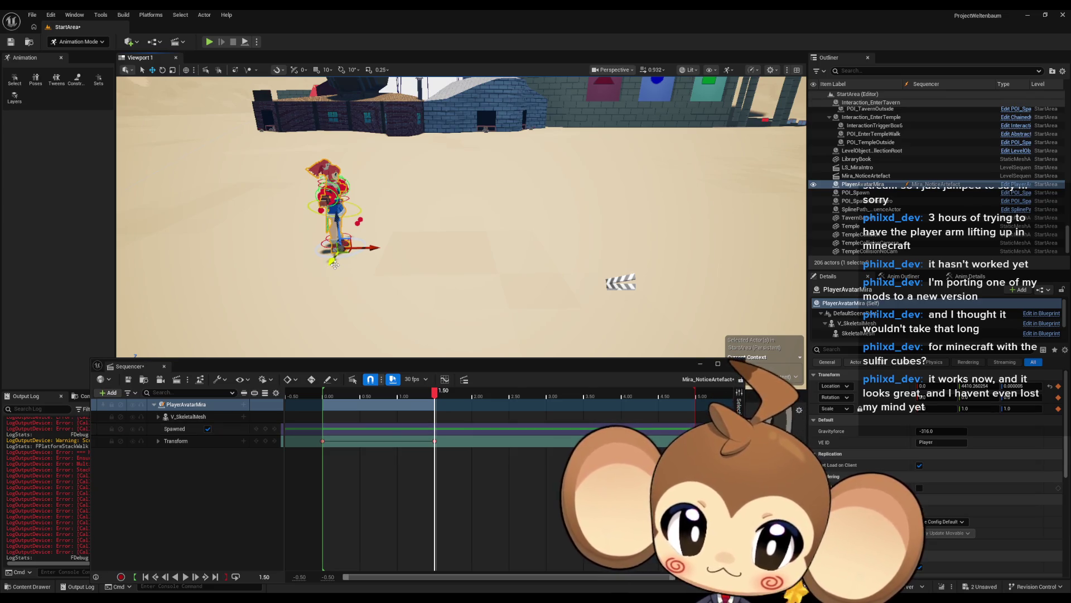
mouse_move(371, 247)
mouse_down()
mouse_move(569, 249)
mouse_move(571, 273)
mouse_up()
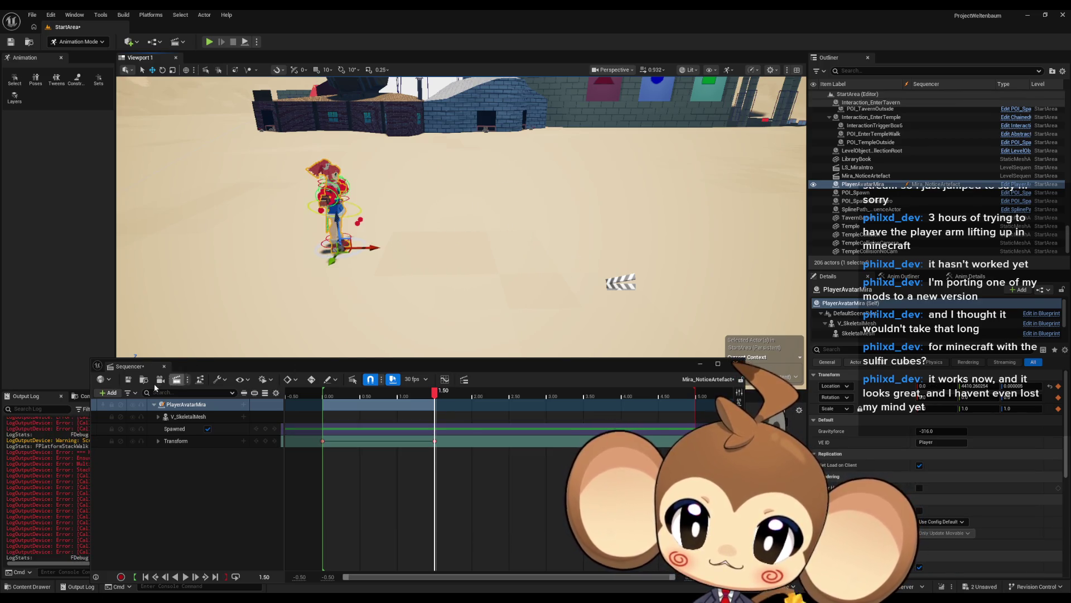
Save the level sequence and close the Sequencer.
key(ctrl+s)
mouse_move(363, 254)
mouse_down()
mouse_move(485, 256)
mouse_move(524, 272)
mouse_up()
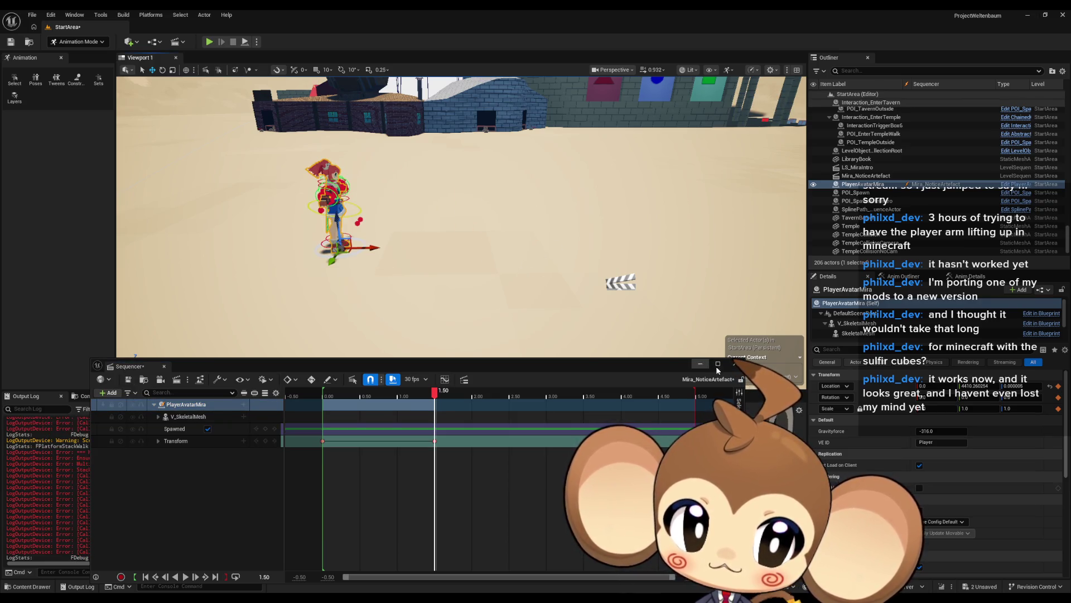
click(734, 363)
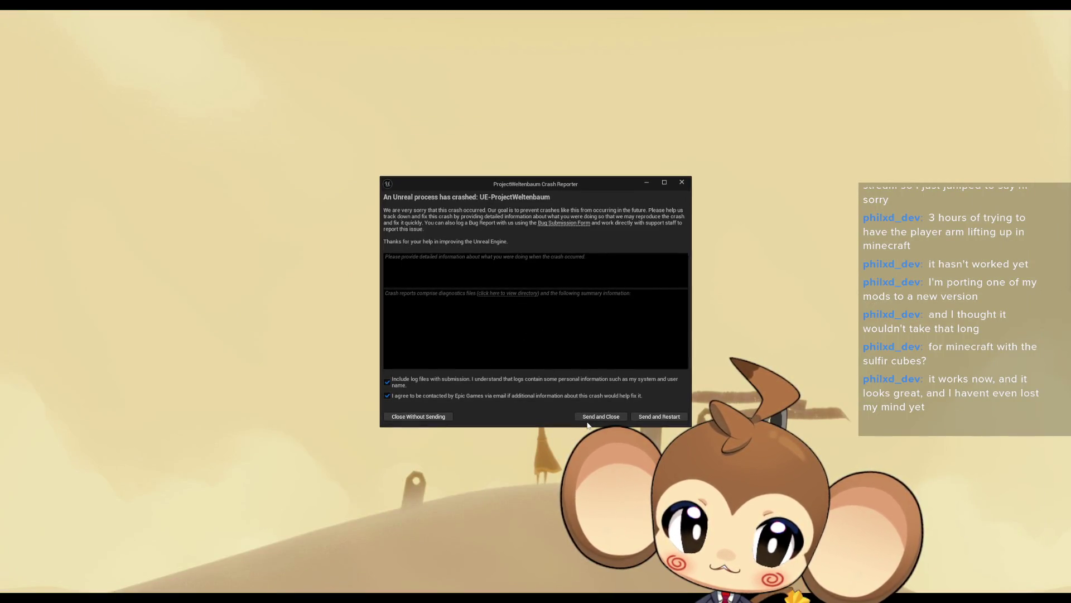
Send the crash report, restart the editor, and switch to a blank Paint canvas.
click(662, 418)
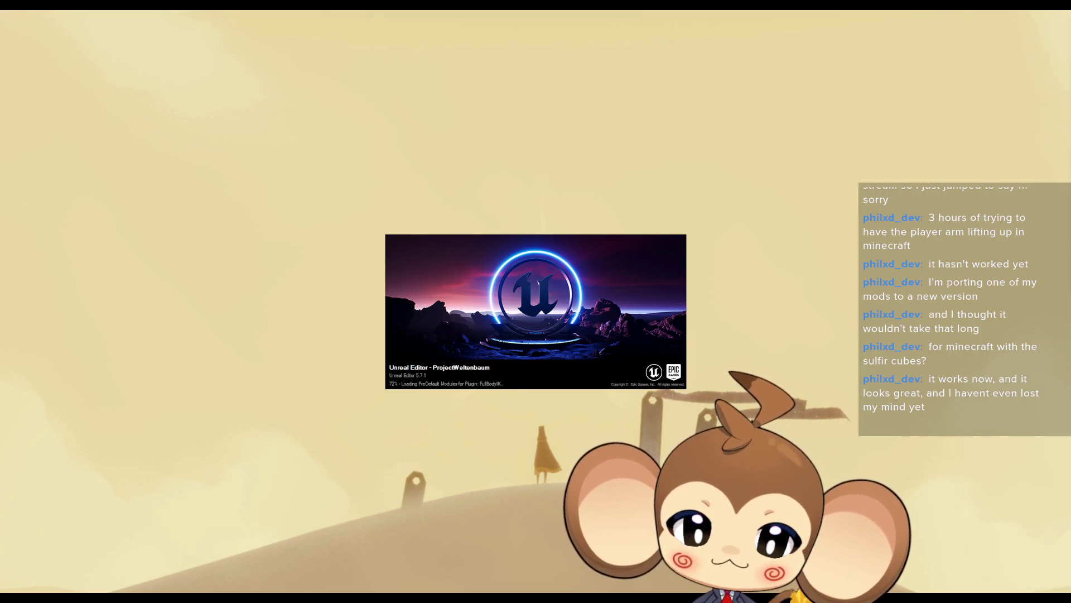
key(alt+Tab)
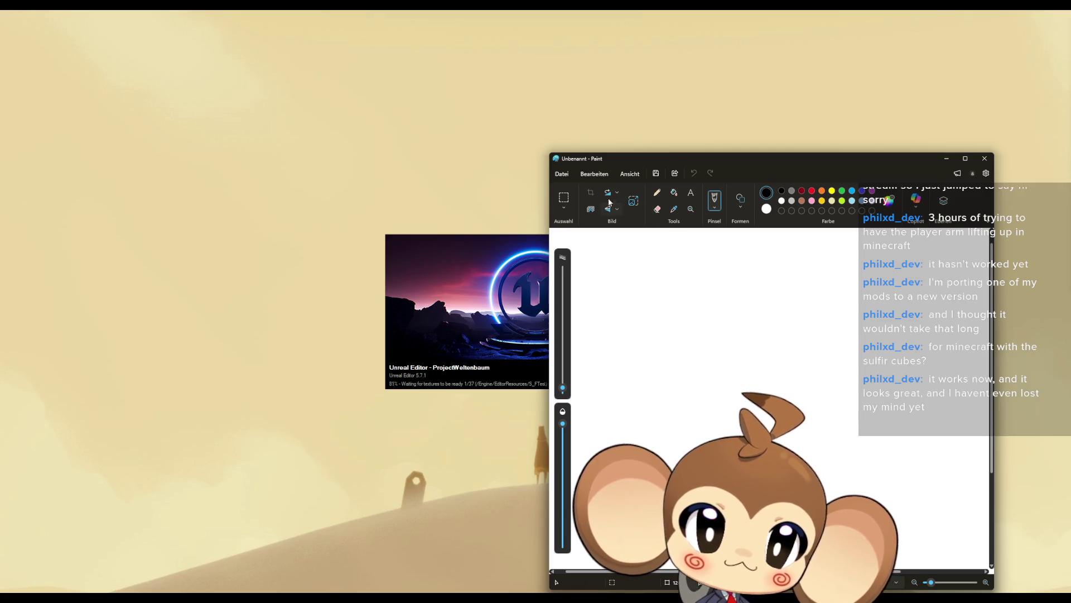
Use a 5px Pencil to draw the face outline, including the right ear.
click(657, 192)
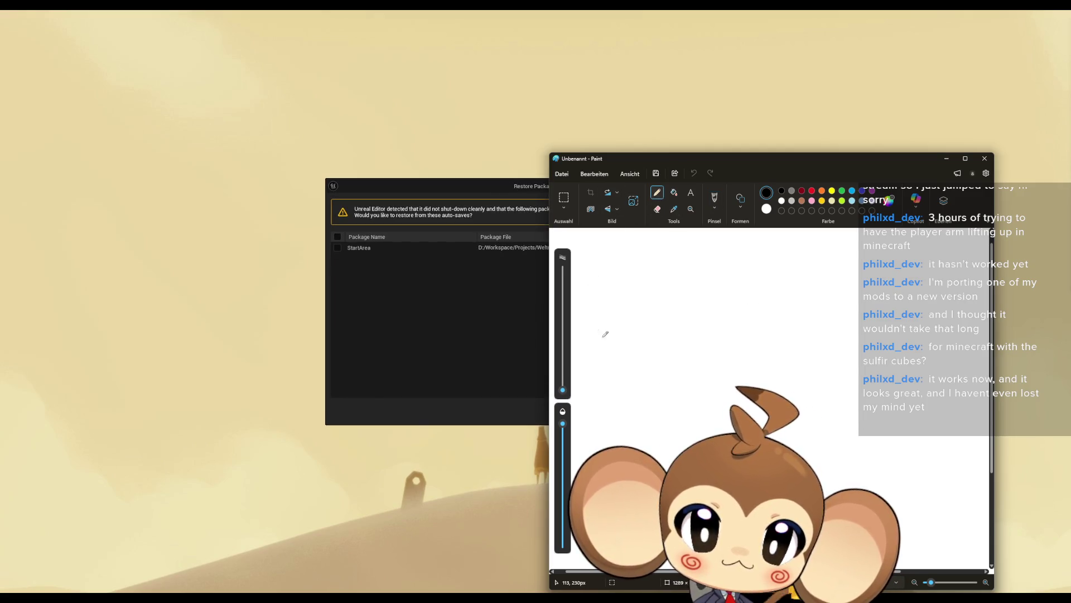
drag(562, 389, 565, 385)
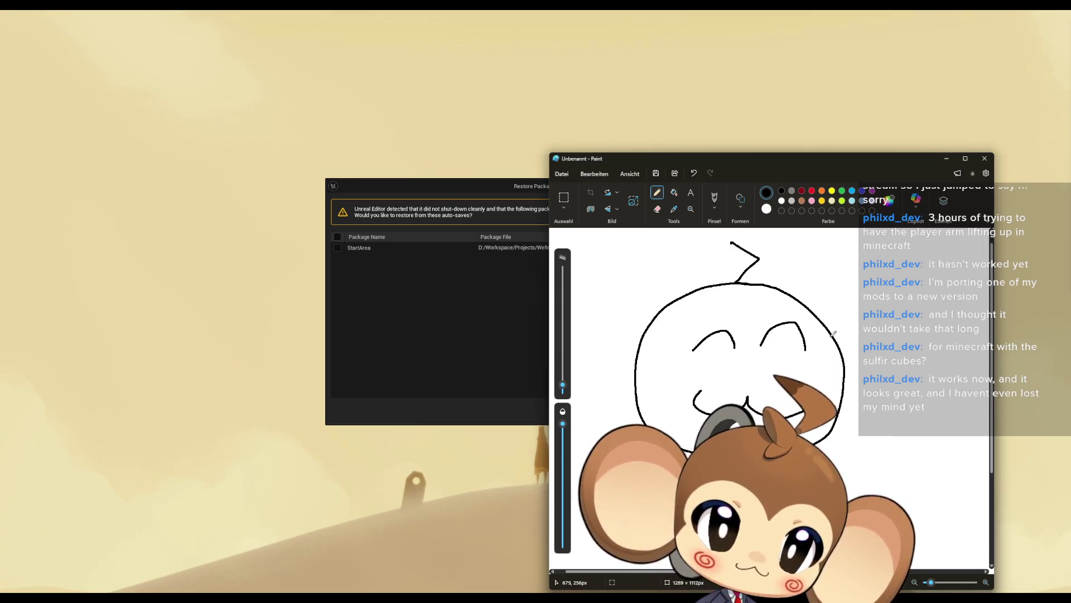
drag(899, 285, 854, 407)
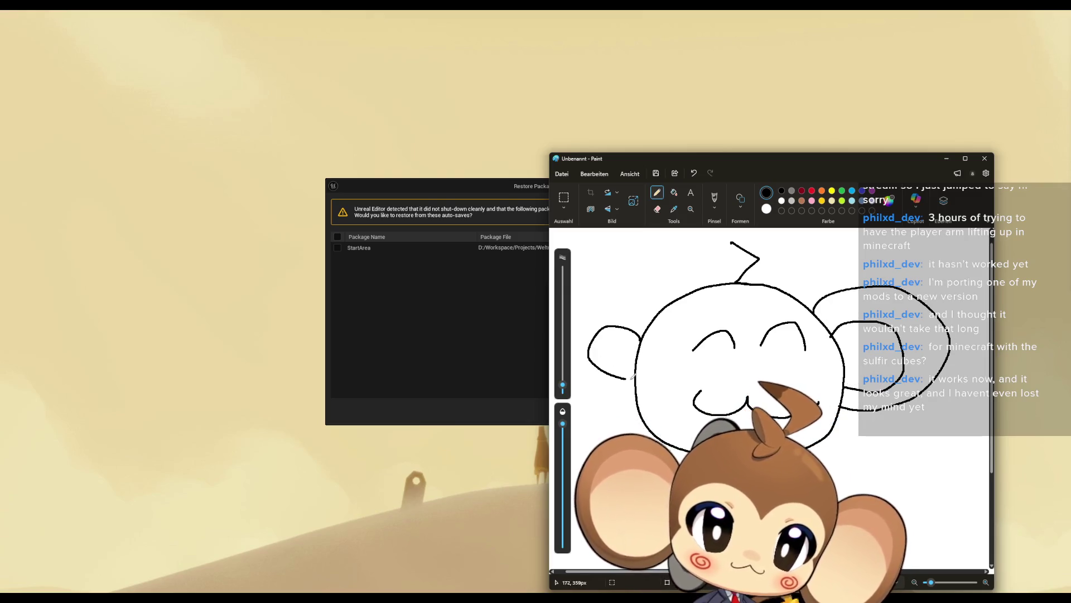
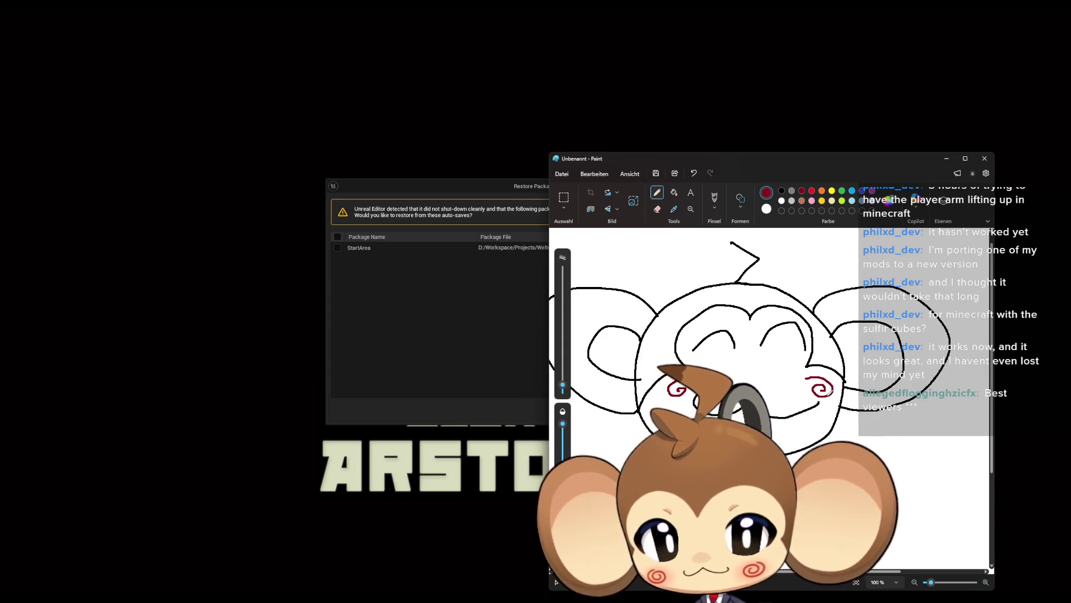
Close Paint and choose Nicht speichern to discard the doodle.
click(985, 158)
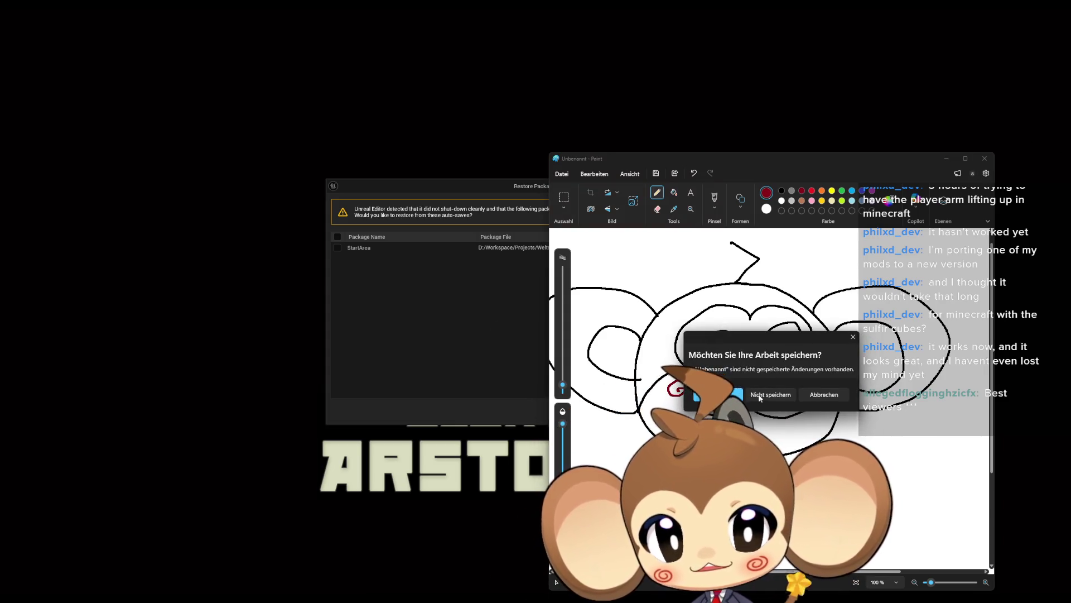
click(787, 402)
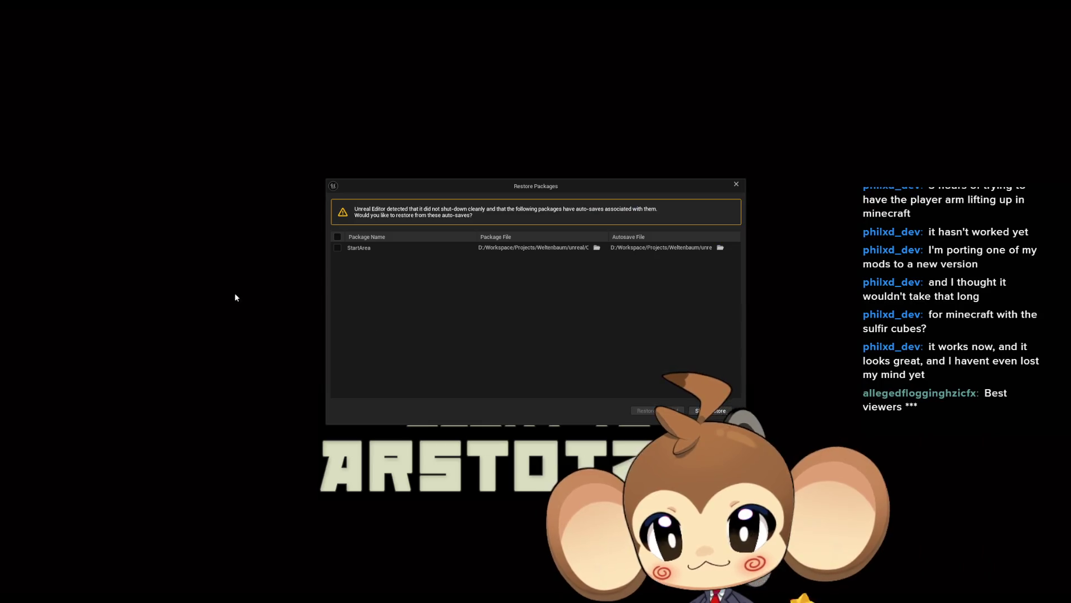
Restore the StartArea autosave package from the Restore Packages dialog.
click(337, 248)
click(647, 411)
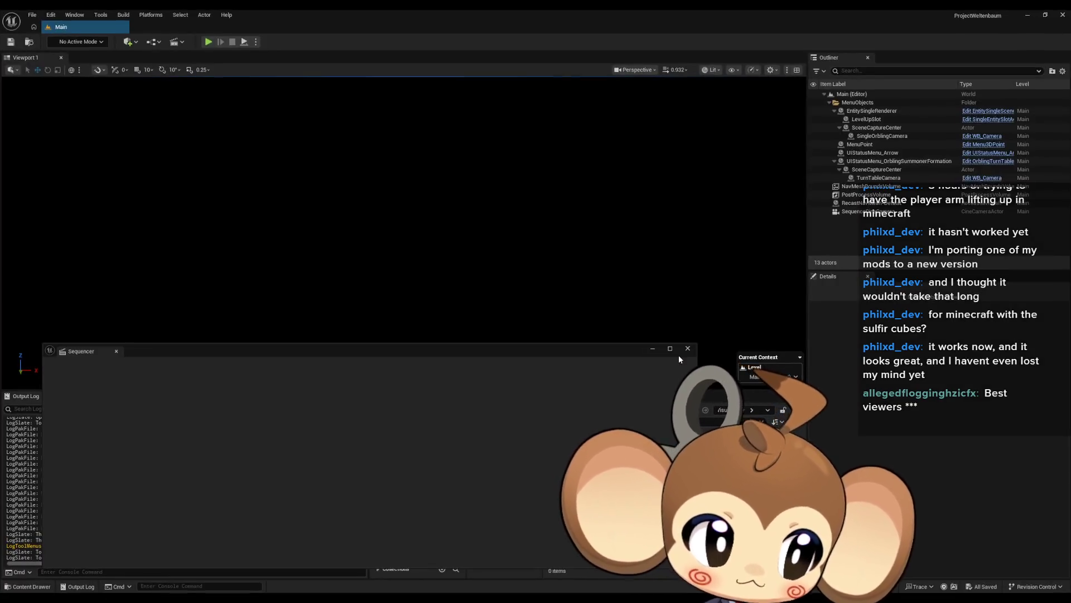
mouse_move(510, 356)
mouse_down()
mouse_move(564, 182)
mouse_move(552, 130)
mouse_up()
Open the StartArea level from Content > Maps > Dummy.
click(612, 422)
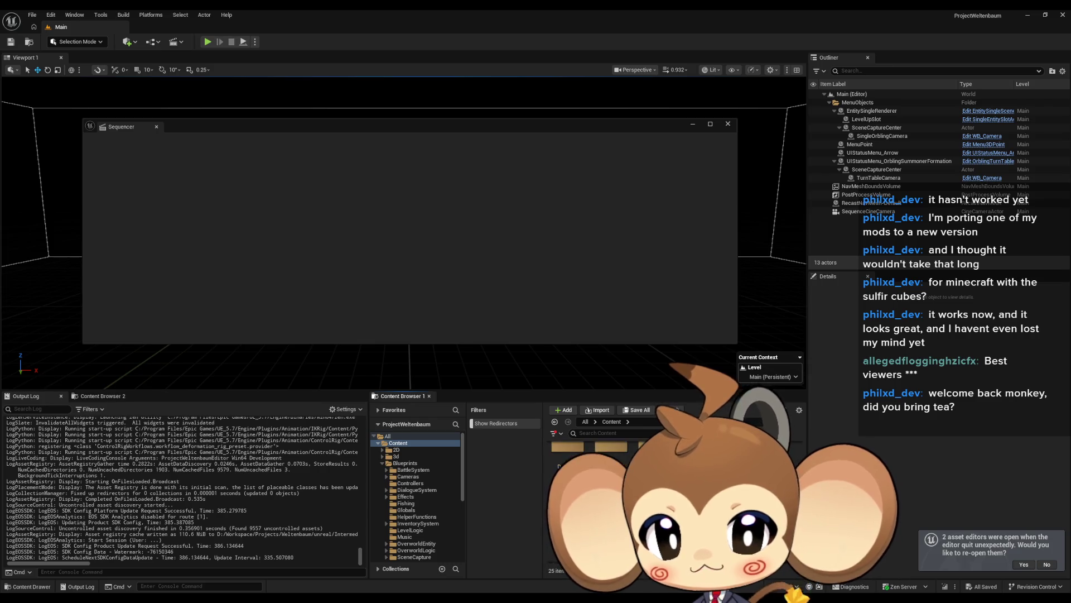
click(400, 503)
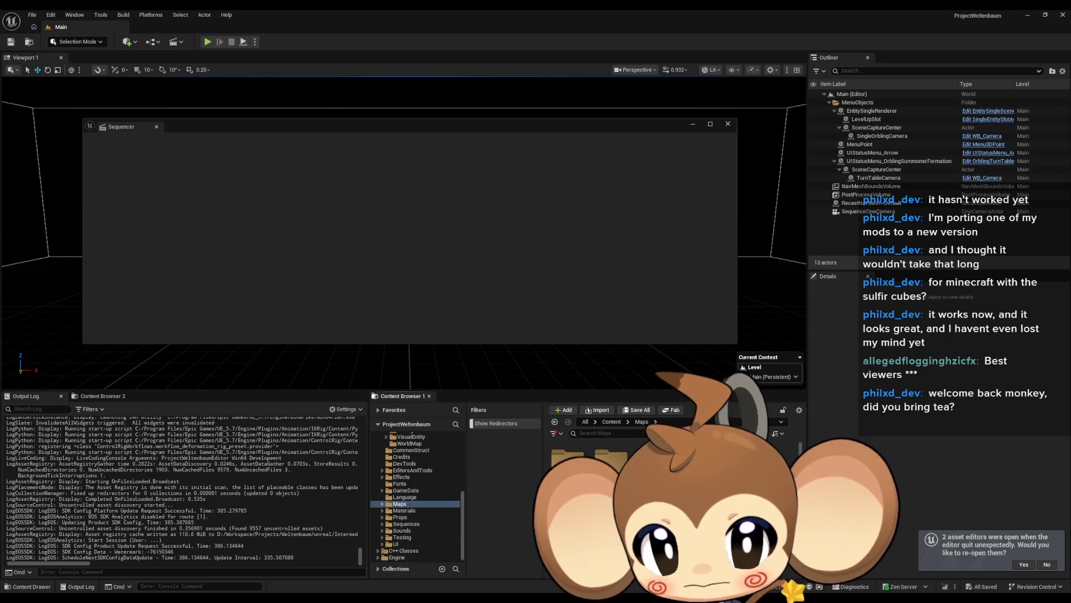
double_click(654, 457)
double_click(611, 475)
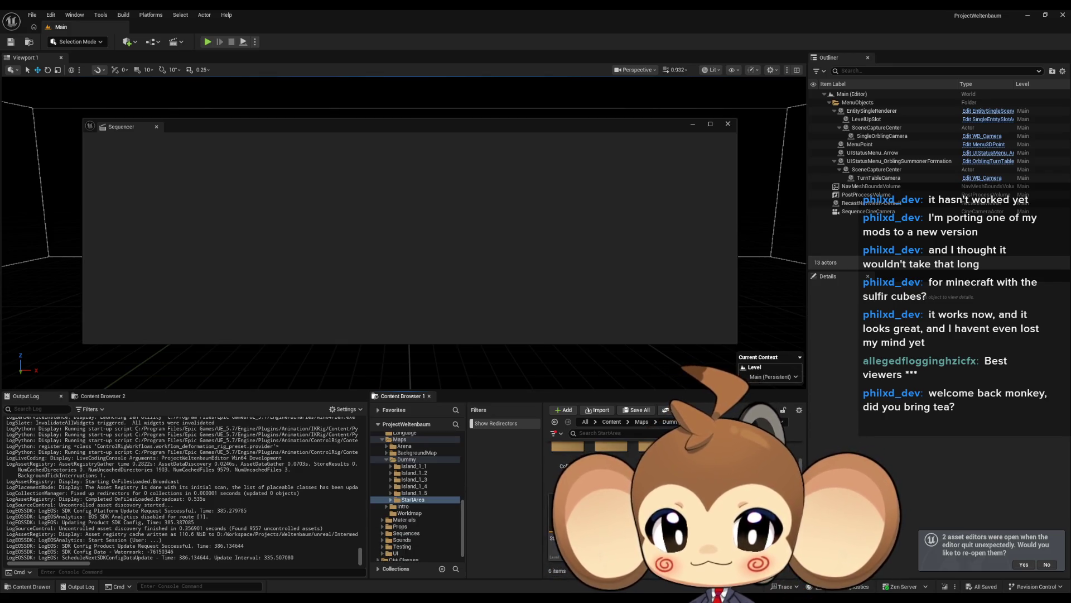
double_click(567, 446)
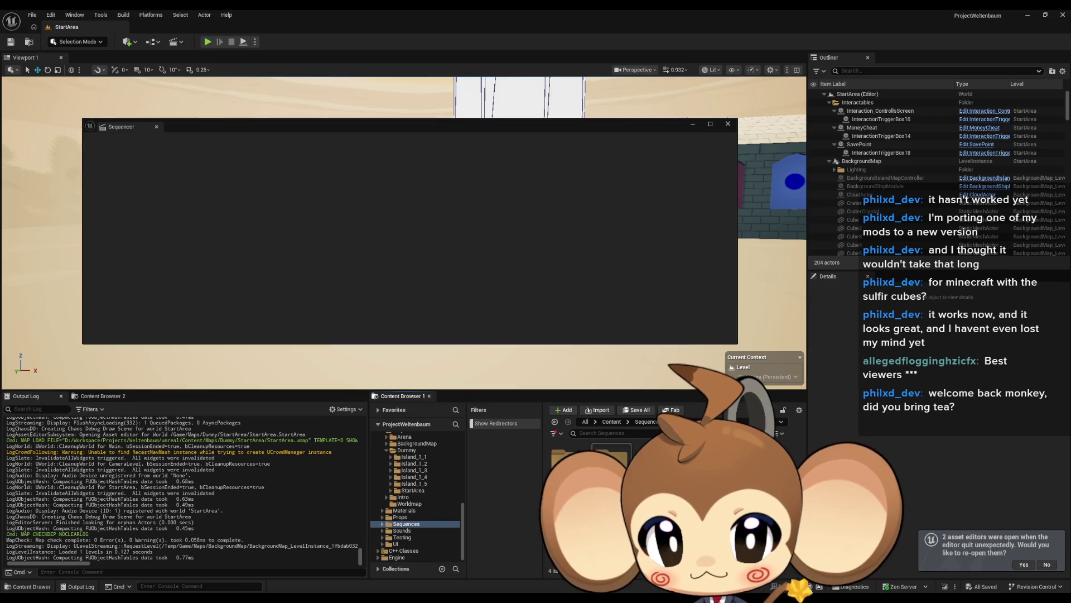
Open the testtest blueprint and zoom its EventGraph to the BeginPlay sequence-playing nodes.
double_click(611, 456)
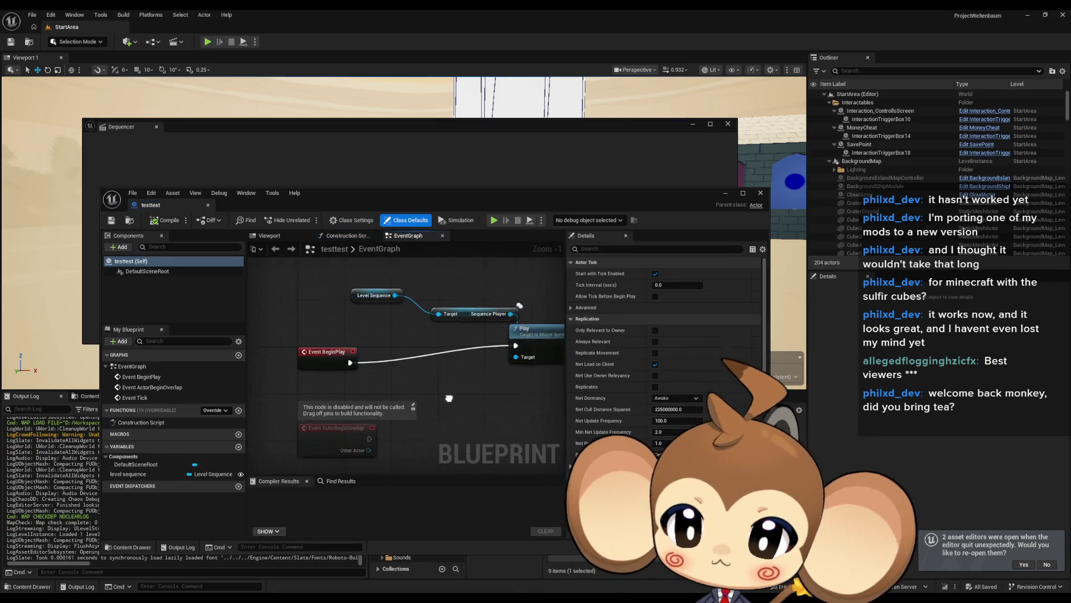
scroll(401, 324, down, 7)
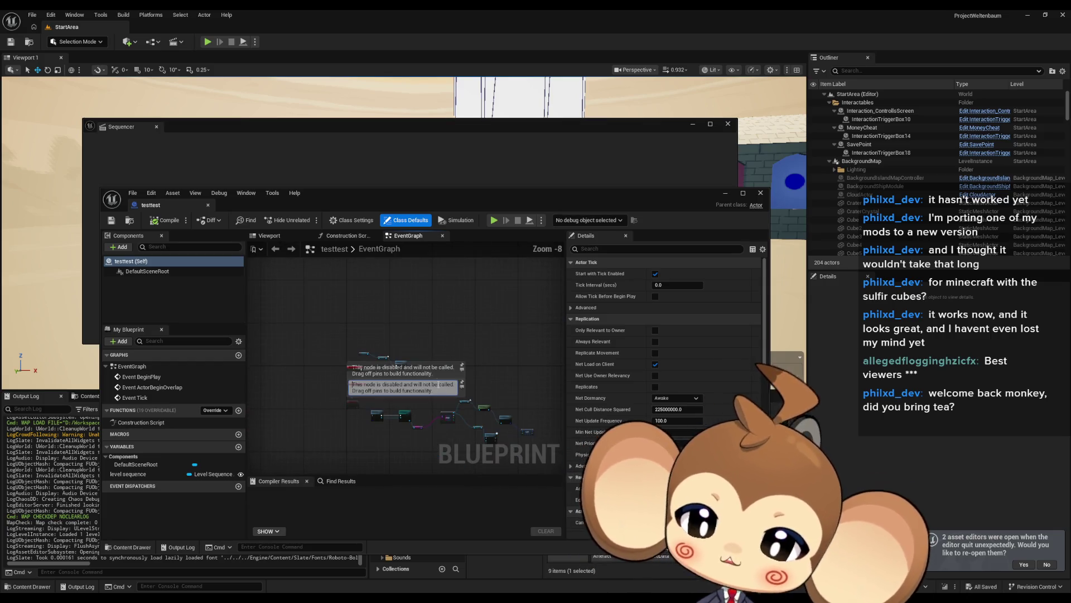
scroll(433, 322, up, 7)
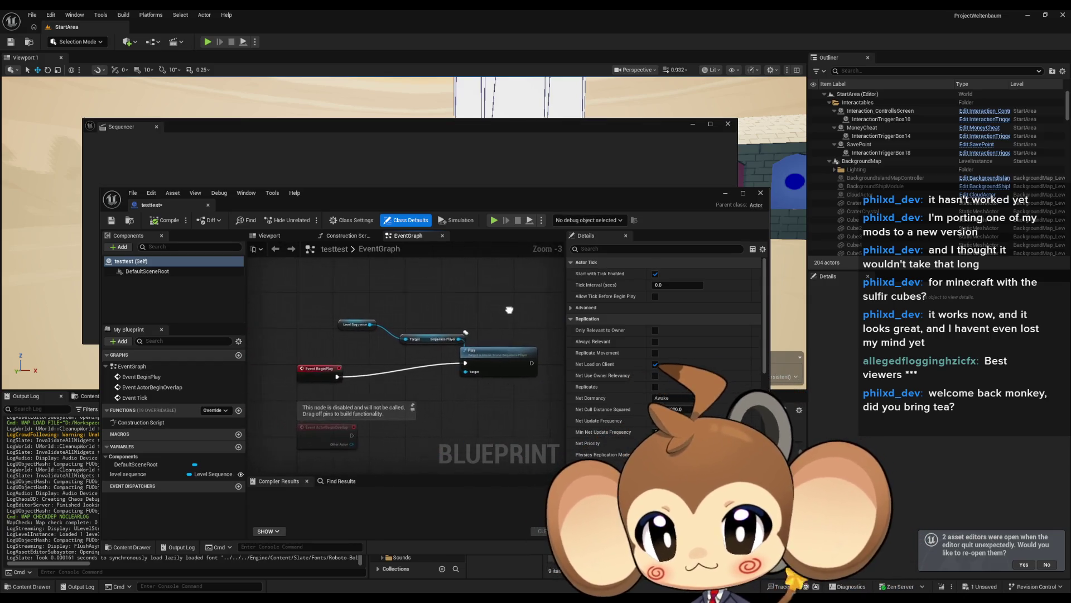
scroll(416, 390, up, 1)
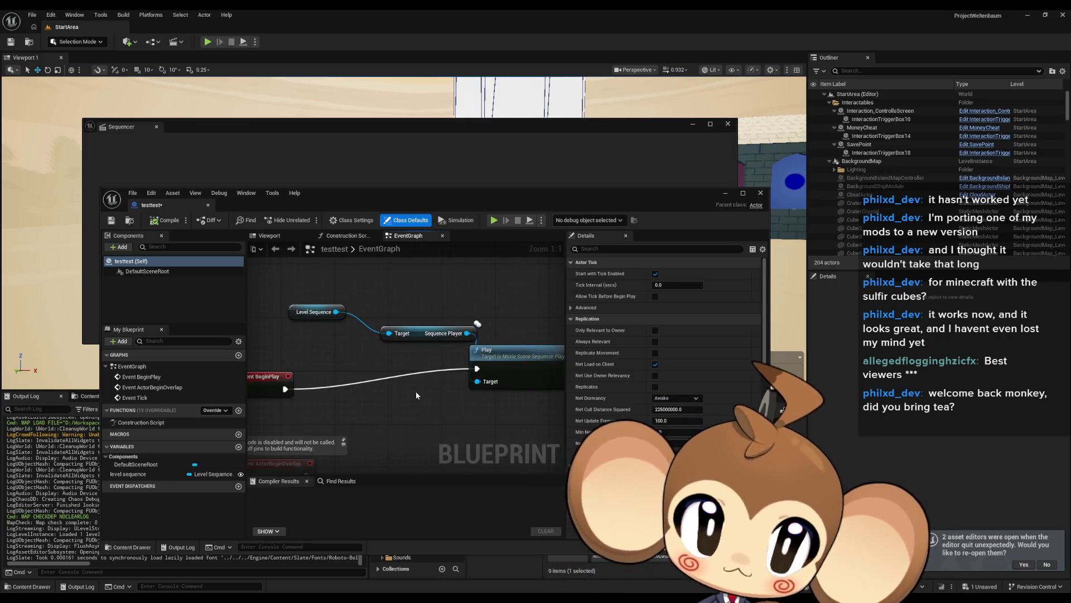
Select Mira_NoticeArtefact in the Outliner and check its Level Sequence Asset, leaving it unchanged.
click(830, 162)
scroll(936, 195, down, 6)
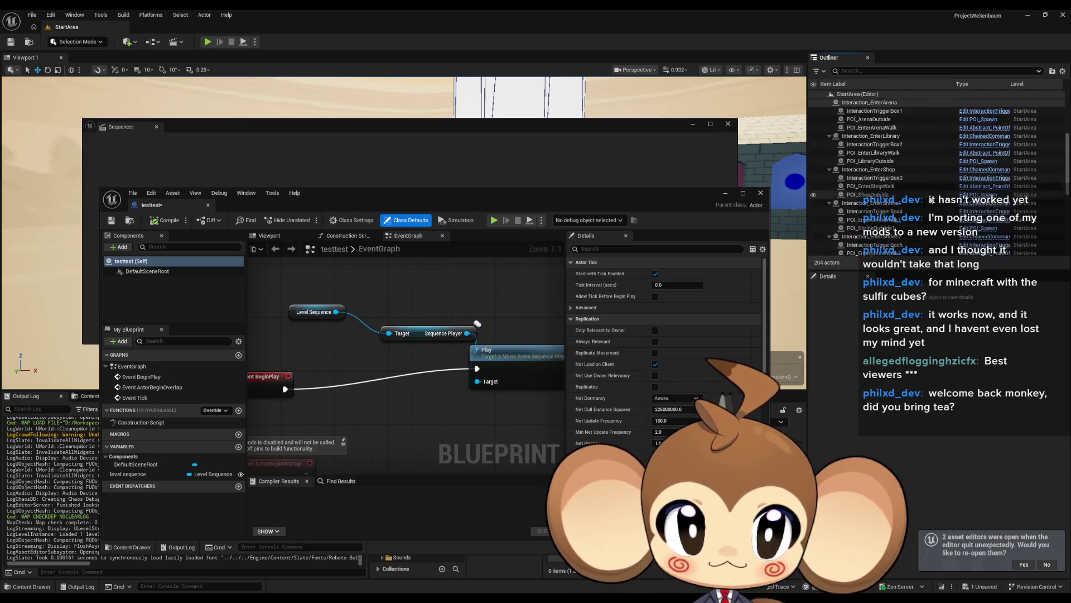
scroll(936, 196, down, 5)
click(868, 176)
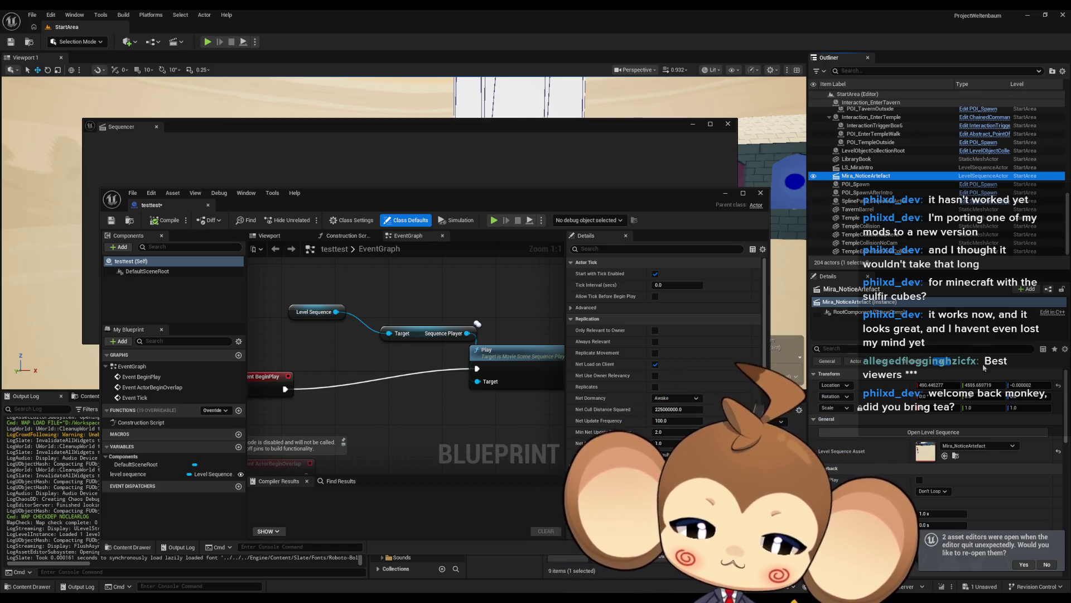
click(961, 447)
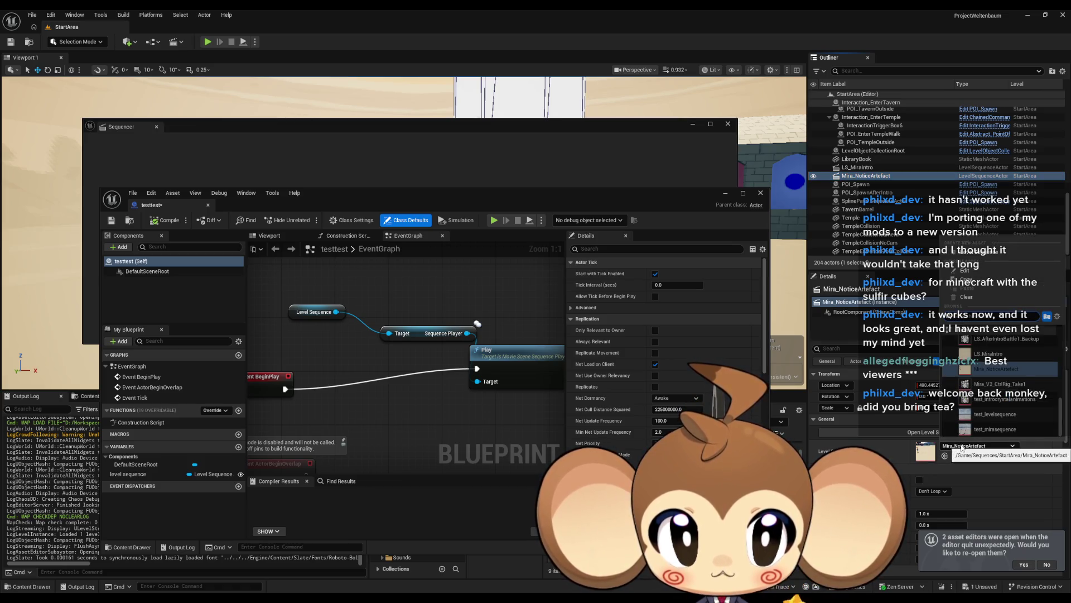
click(961, 446)
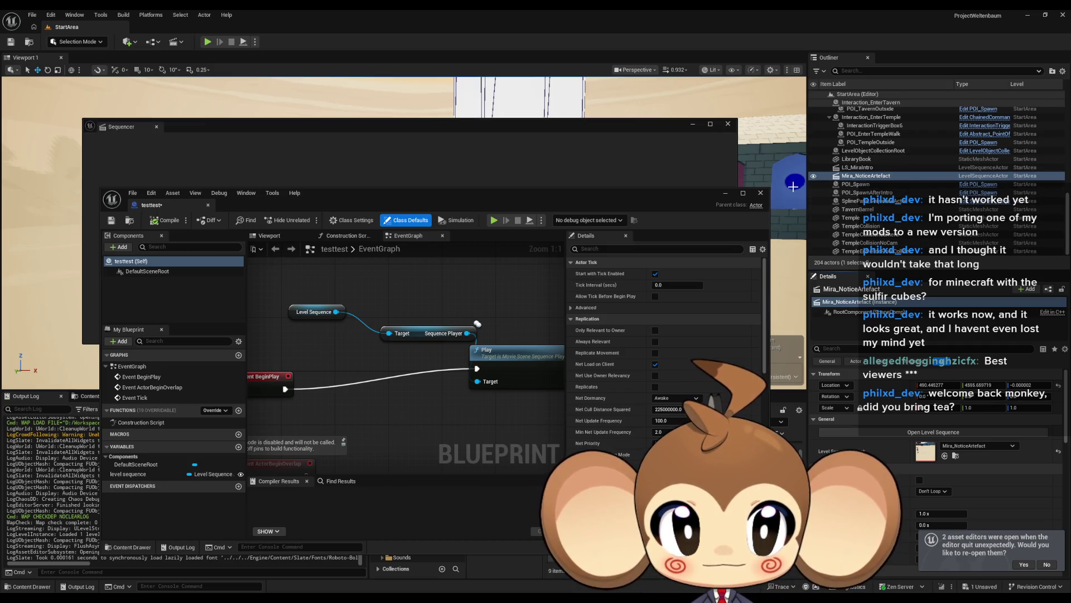
Drag a testtest blueprint actor from the Content Browser into the StartArea level.
drag(669, 201, 565, 338)
drag(621, 128, 317, 146)
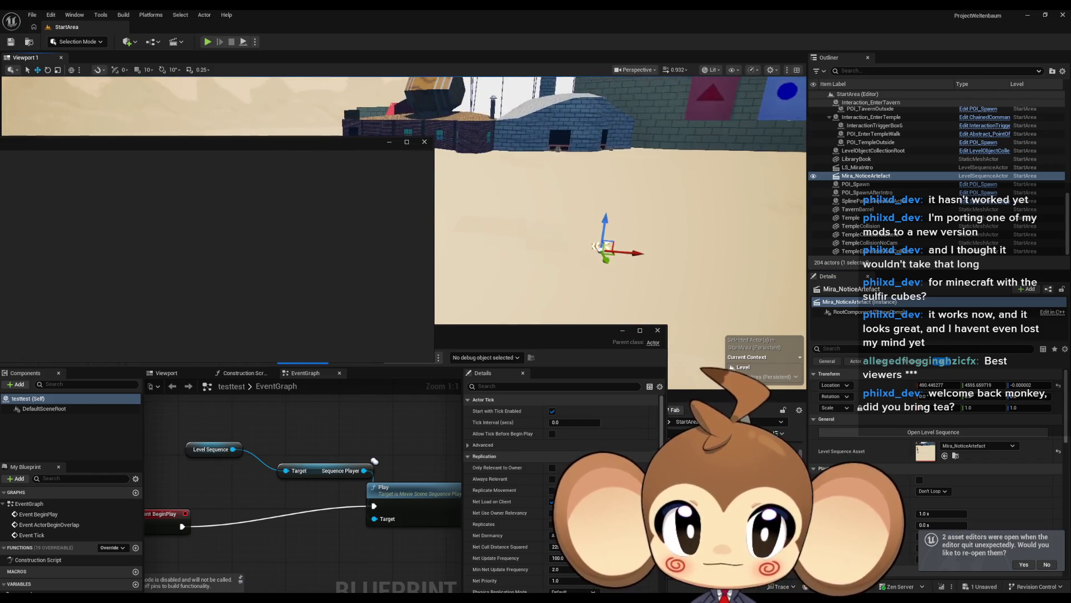
drag(535, 327, 417, 324)
drag(568, 458, 674, 280)
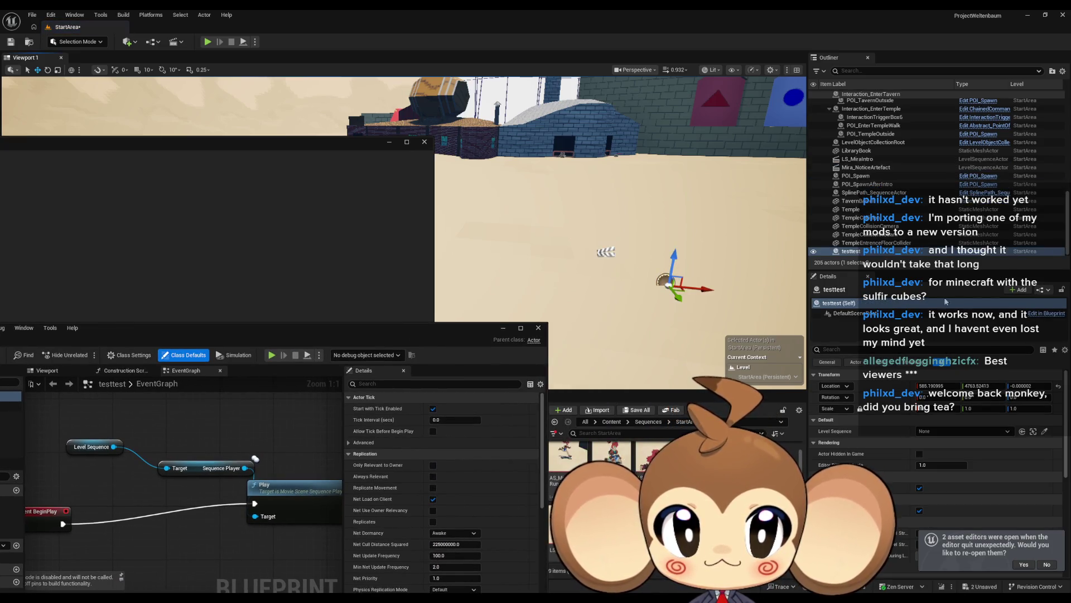
Set the testtest actor's Level Sequence property to Mira_NoticeArtefact.
click(942, 431)
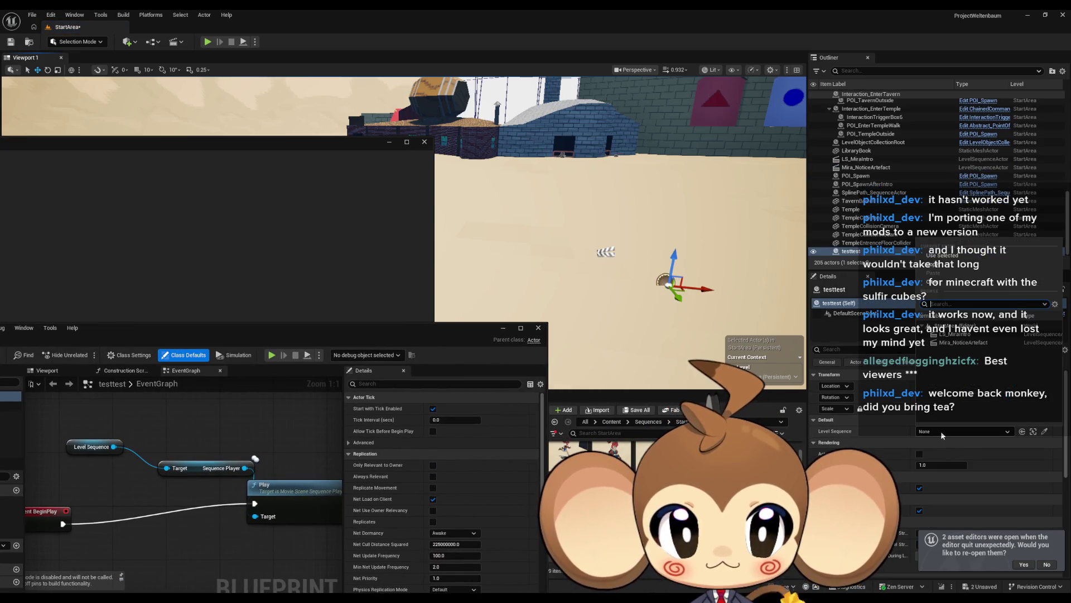
click(963, 343)
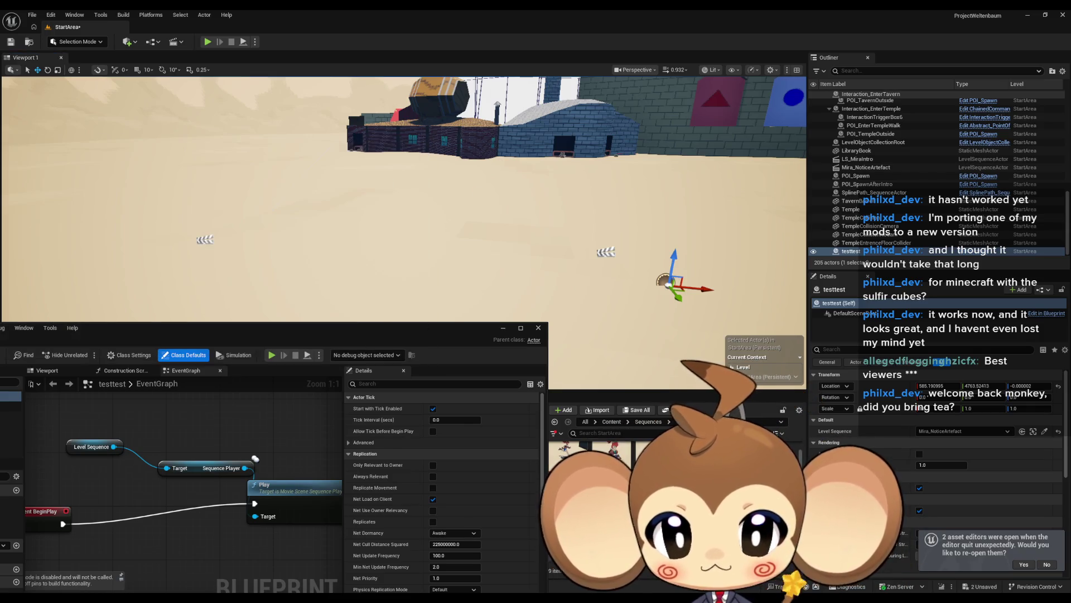
mouse_move(574, 195)
mouse_down()
mouse_move(435, 151)
mouse_move(415, 112)
mouse_move(288, 131)
mouse_move(293, 458)
mouse_move(318, 448)
mouse_move(290, 449)
mouse_up()
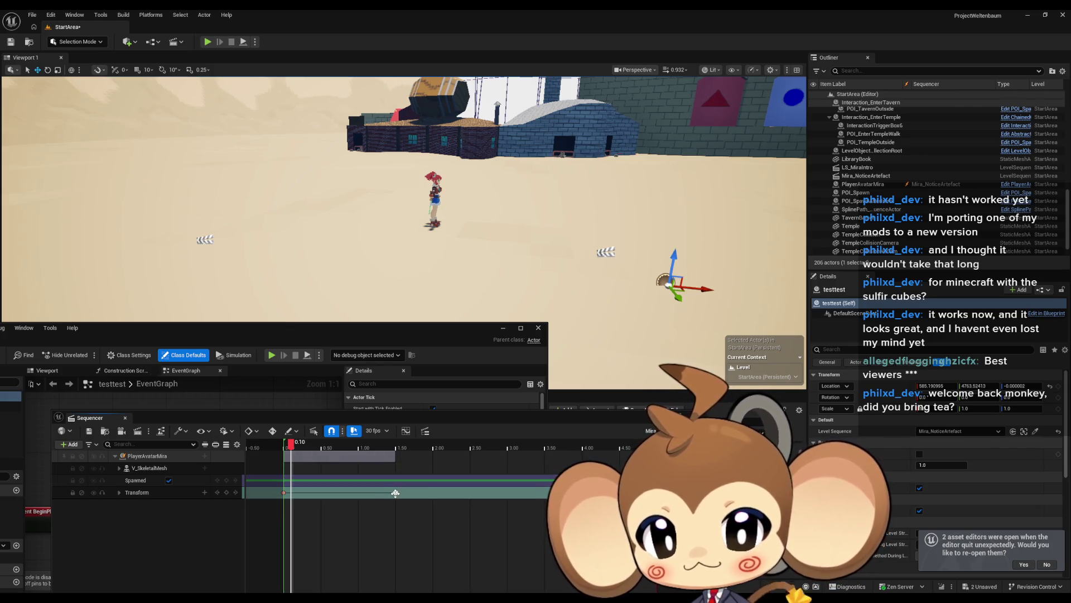
At the 1.50 key, move PlayerAvatarMira right along X, then scrub back to 0.10.
click(395, 492)
click(435, 202)
drag(466, 230, 621, 245)
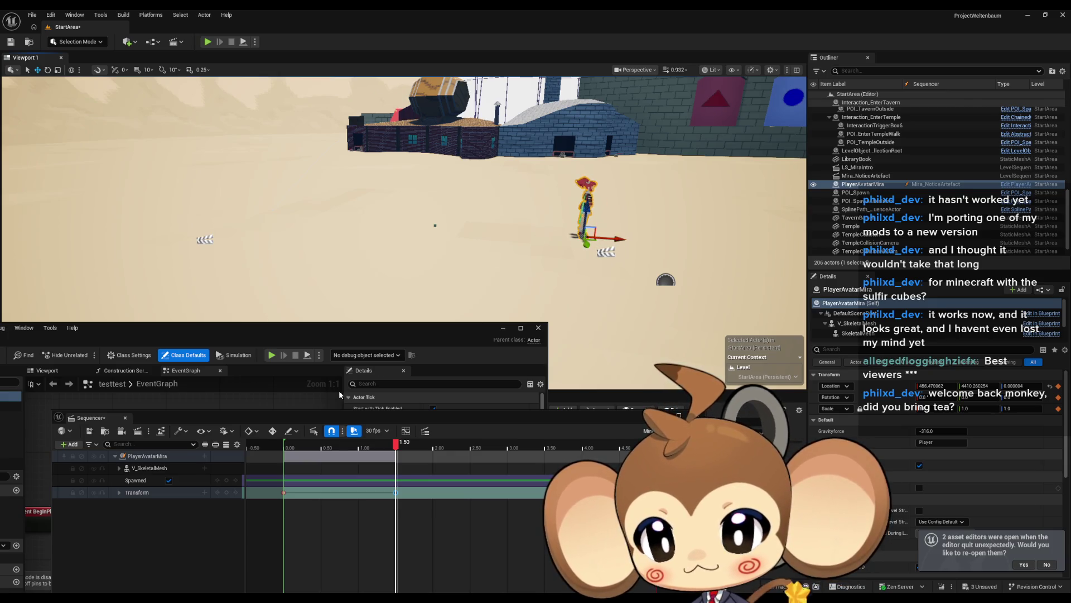
click(227, 493)
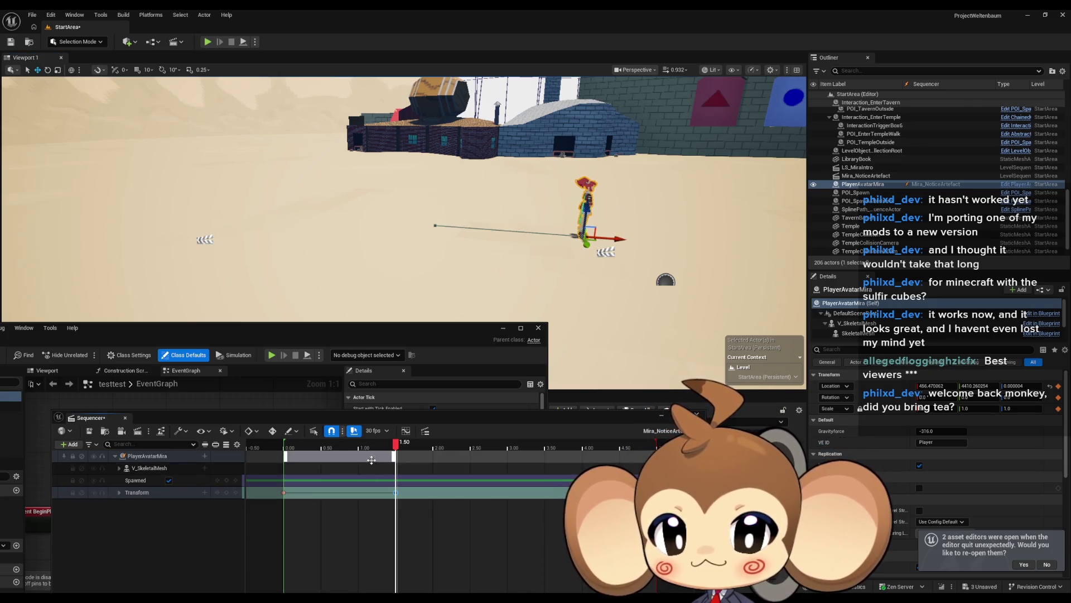
drag(396, 452, 292, 455)
Expand V_SkeletalMesh > Mira_V2_CtrlRig tracks and select the foot_R_ctrl control.
click(119, 468)
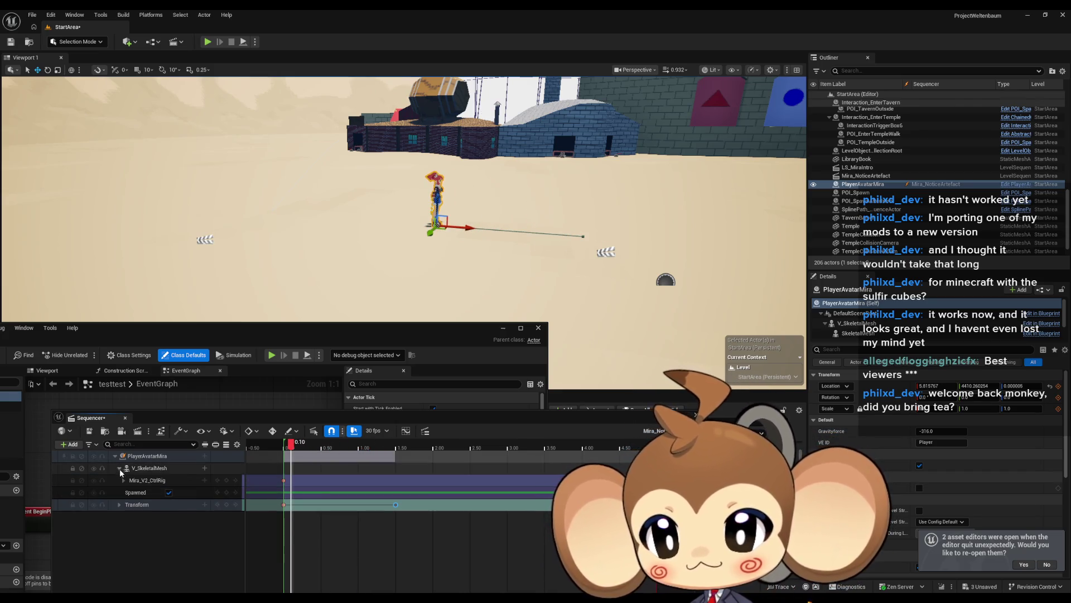
click(123, 480)
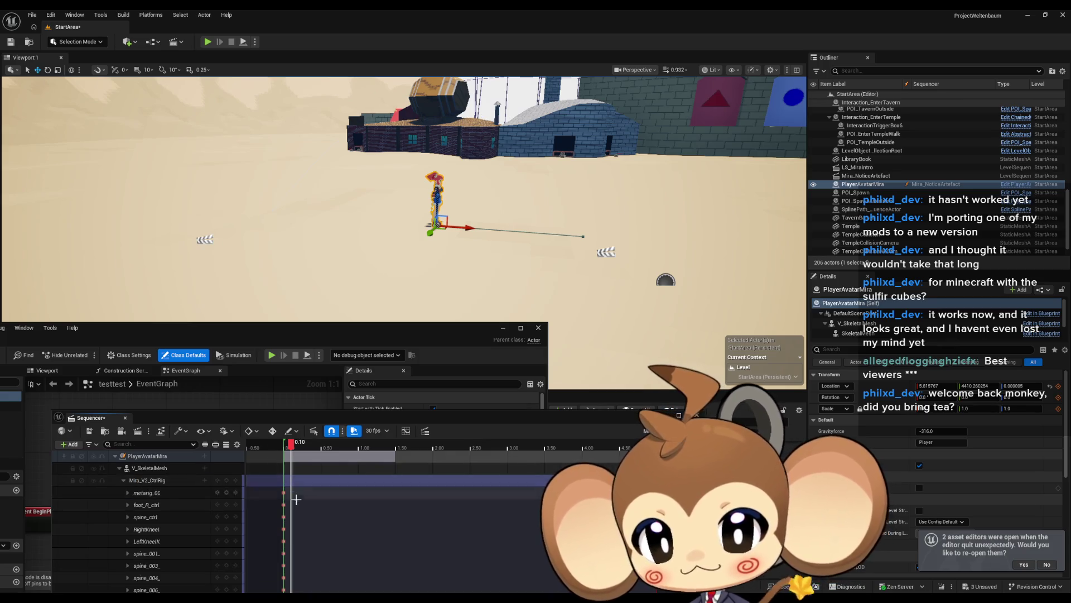
click(283, 493)
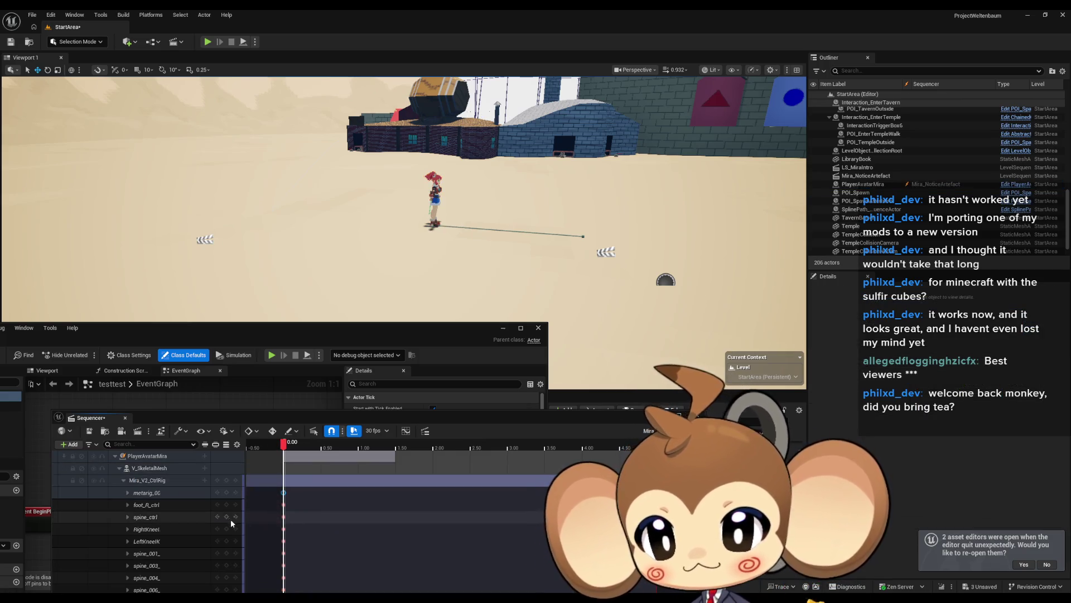
click(146, 505)
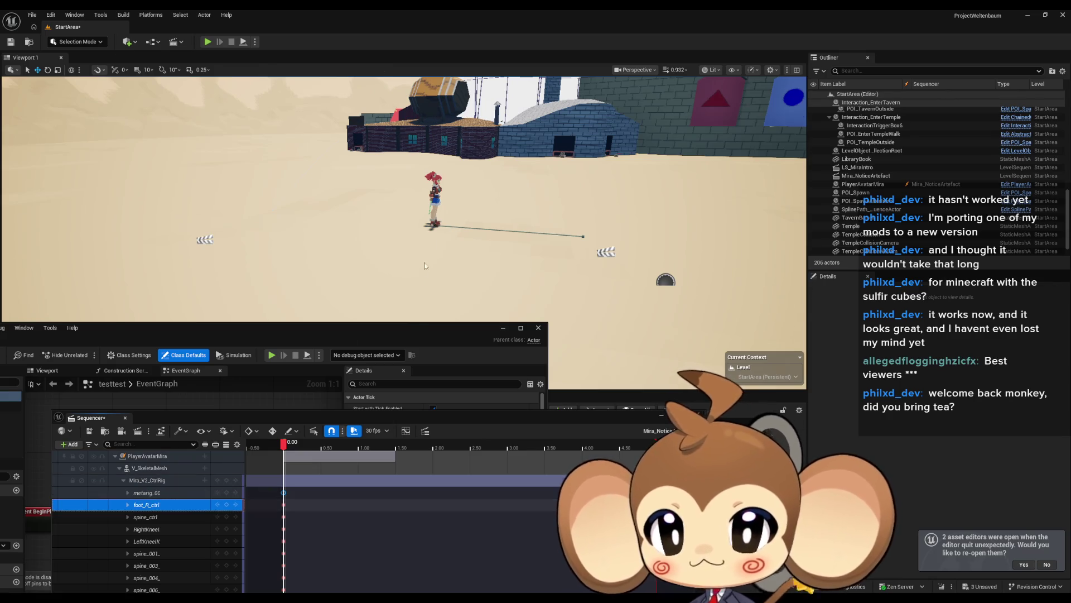
Frame Mira close up, raise her right upper arm, and preview the animation to 2.30.
key(f)
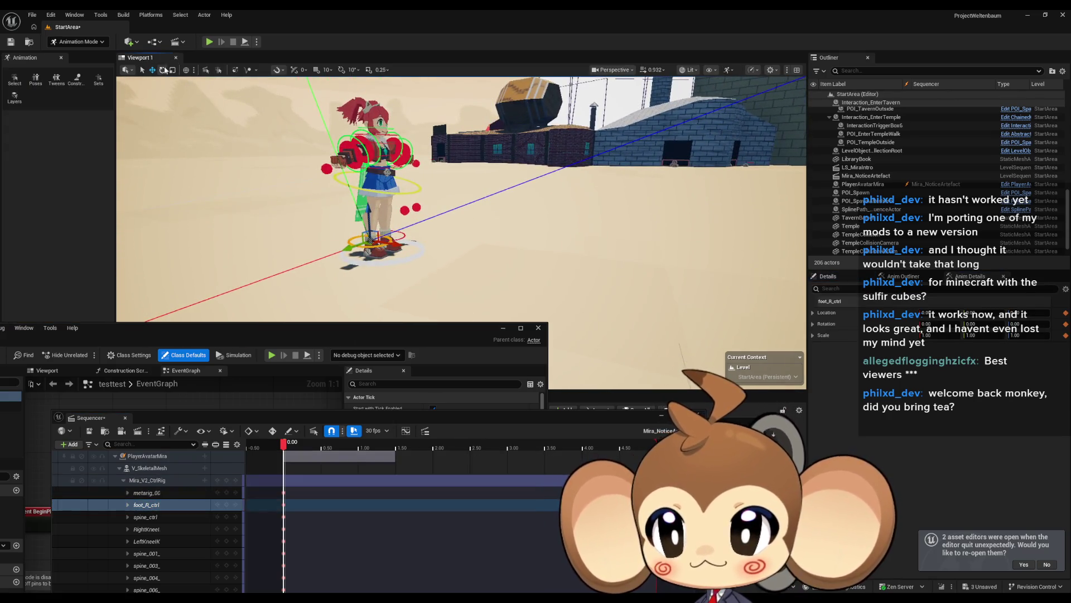
scroll(412, 223, up, 2)
drag(400, 181, 444, 163)
click(404, 173)
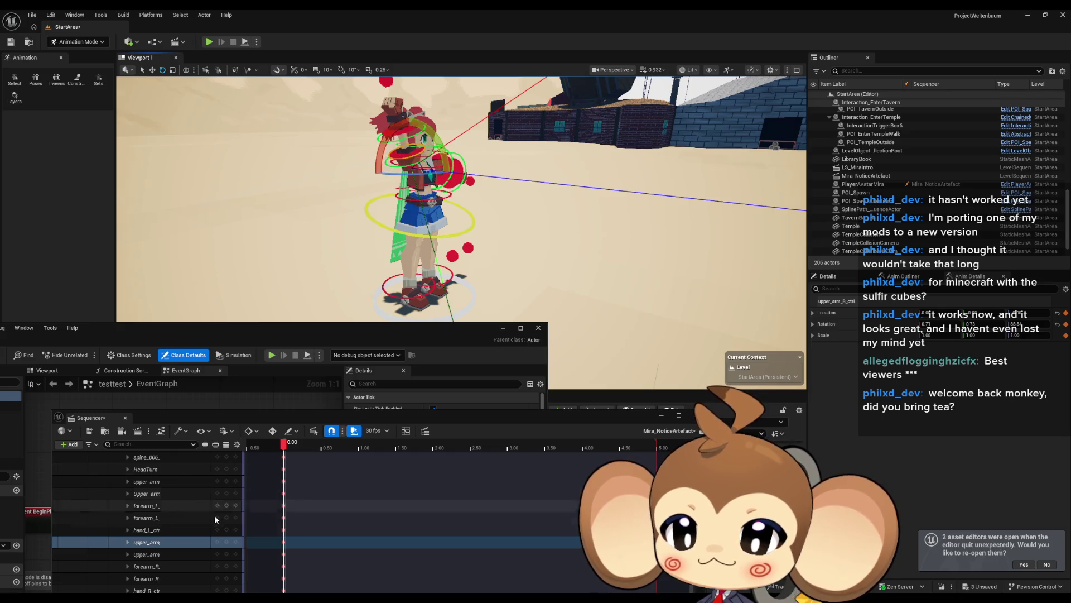
drag(502, 251, 458, 240)
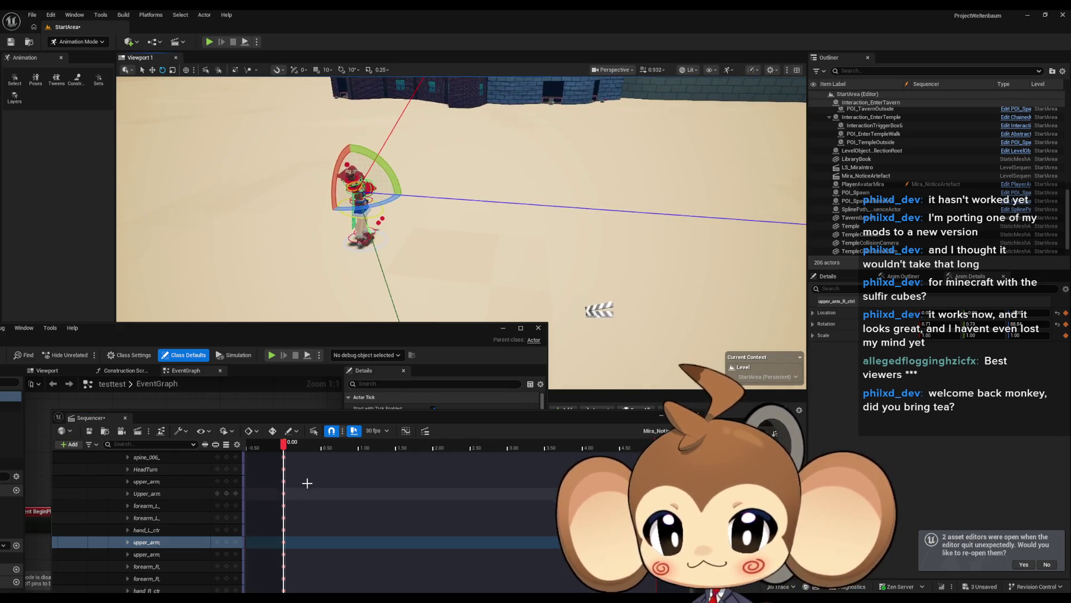
mouse_move(326, 446)
mouse_down()
mouse_move(462, 450)
mouse_move(375, 449)
mouse_move(396, 449)
mouse_up()
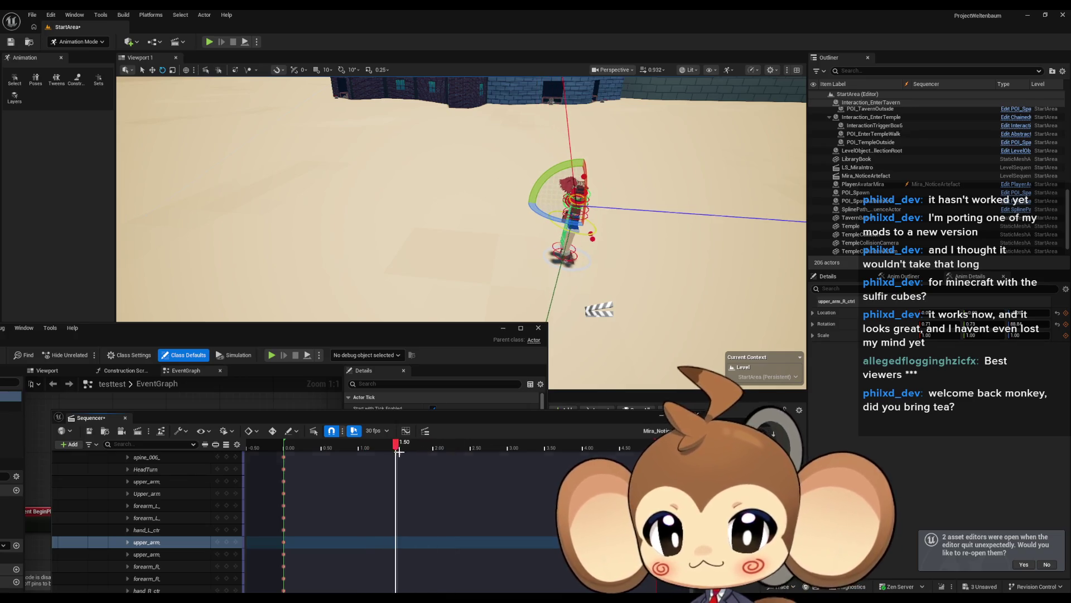
Key all control rig tracks at 1.50, collapse Mira_V2_CtrlRig, and scrub back to preview.
drag(446, 223, 119, 208)
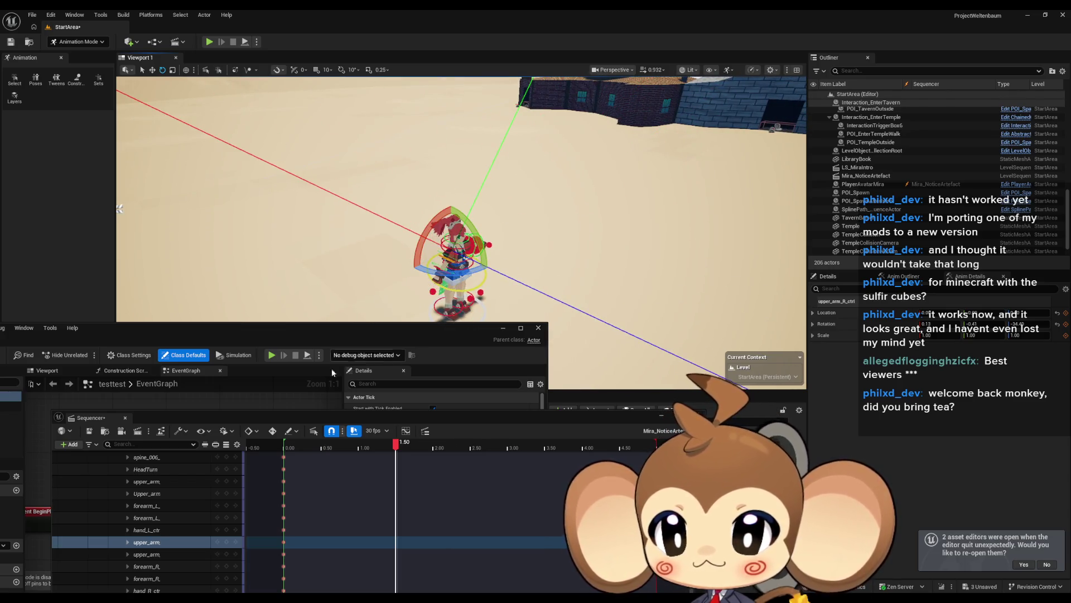
scroll(168, 516, up, 4)
key(s)
click(124, 480)
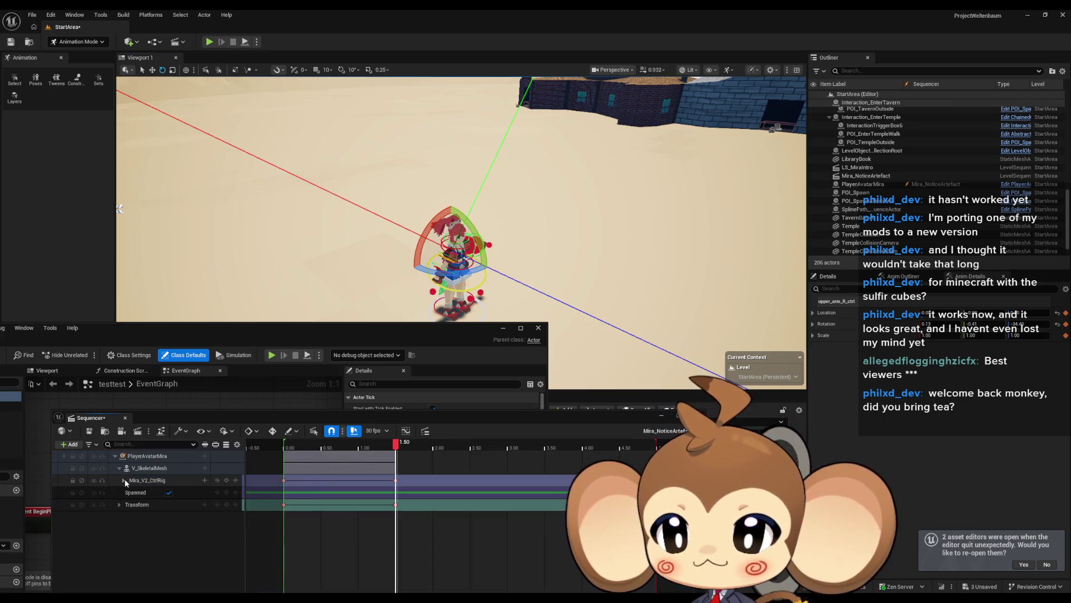
click(148, 467)
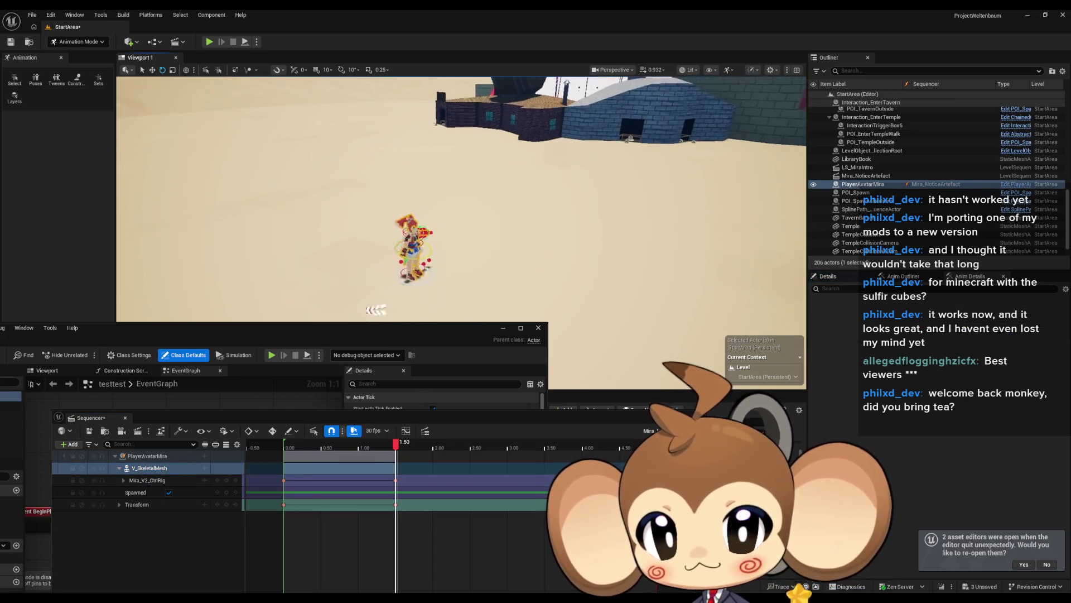
mouse_move(396, 443)
mouse_down()
mouse_move(253, 438)
mouse_move(443, 442)
mouse_up()
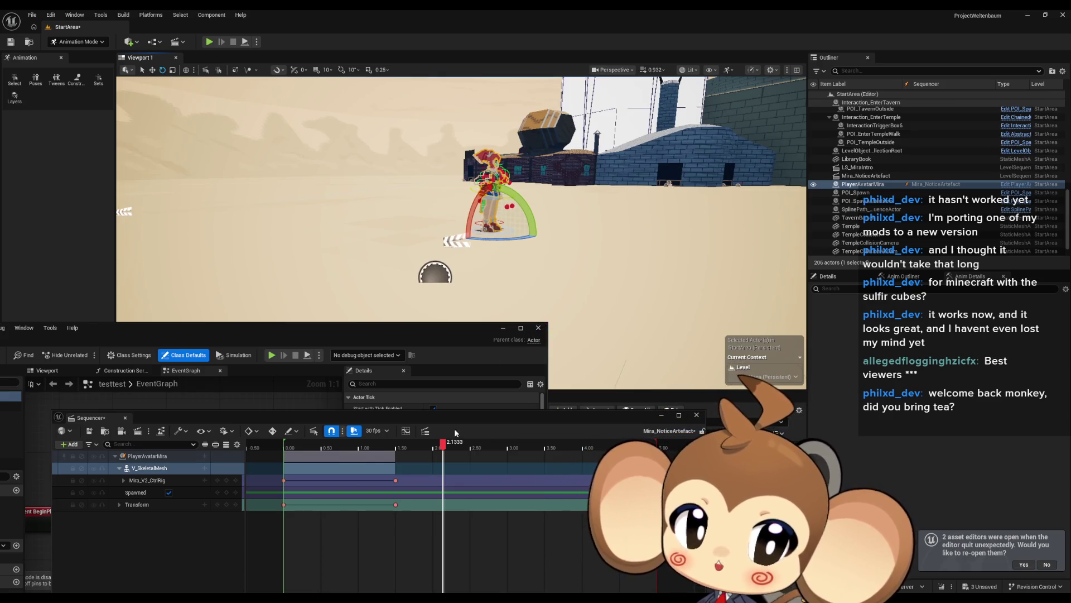
click(211, 43)
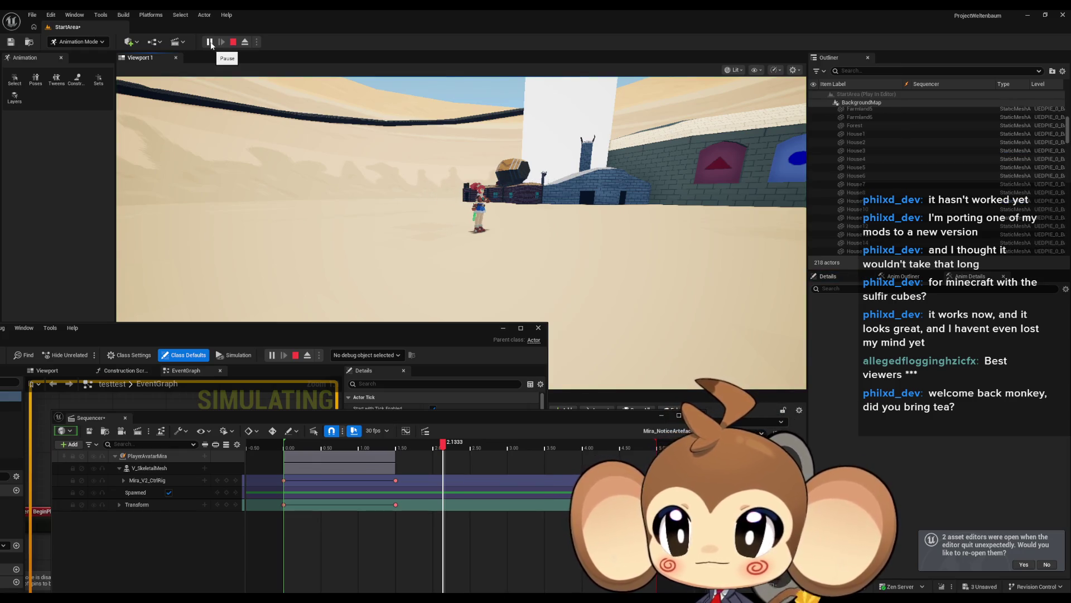
click(232, 42)
key(f)
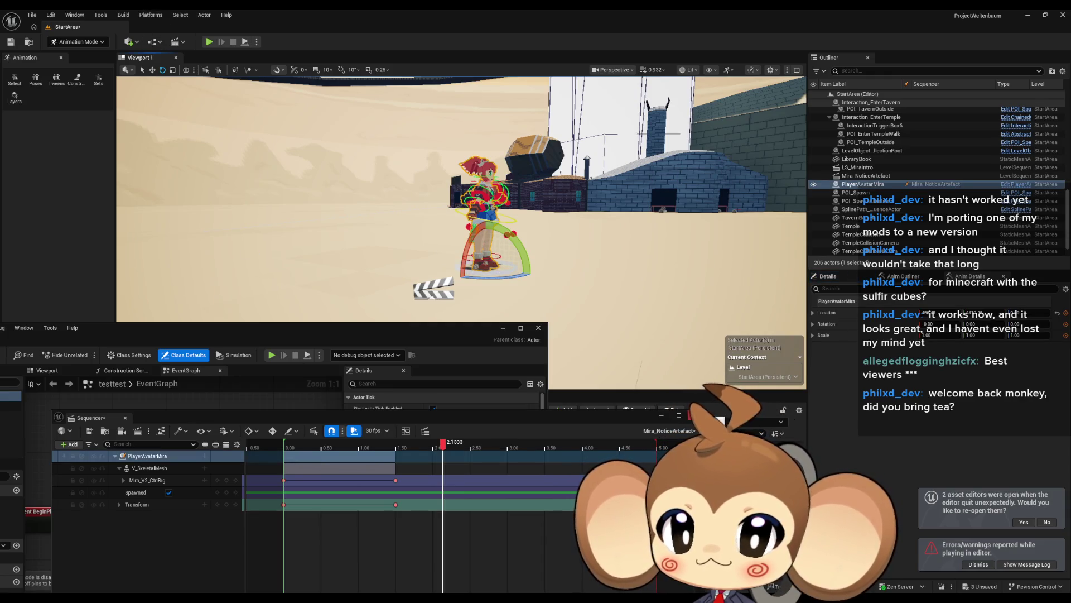
click(125, 418)
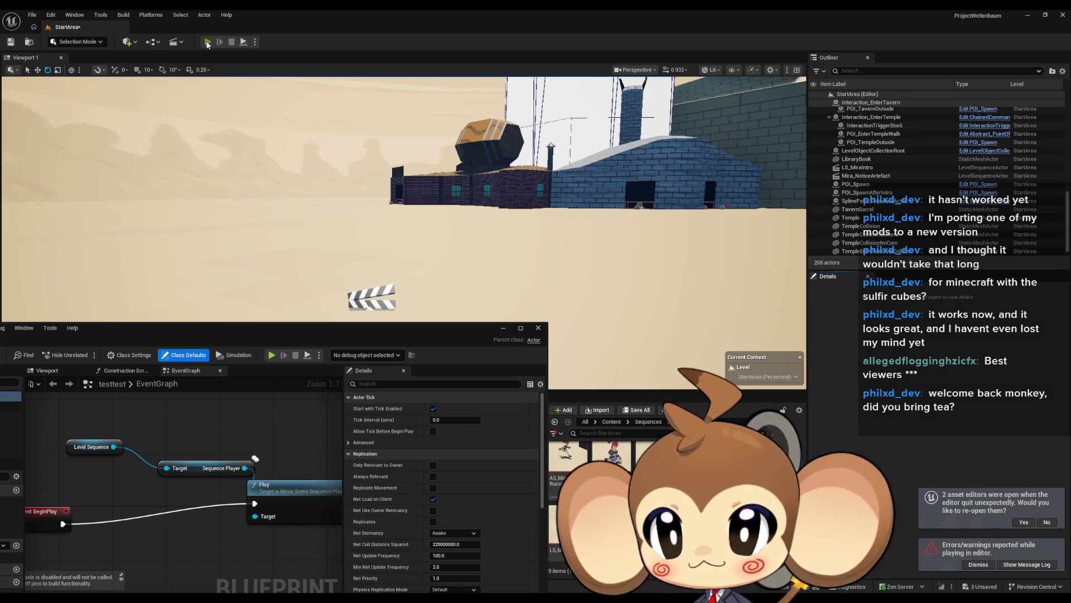
click(207, 42)
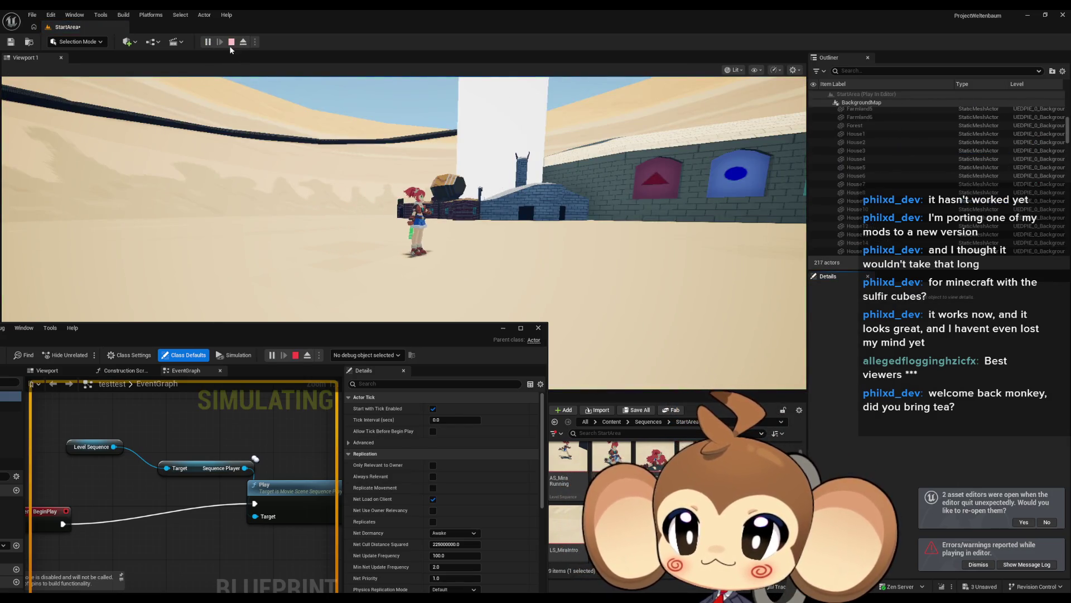
click(232, 42)
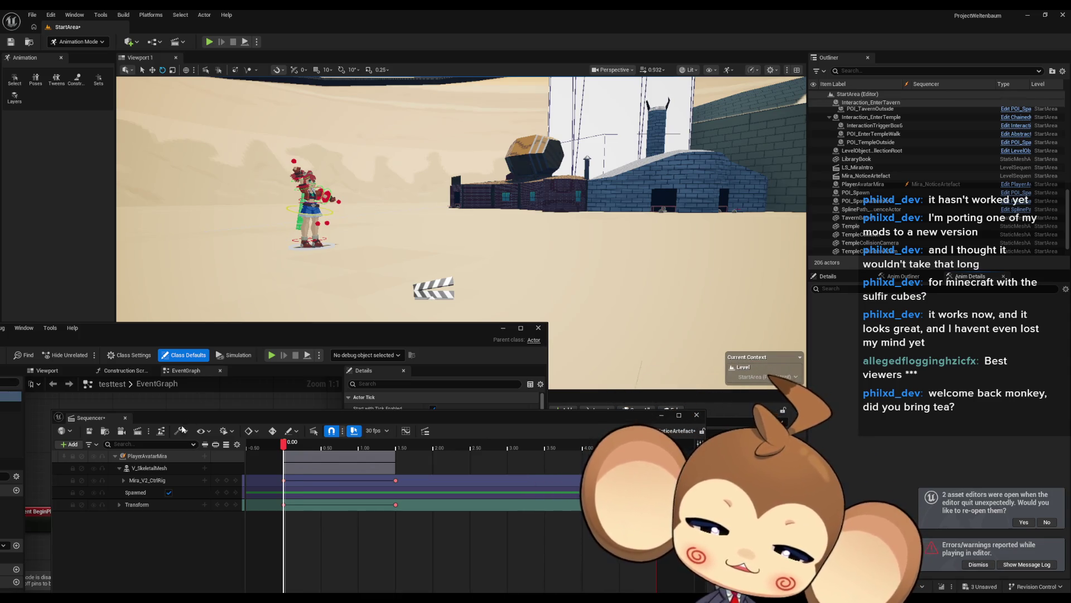
Use Binding Properties > Convert Binding(s) To to make PlayerAvatarMira a Replaceable Actor.
right_click(167, 455)
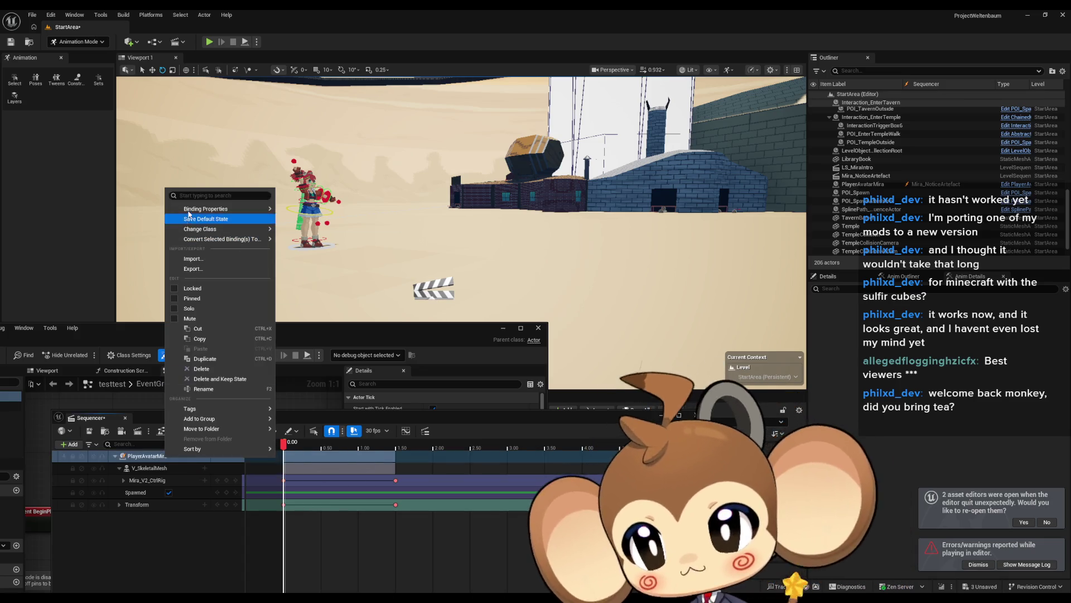
mouse_move(199, 211)
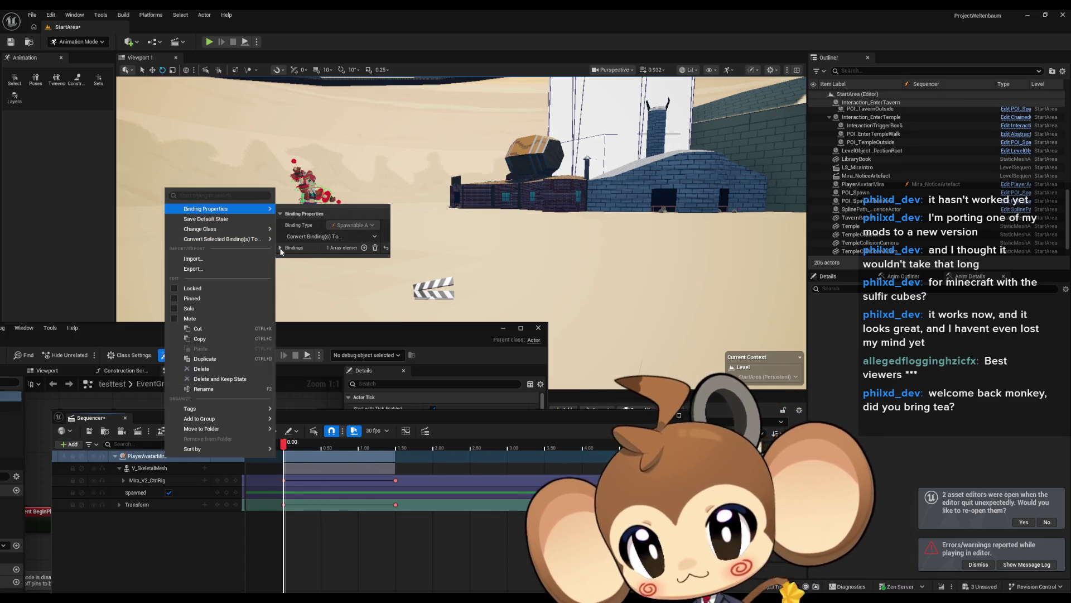
click(334, 236)
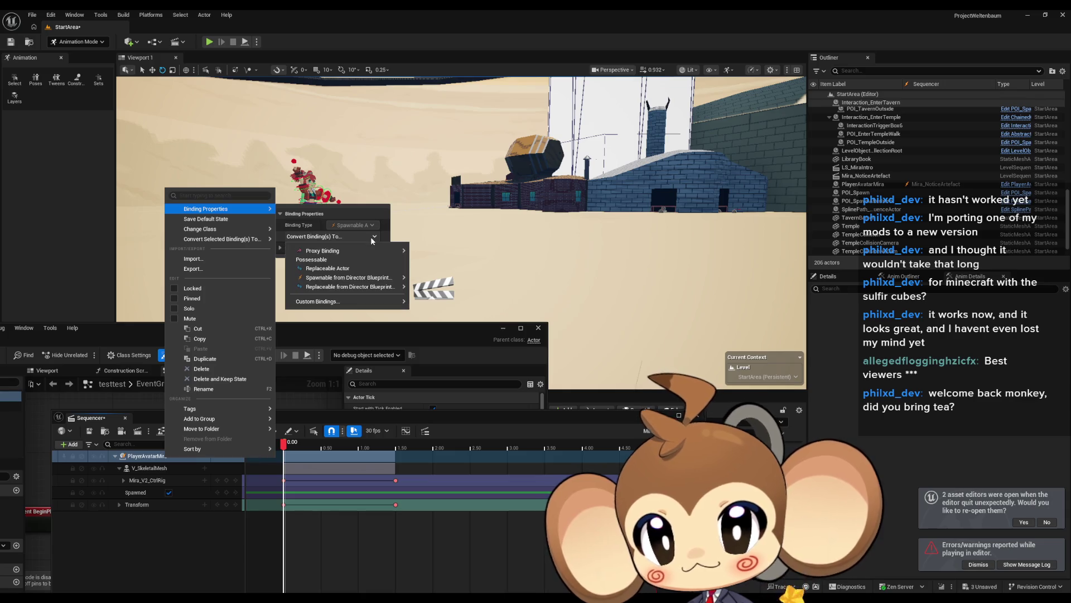
click(333, 268)
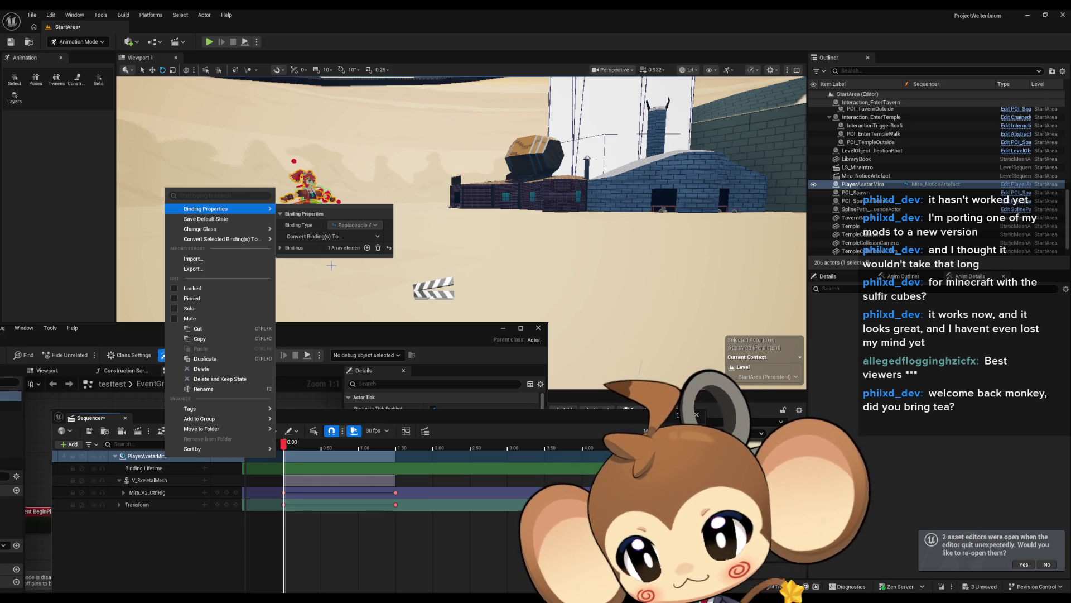
Close the binding options, orbit around the character, and close the Sequencer.
click(420, 530)
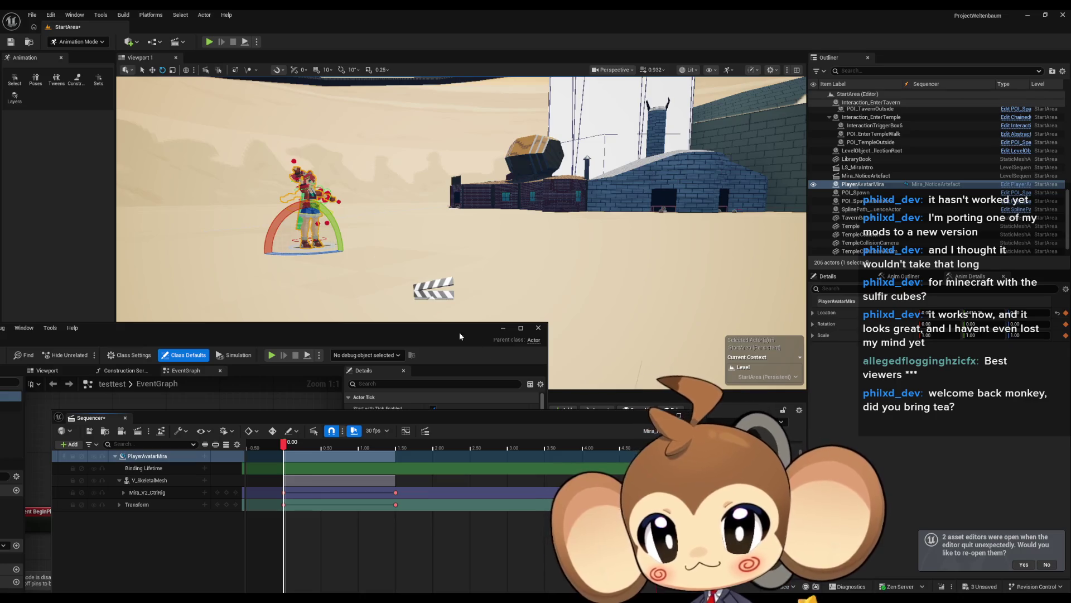
mouse_move(454, 219)
mouse_down()
mouse_move(404, 218)
mouse_move(405, 243)
mouse_up()
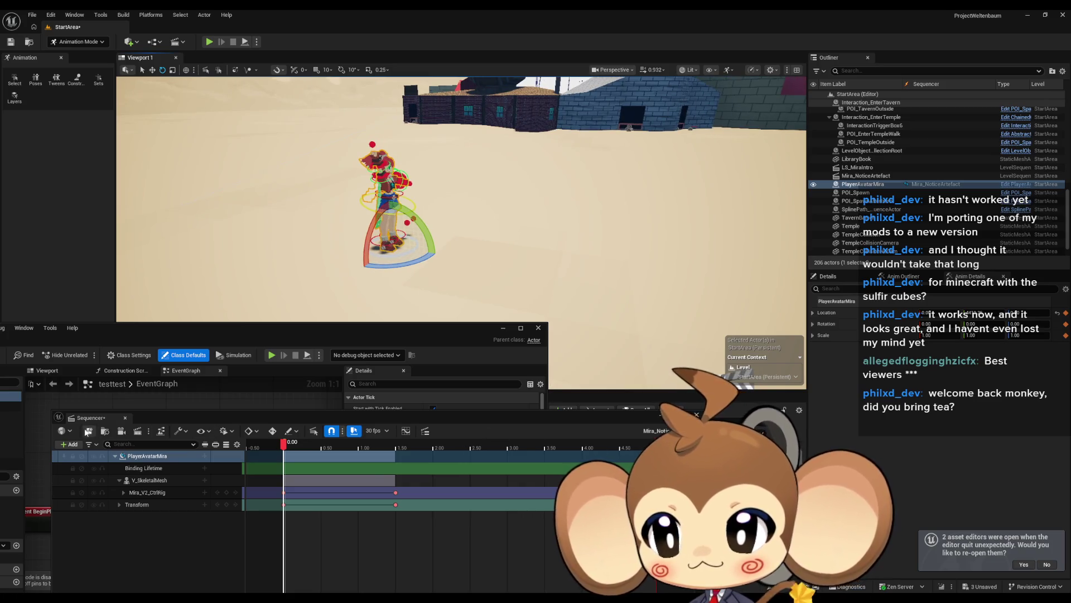
click(614, 456)
click(125, 418)
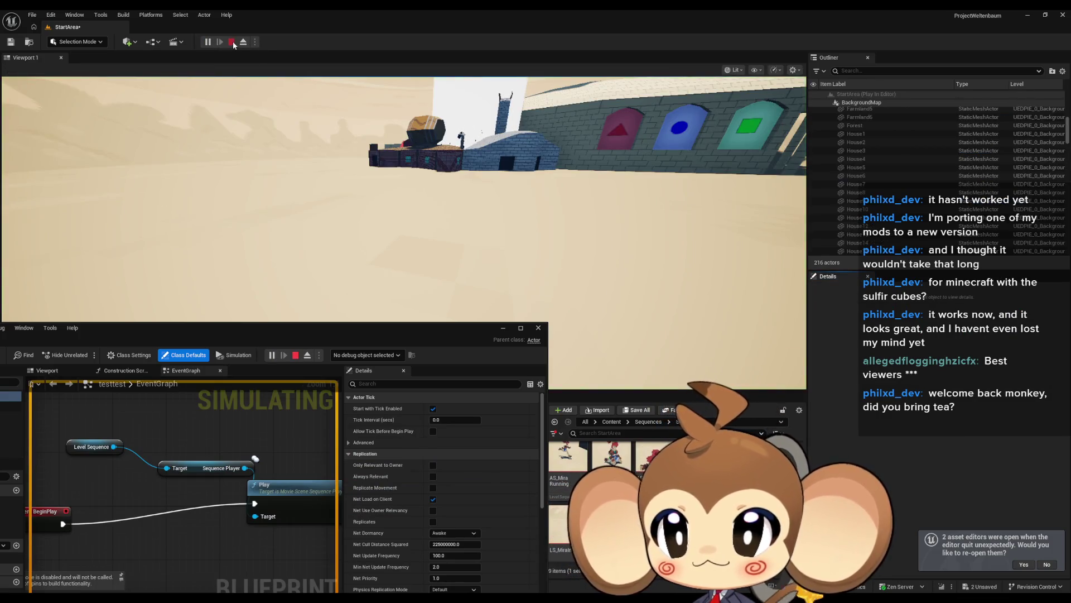
Drag PlayerAvatarMira from the Content Browser into the level, then select Mira_NoticeArtefact.
key(Escape)
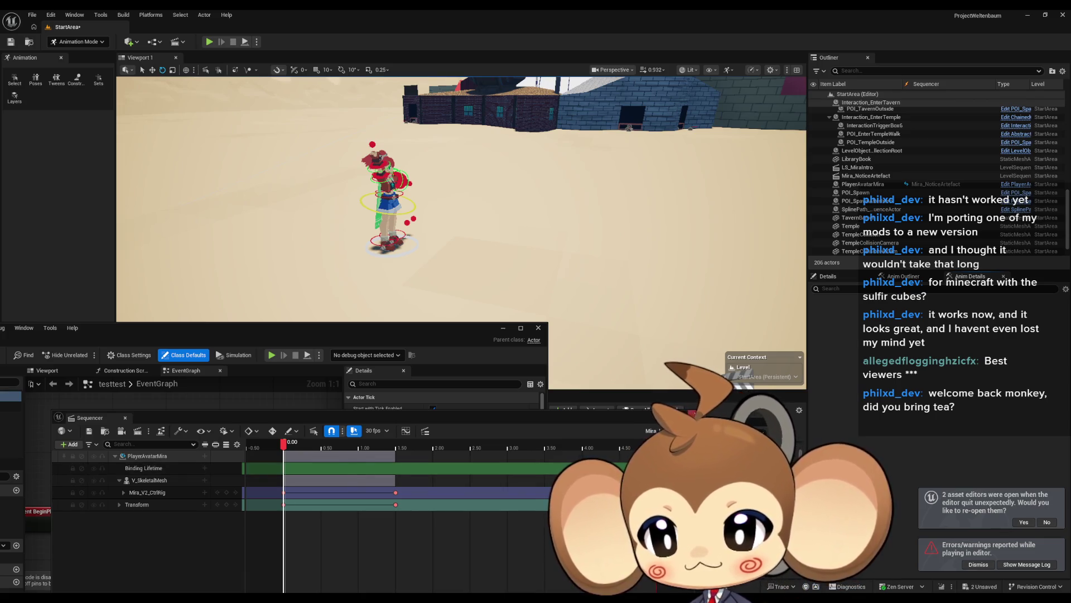
click(697, 414)
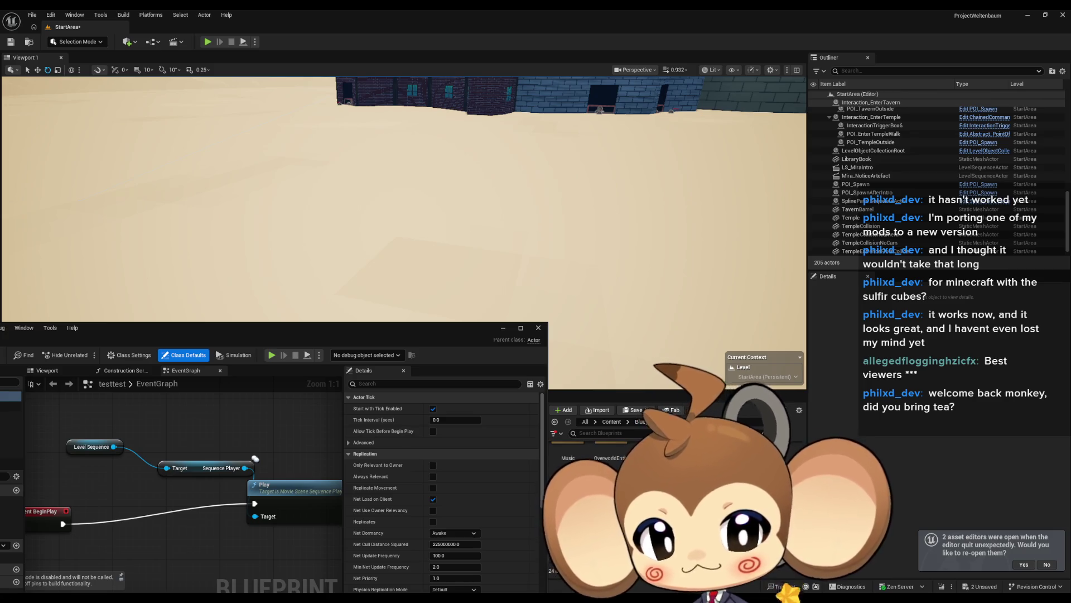
mouse_move(643, 455)
mouse_down()
mouse_move(630, 190)
mouse_move(605, 189)
mouse_up()
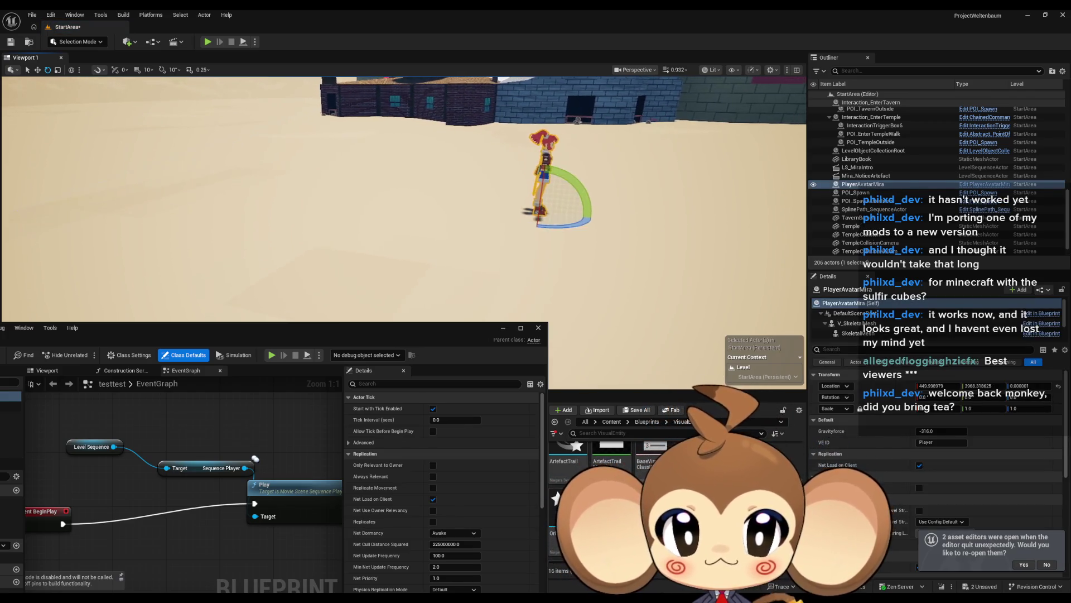
drag(626, 259, 640, 260)
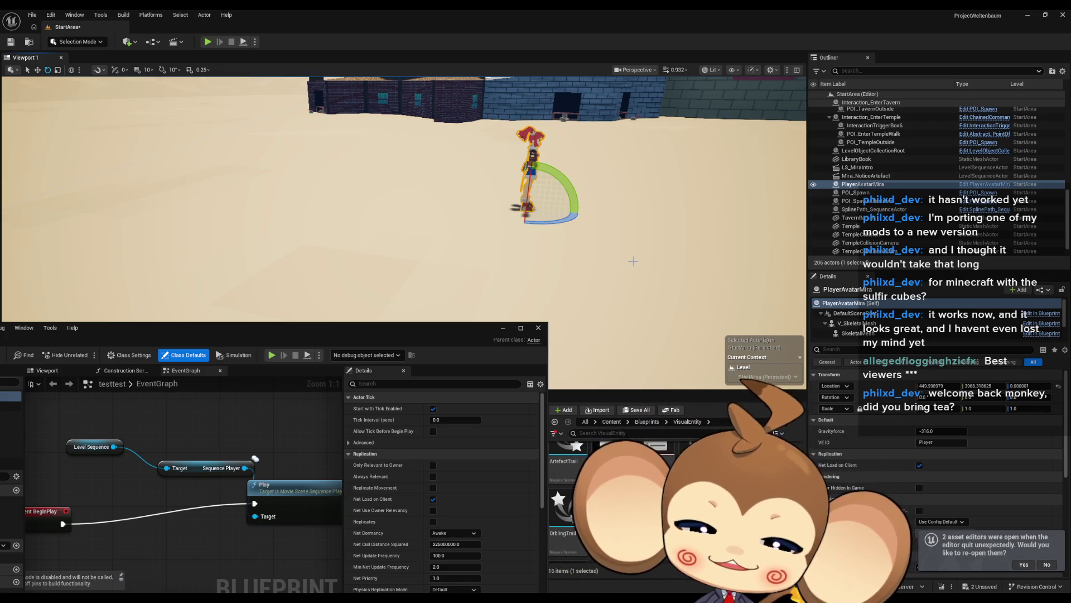
click(866, 176)
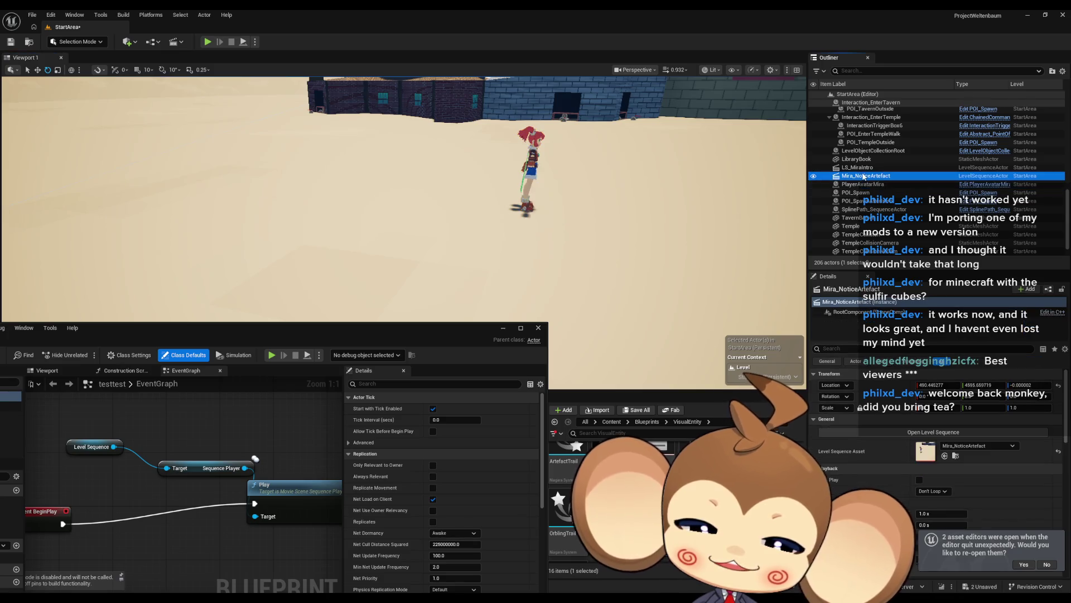
Add a Binding Overrides element on Mira_NoticeArtefact and set it to PlayerAvatarMira.
click(1056, 565)
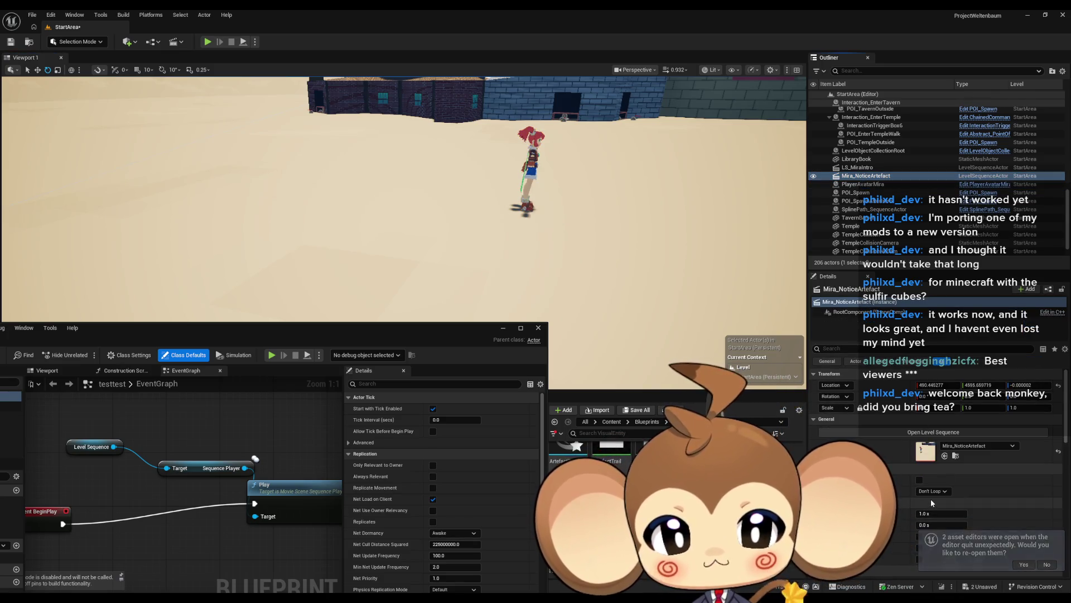
scroll(930, 502, down, 3)
scroll(930, 502, down, 4)
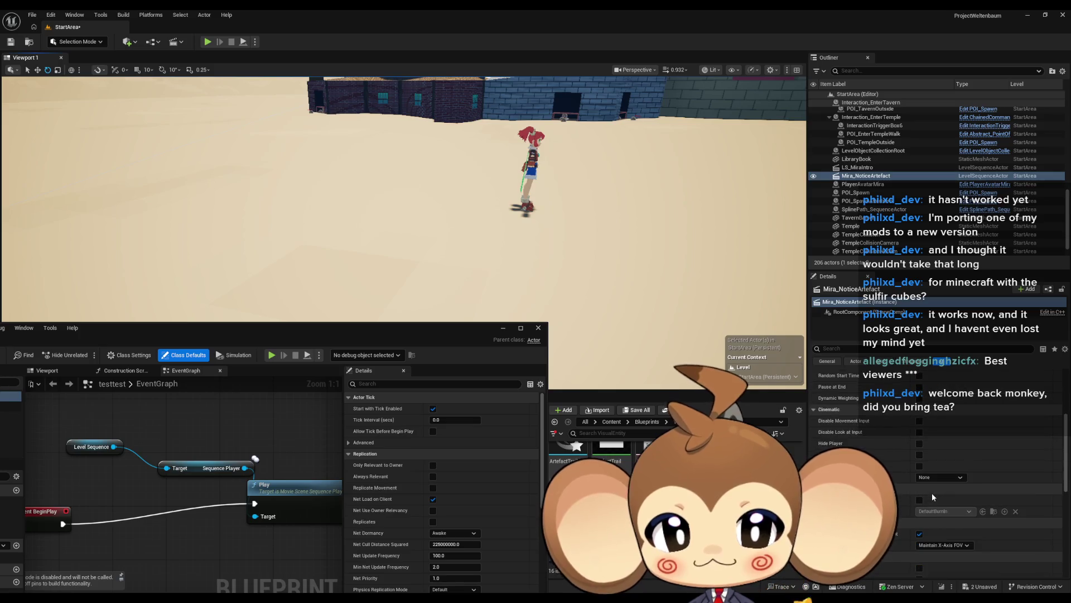
scroll(933, 496, down, 3)
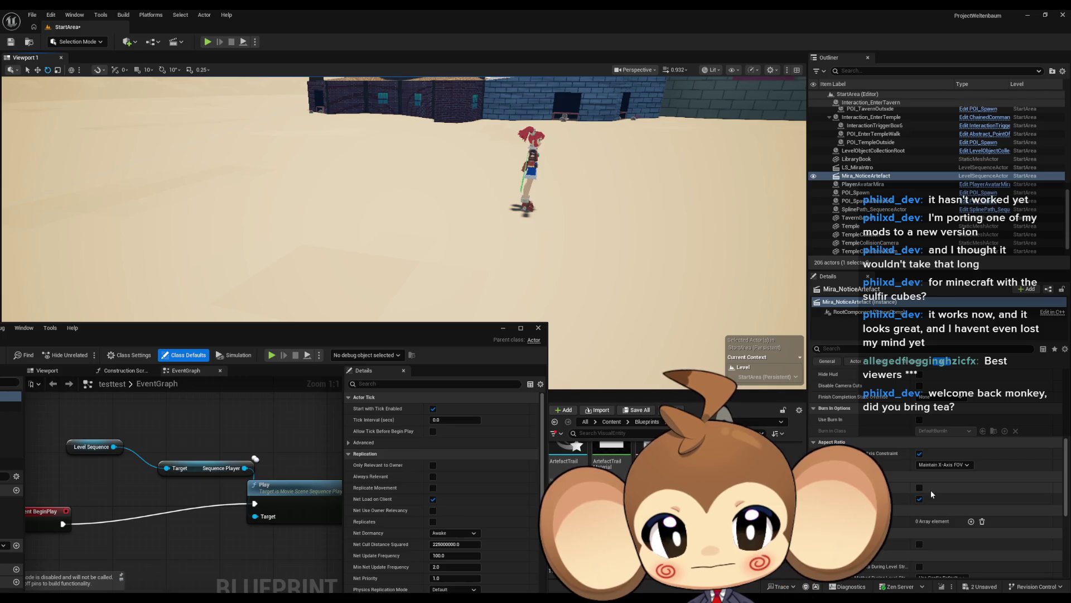
click(971, 521)
click(942, 545)
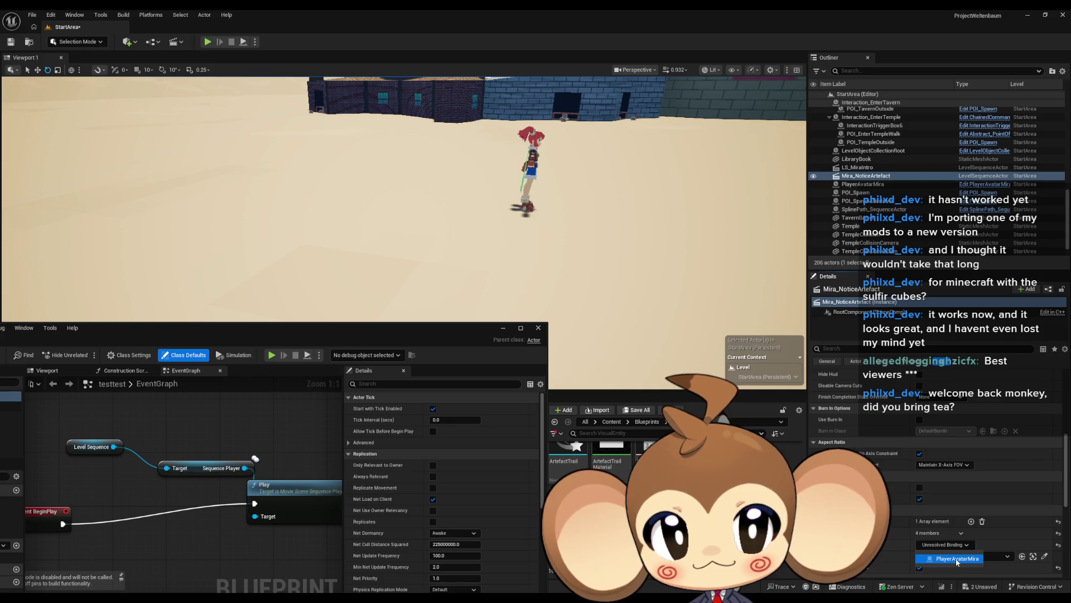
click(957, 561)
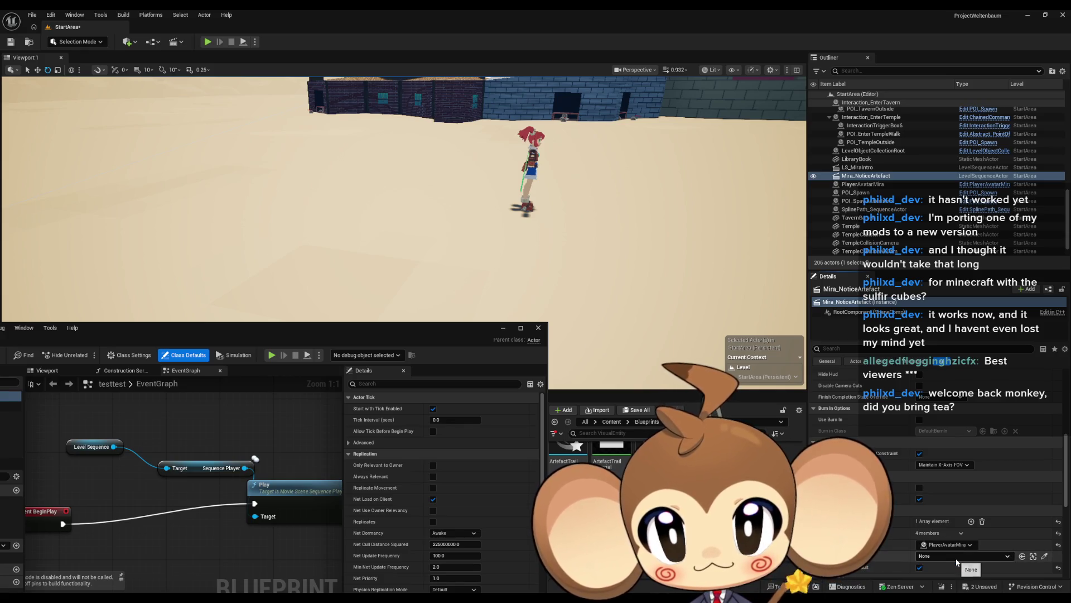
Play and stop the level to test, dismiss the errors notice, and reselect Mira_NoticeArtefact.
click(207, 42)
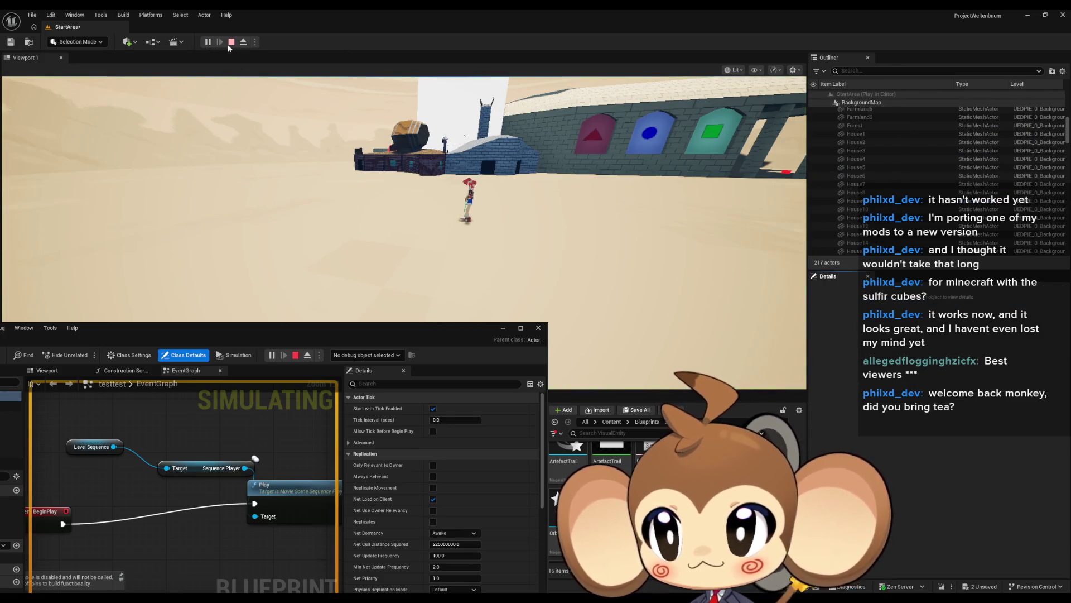
click(230, 43)
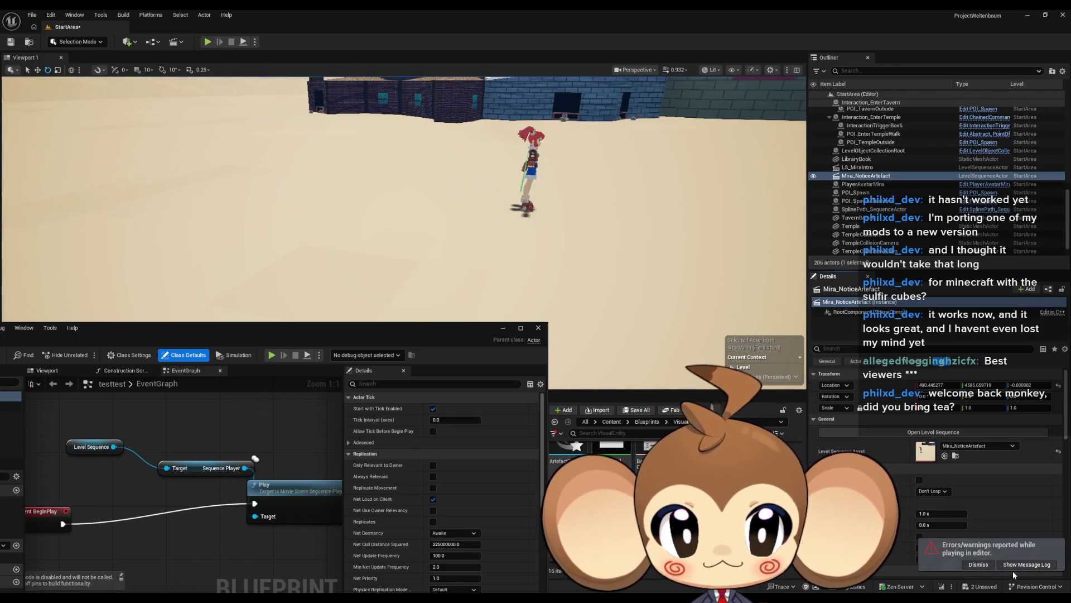
click(979, 564)
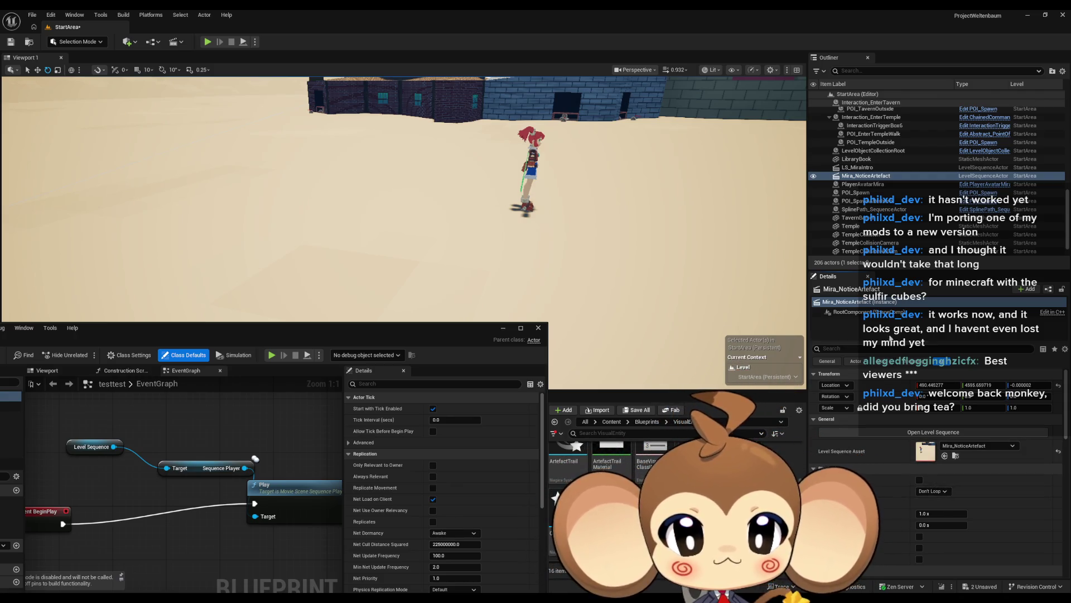
scroll(871, 251, down, 1)
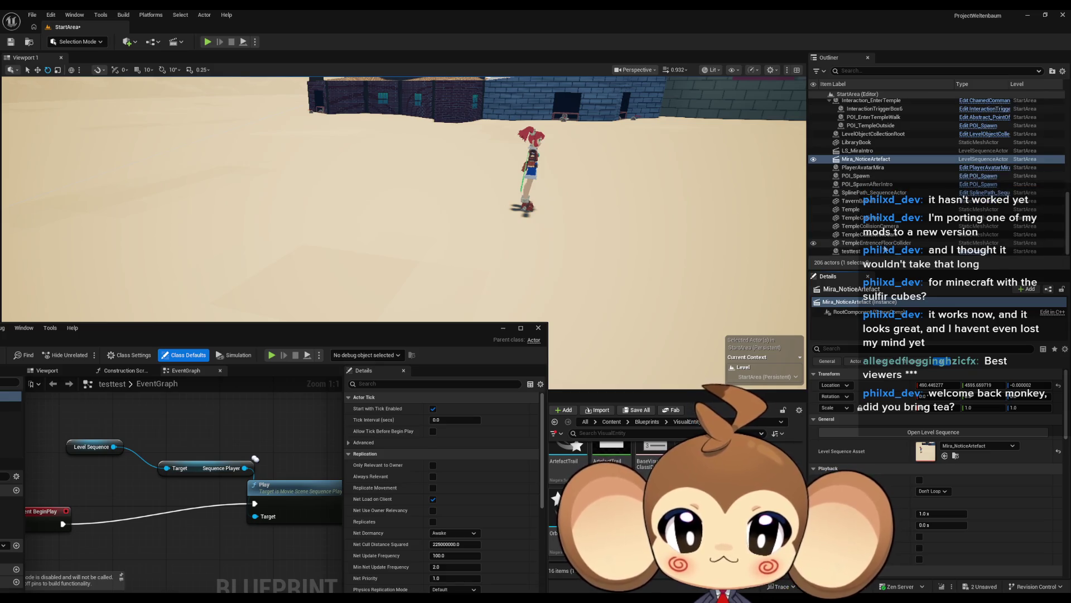
click(871, 251)
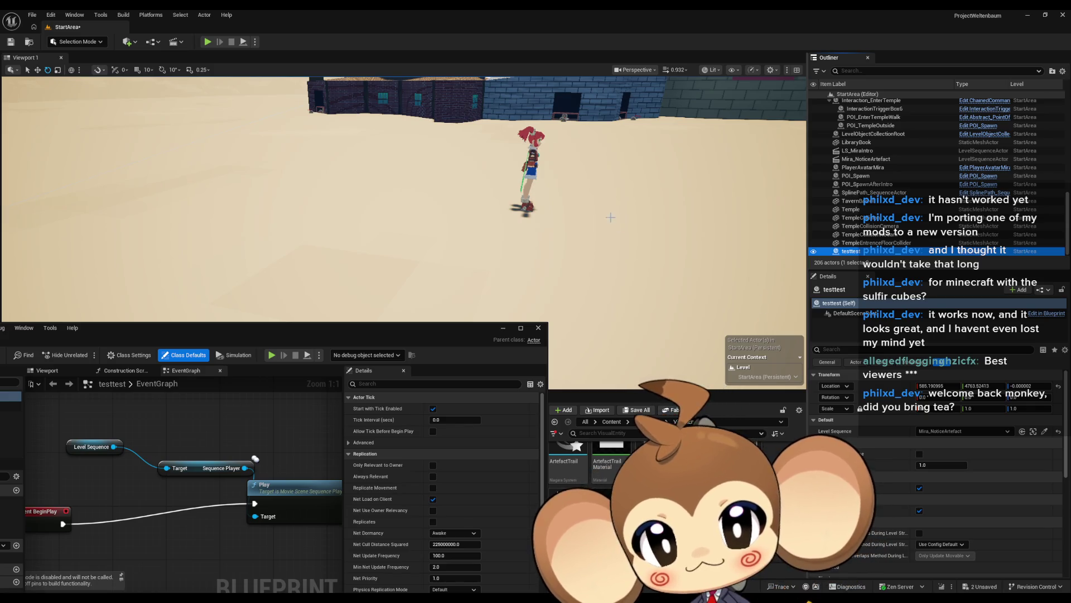
click(865, 160)
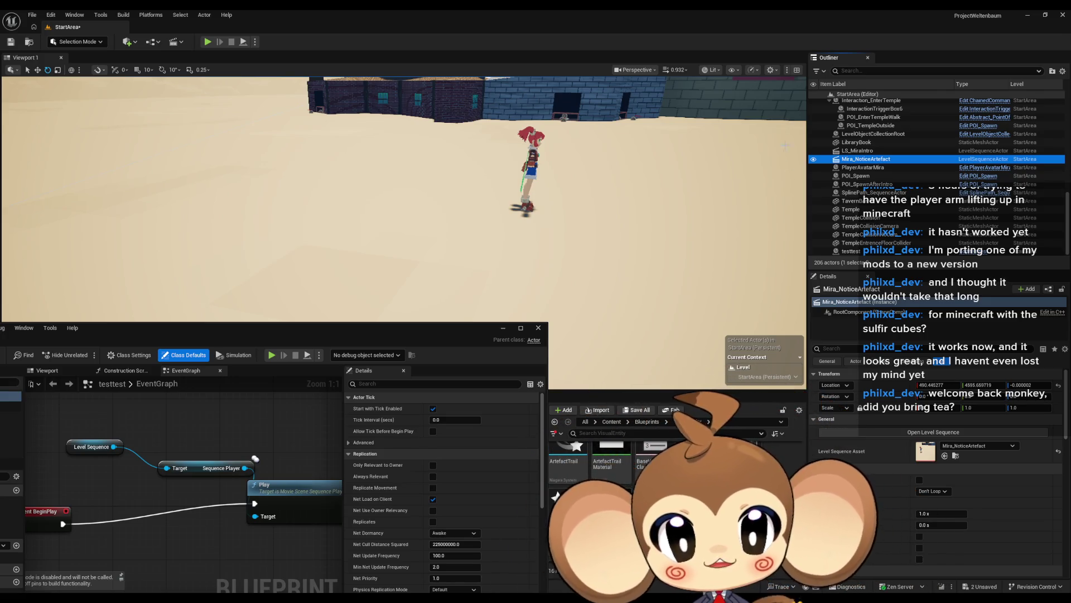
Open the Binding Overrides actor picker in the Details panel and browse the actor list.
scroll(933, 431, down, 5)
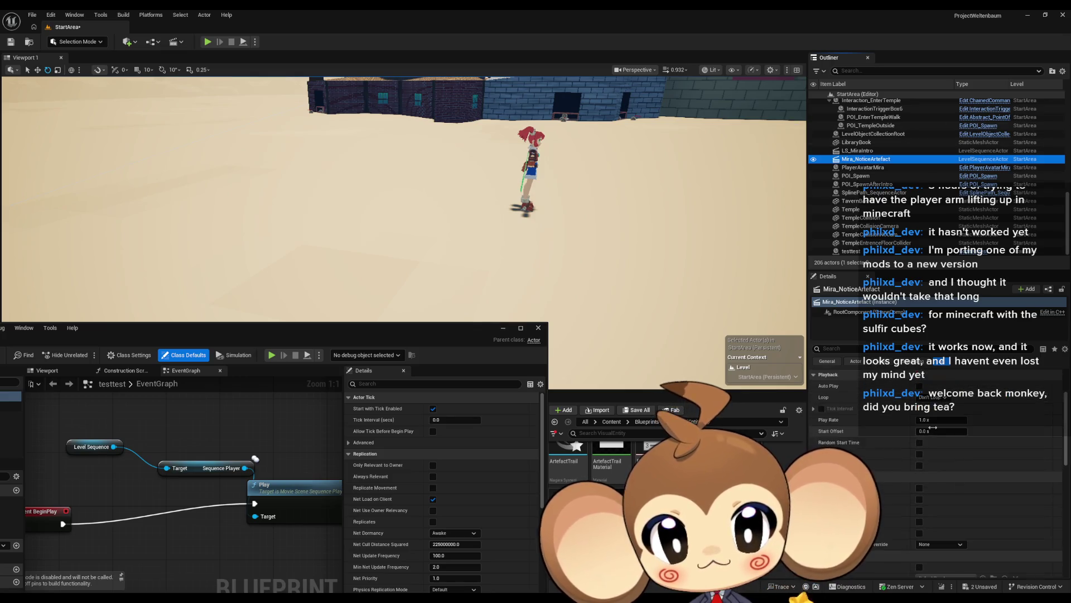
scroll(933, 431, down, 3)
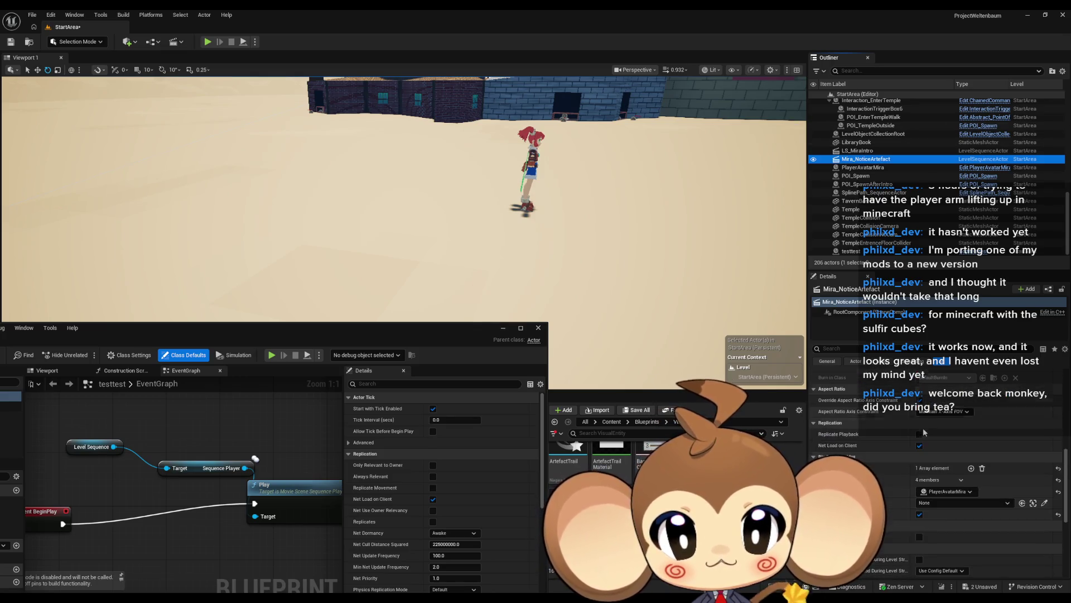
click(931, 504)
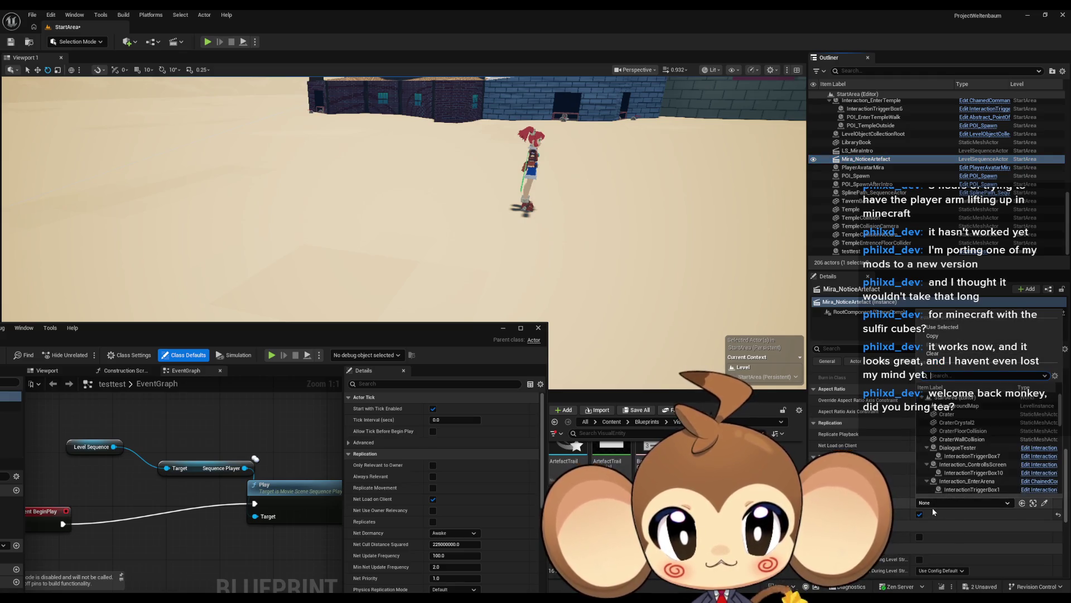
key(Escape)
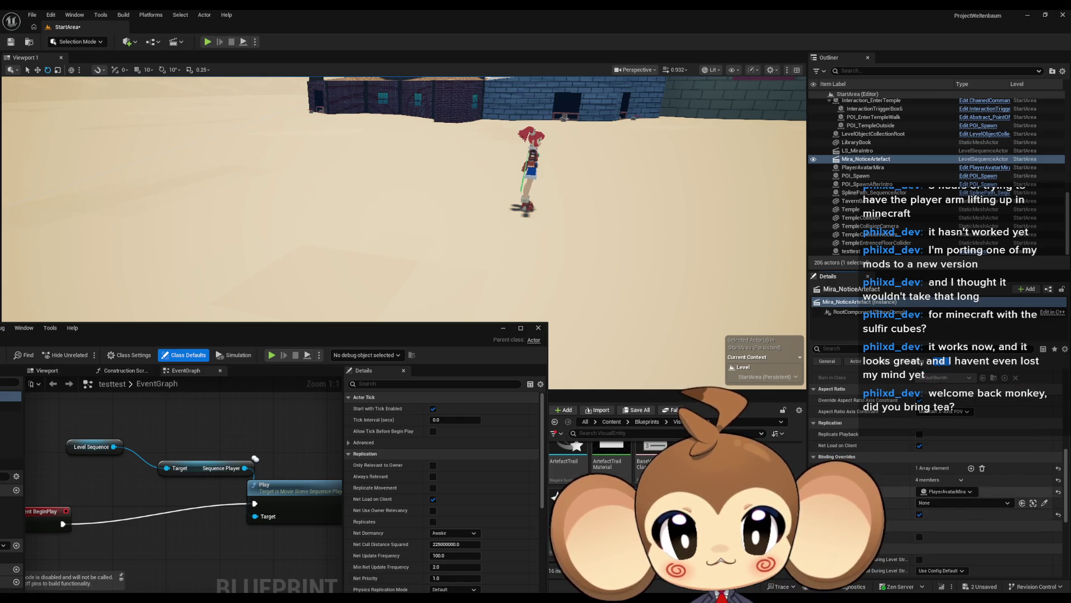
click(928, 502)
scroll(995, 457, down, 10)
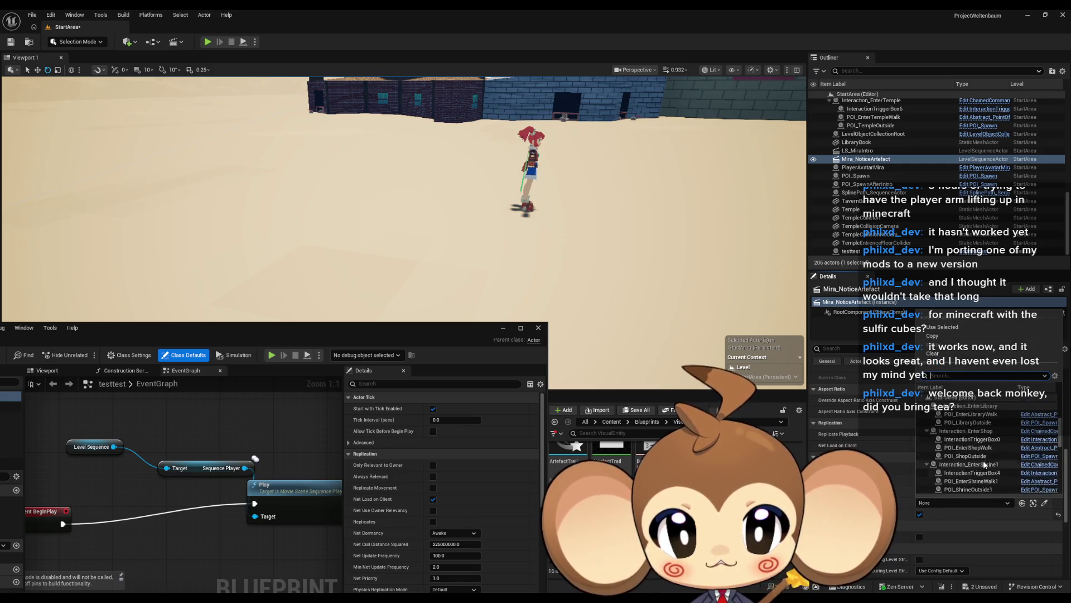
scroll(994, 455, up, 5)
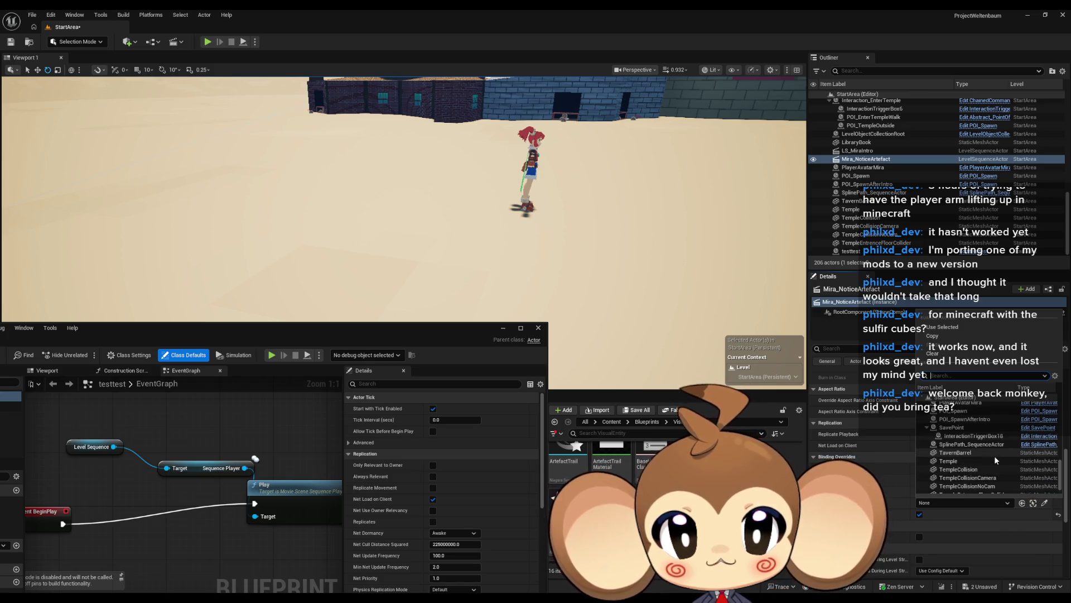
Bind the override to PlayerAvatarMira, then play and stop the level to test.
click(976, 443)
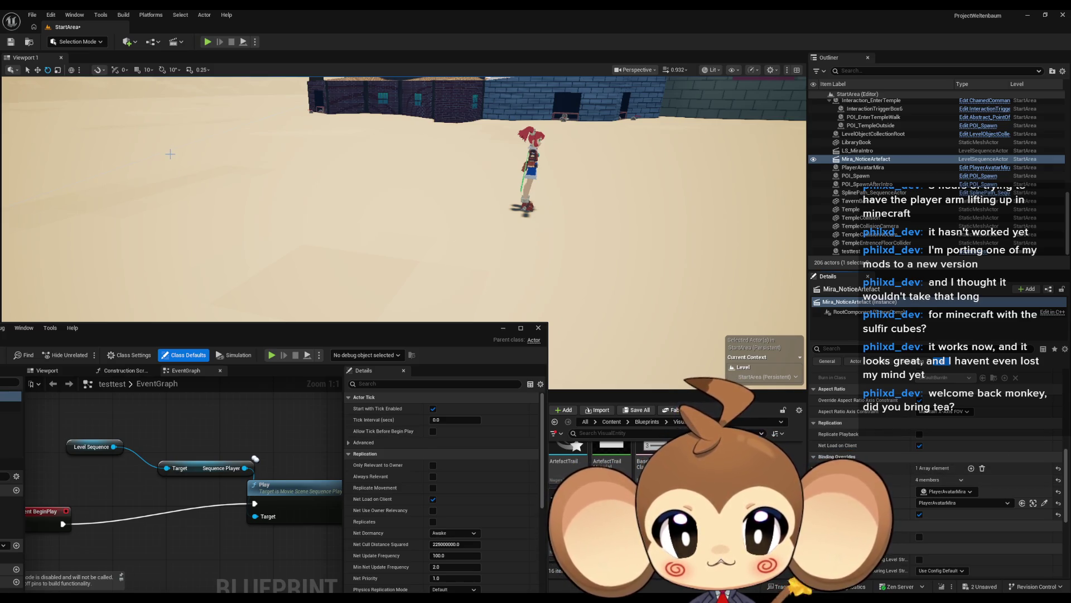
click(207, 43)
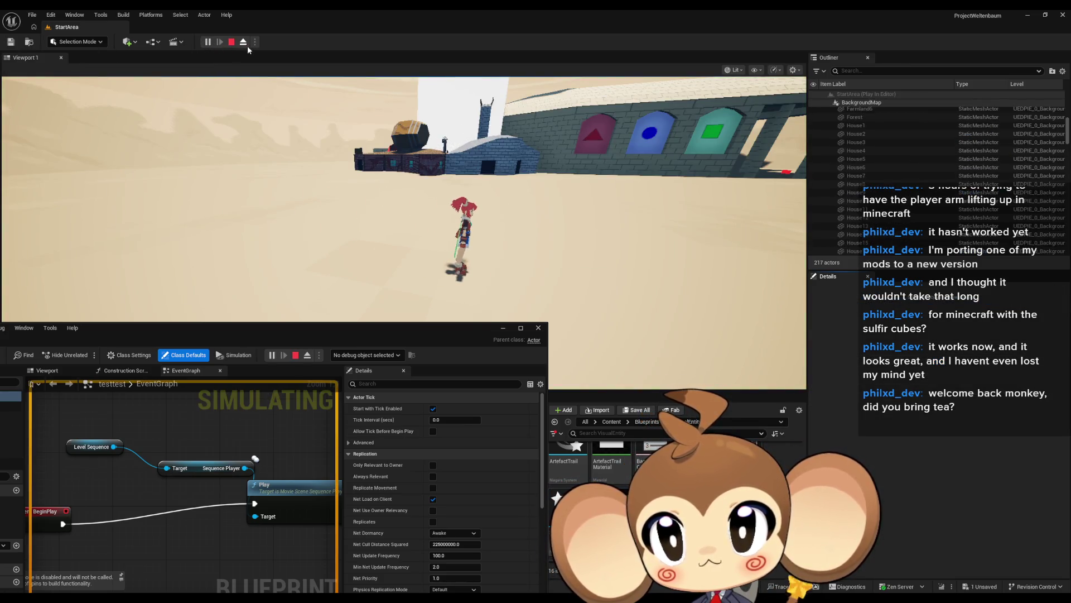
click(232, 43)
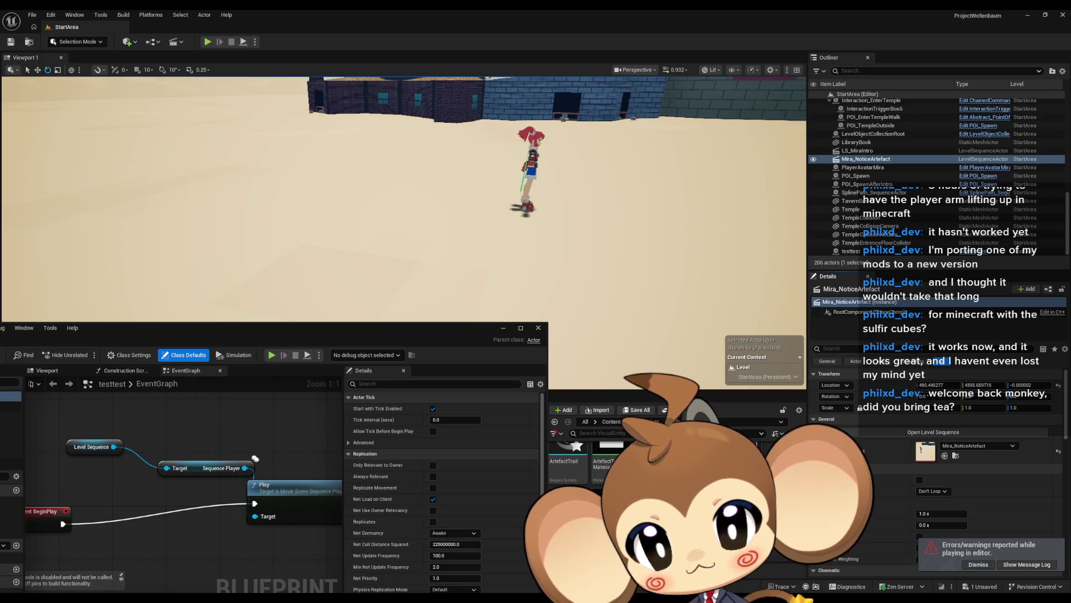
Open the Mira_NoticeArtefact sequence from Content > Sequences > StartArea.
drag(413, 342, 413, 189)
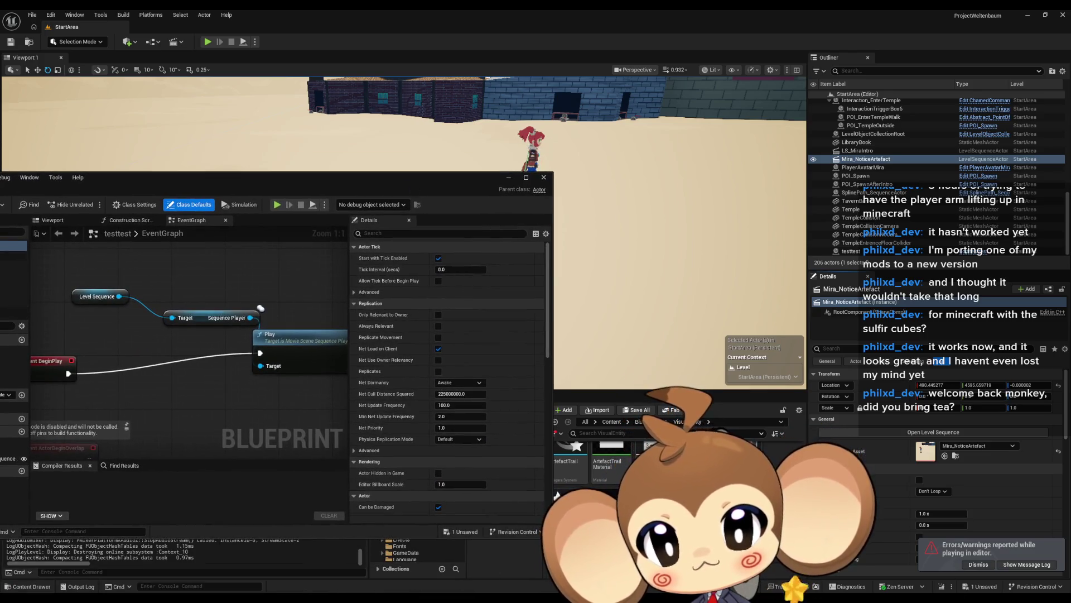
mouse_move(424, 600)
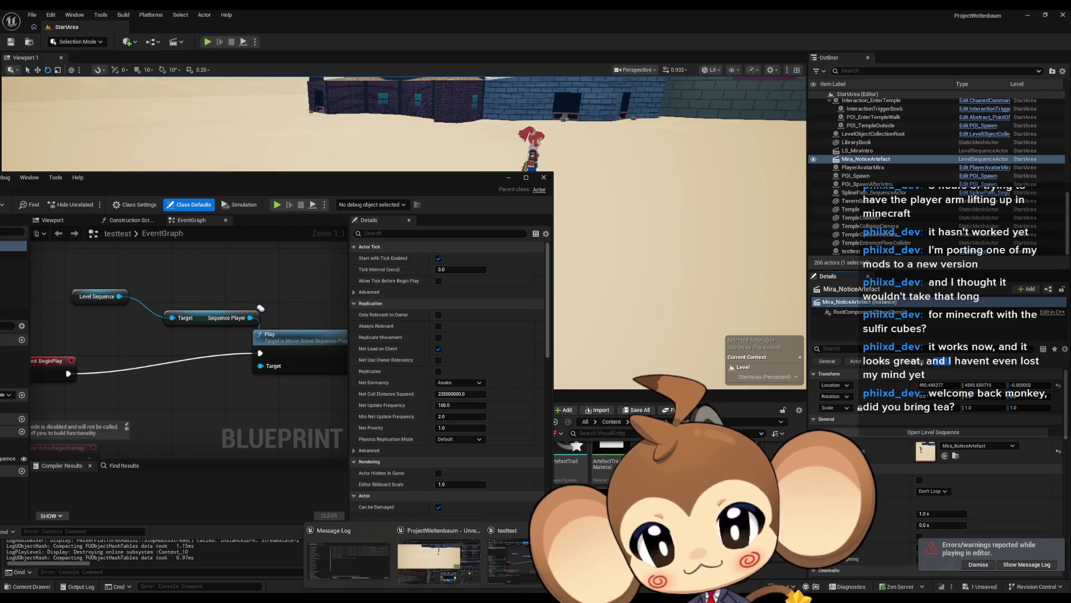
click(614, 422)
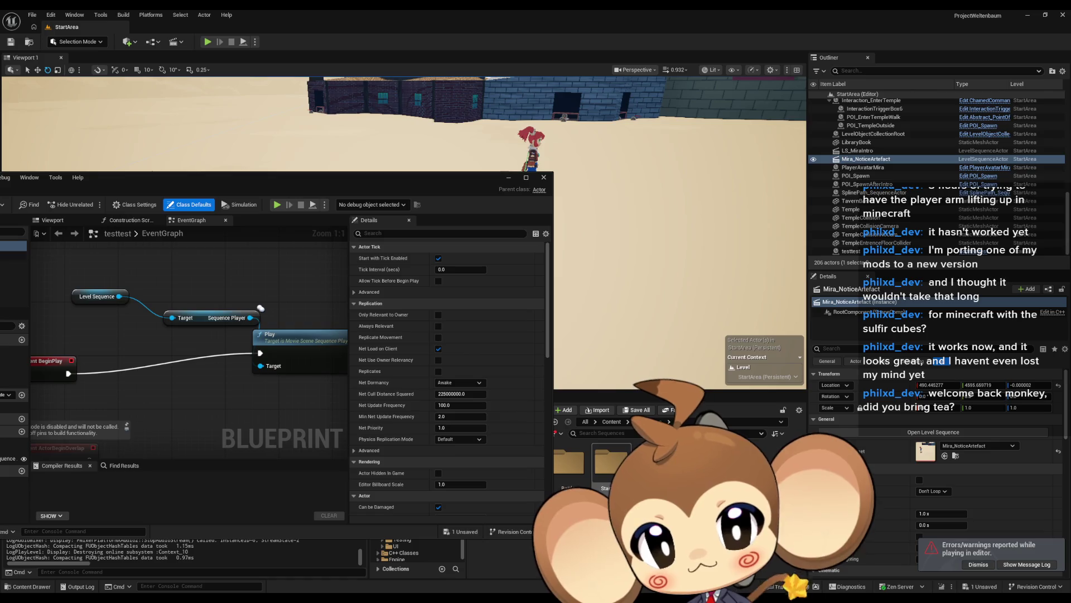
double_click(608, 461)
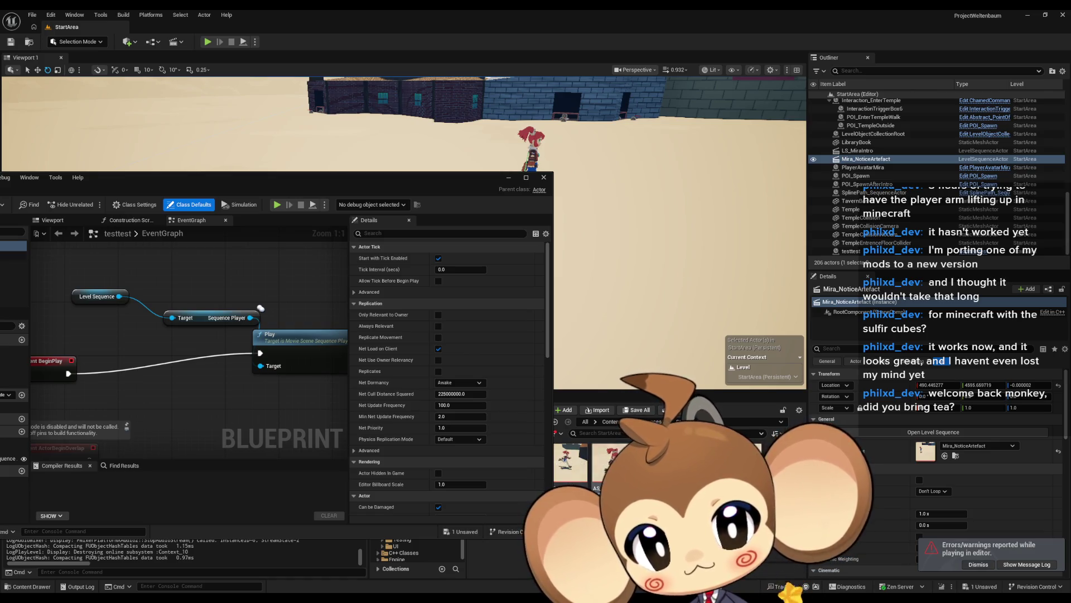
double_click(611, 463)
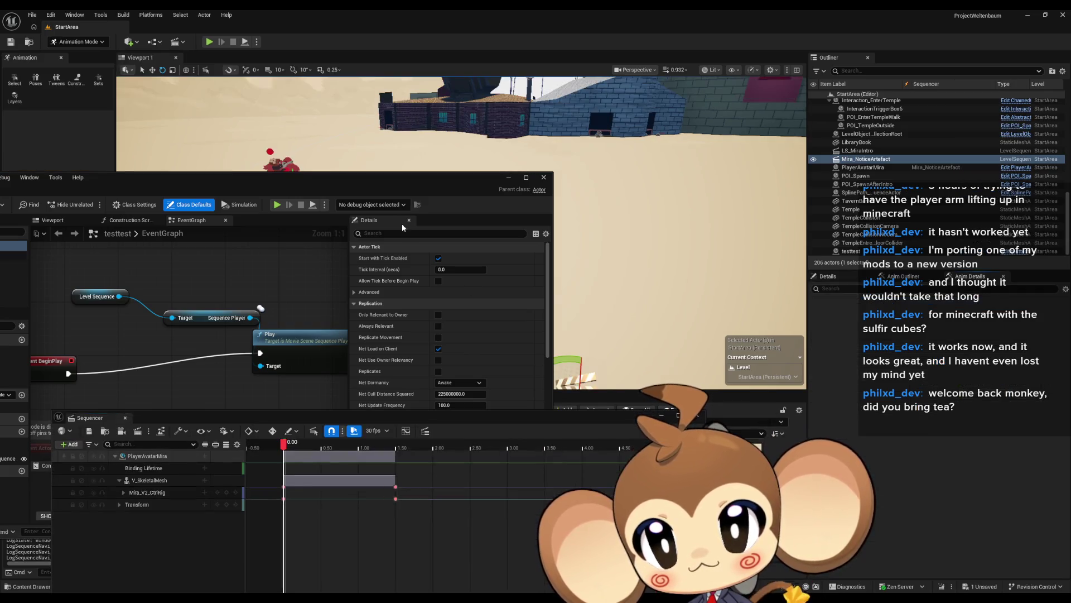
mouse_move(401, 176)
mouse_down()
mouse_move(381, 503)
mouse_move(410, 542)
mouse_up()
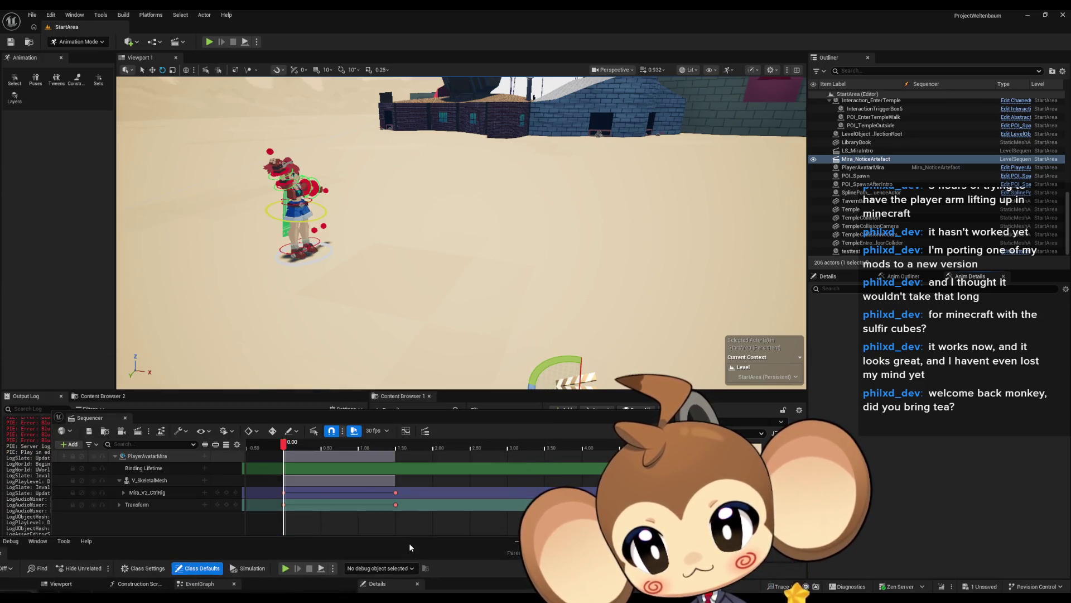
drag(371, 414, 386, 346)
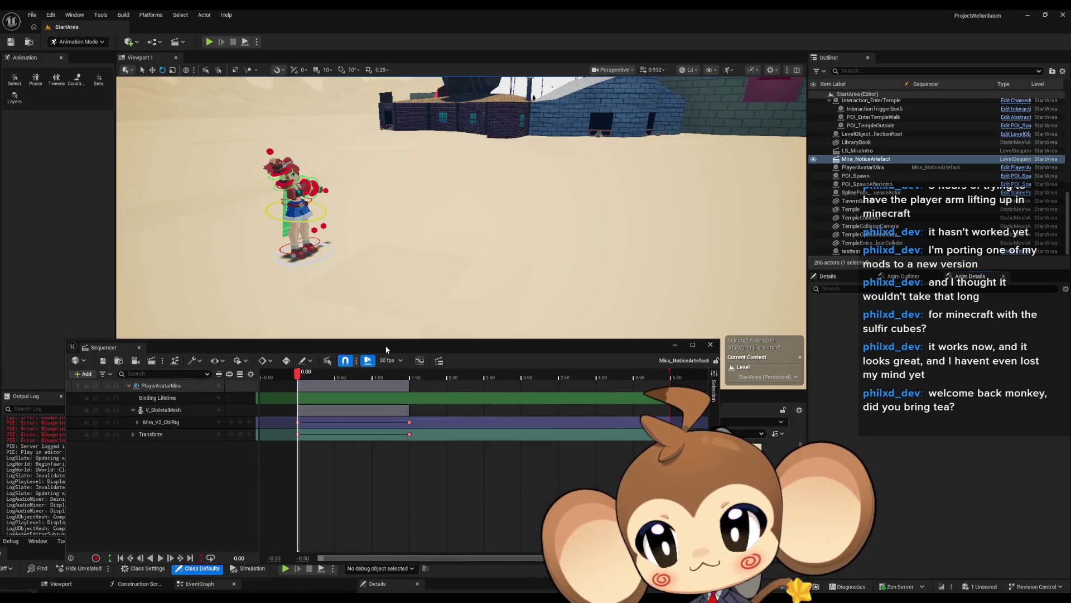
Shift the animation keys from 0.00 to about 0.30 s, save, and test-play the level.
click(298, 423)
drag(298, 423, 319, 422)
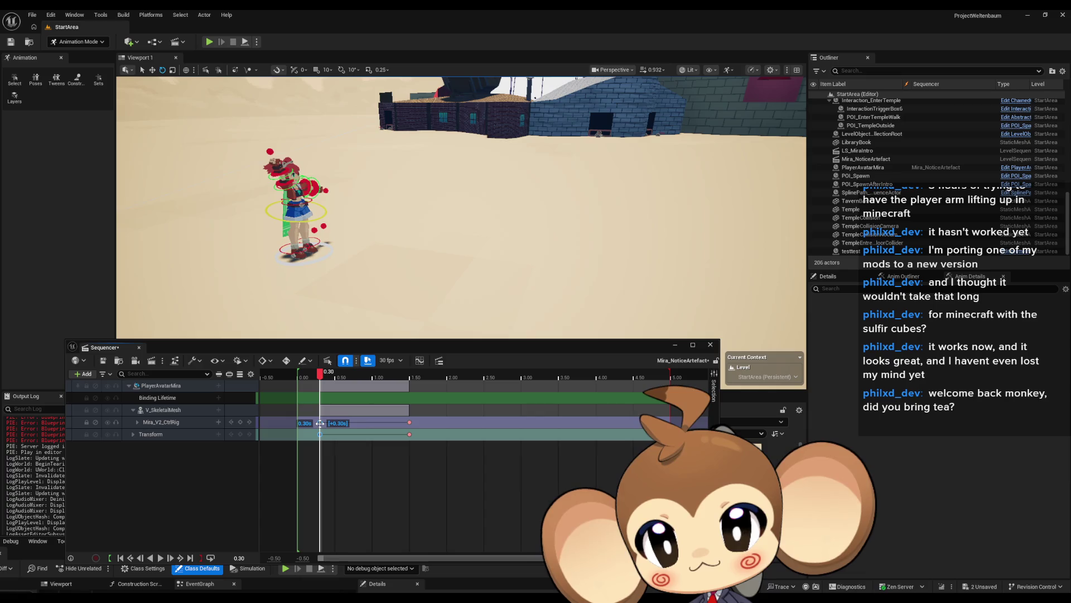
click(103, 361)
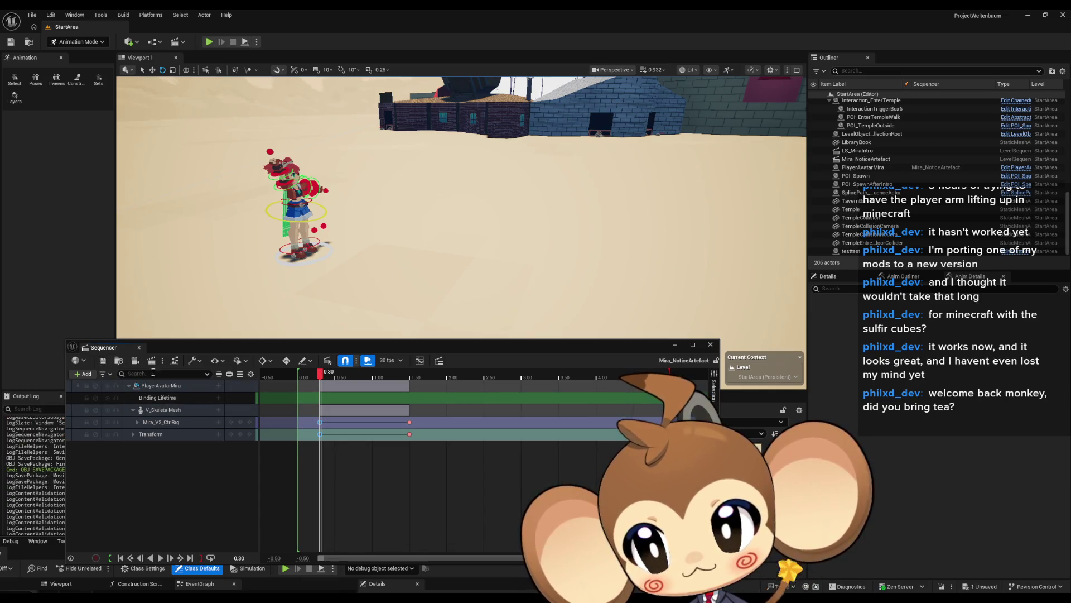
click(710, 344)
click(208, 42)
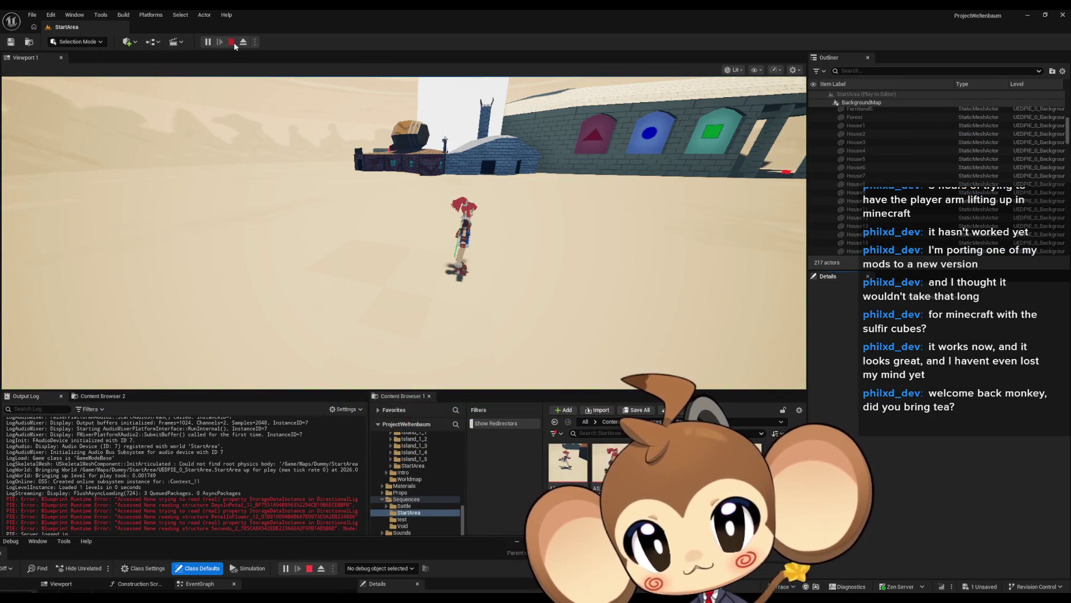
Shift both tracks' keys later to start around 1.5 s, save, and test-play again.
click(232, 42)
mouse_move(450, 547)
mouse_down()
mouse_move(430, 270)
mouse_move(446, 580)
mouse_move(446, 571)
mouse_up()
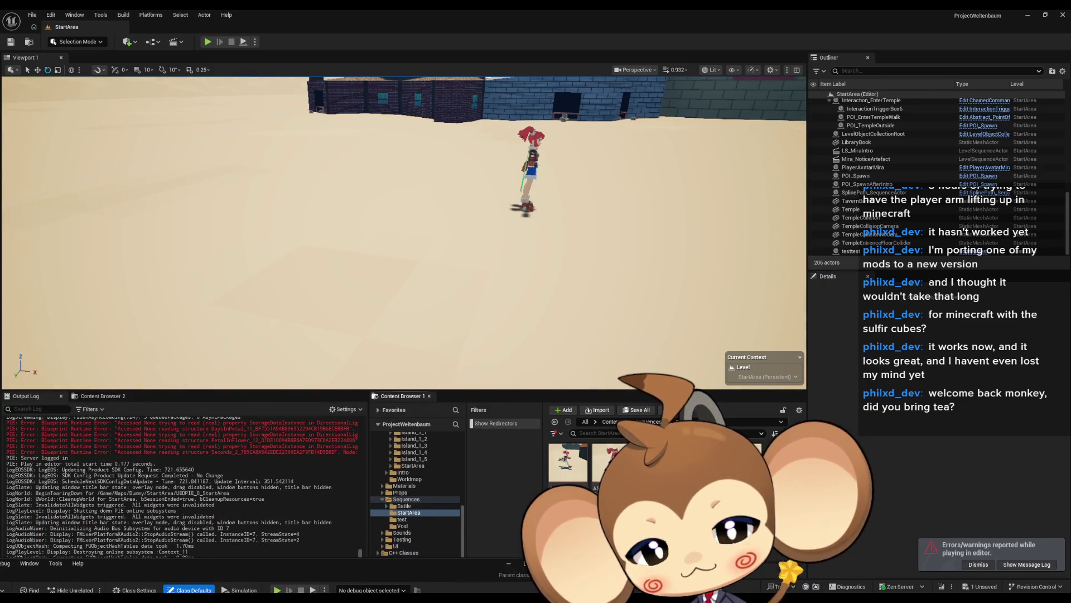
mouse_move(308, 468)
mouse_down()
mouse_move(446, 417)
mouse_move(583, 424)
mouse_move(563, 424)
mouse_move(573, 424)
mouse_up()
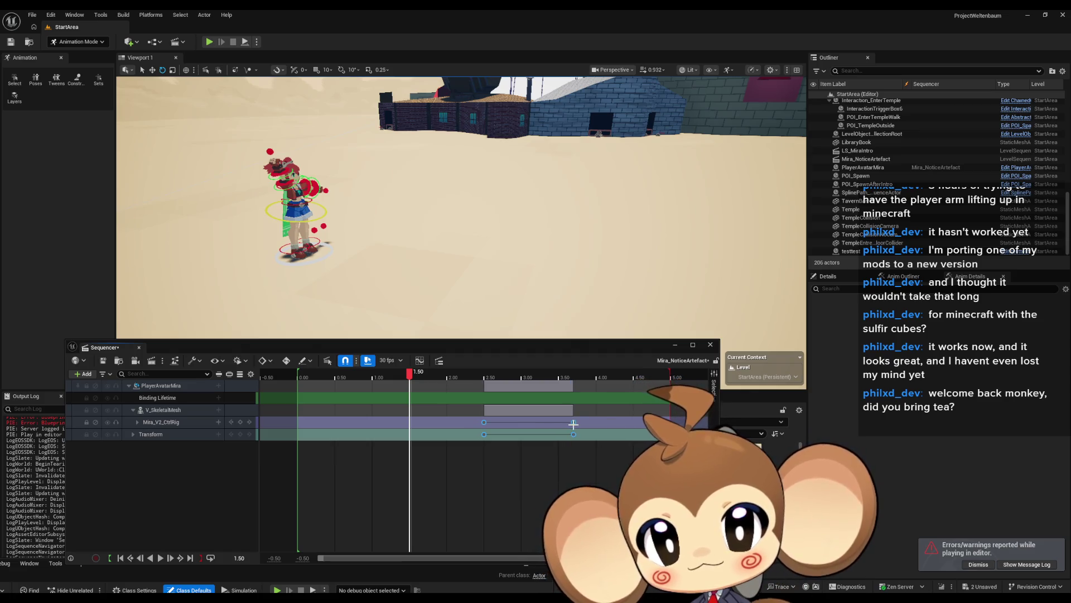
click(104, 361)
click(710, 346)
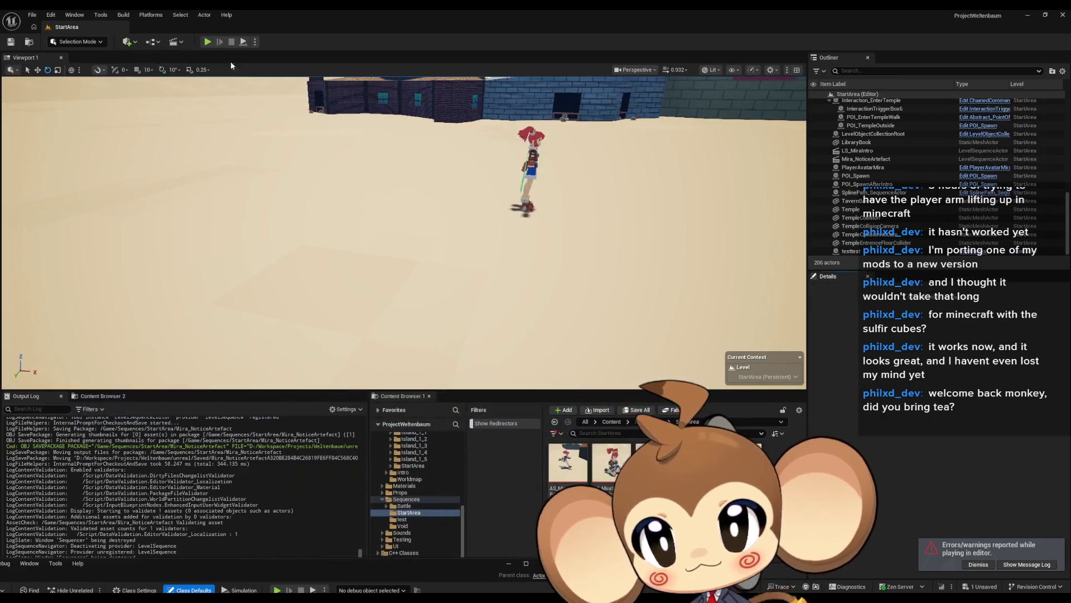
click(206, 42)
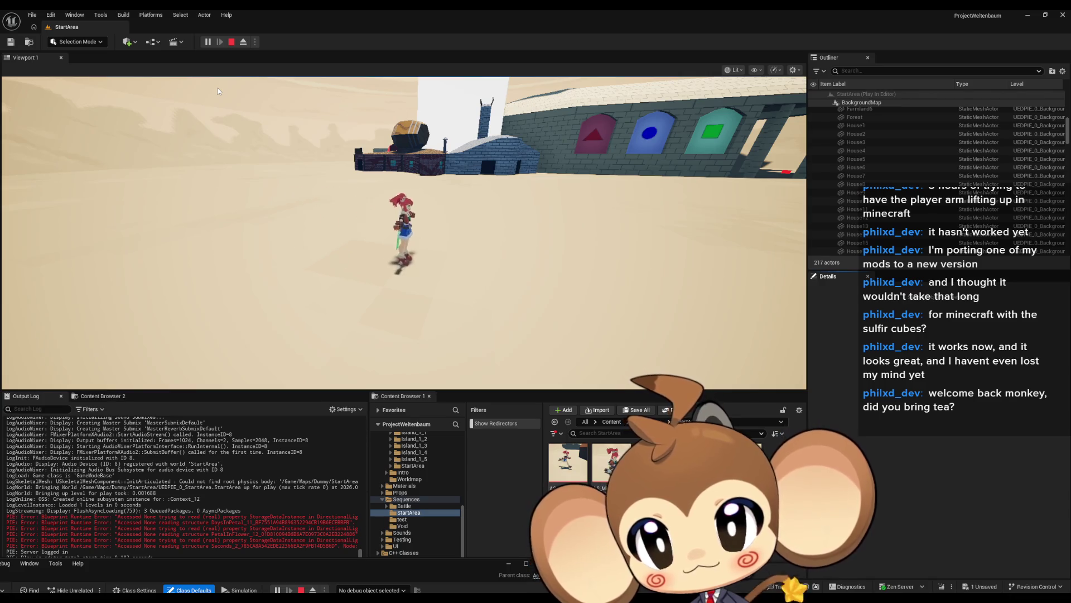
click(230, 41)
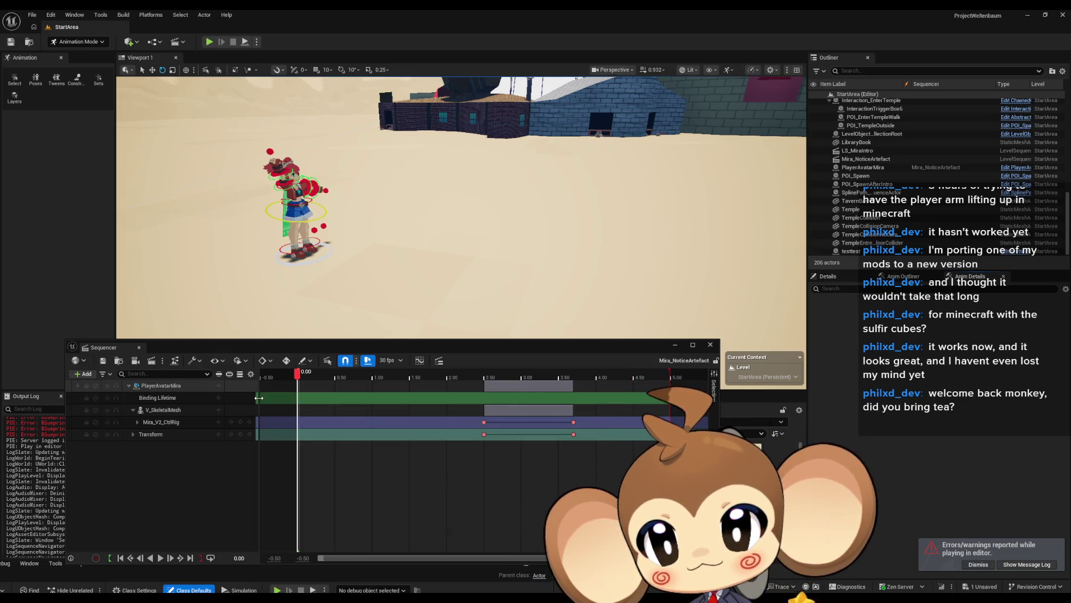
Inspect the Mira_V2_CtrlRig section and scrub to about 3.63 s to preview the pose.
drag(258, 397, 254, 397)
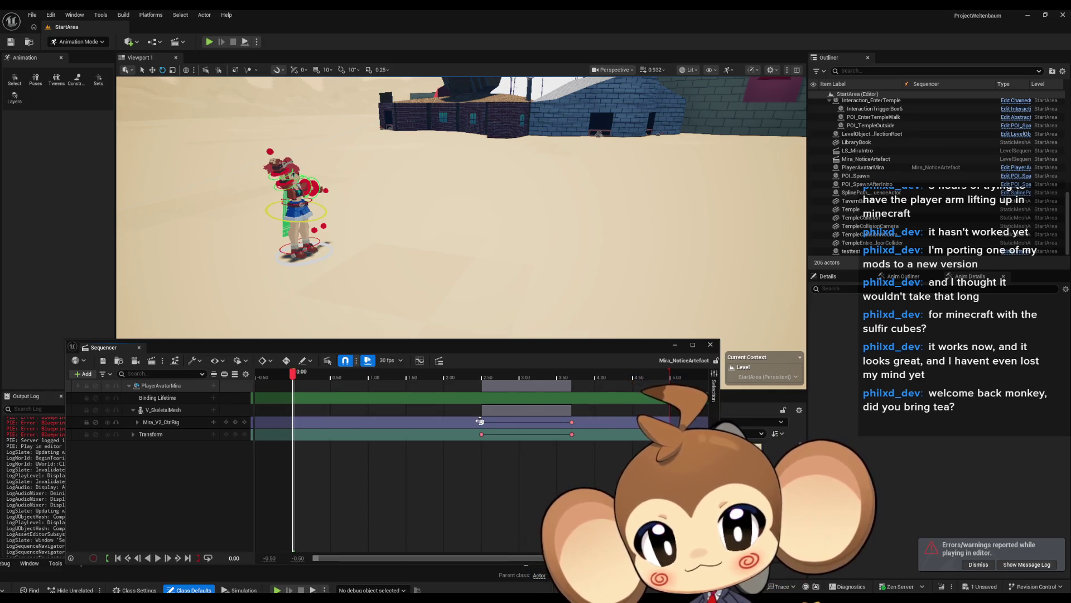
right_click(358, 423)
click(326, 422)
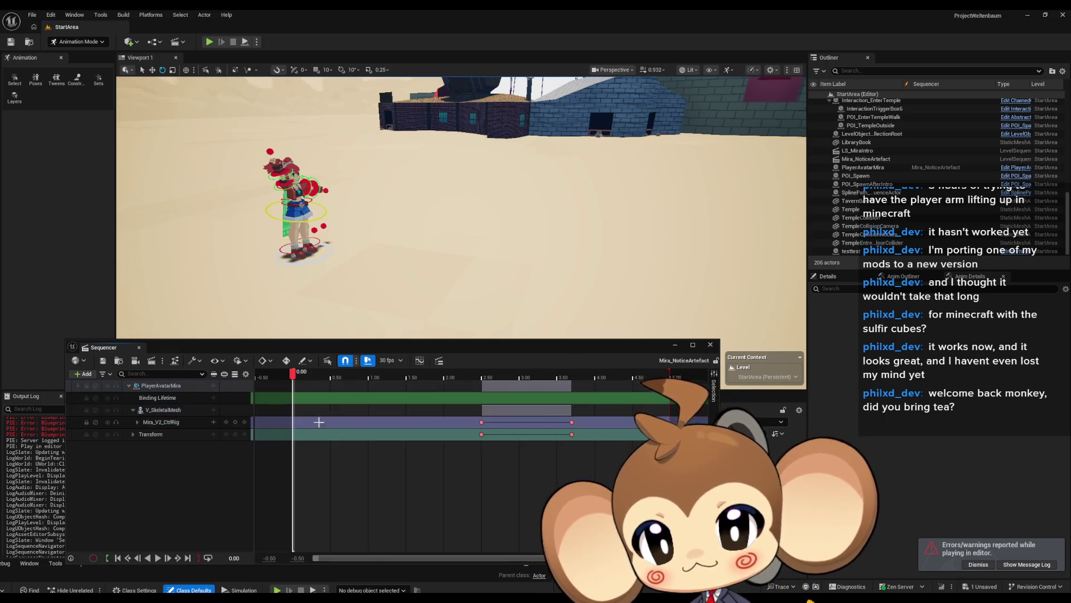
click(483, 422)
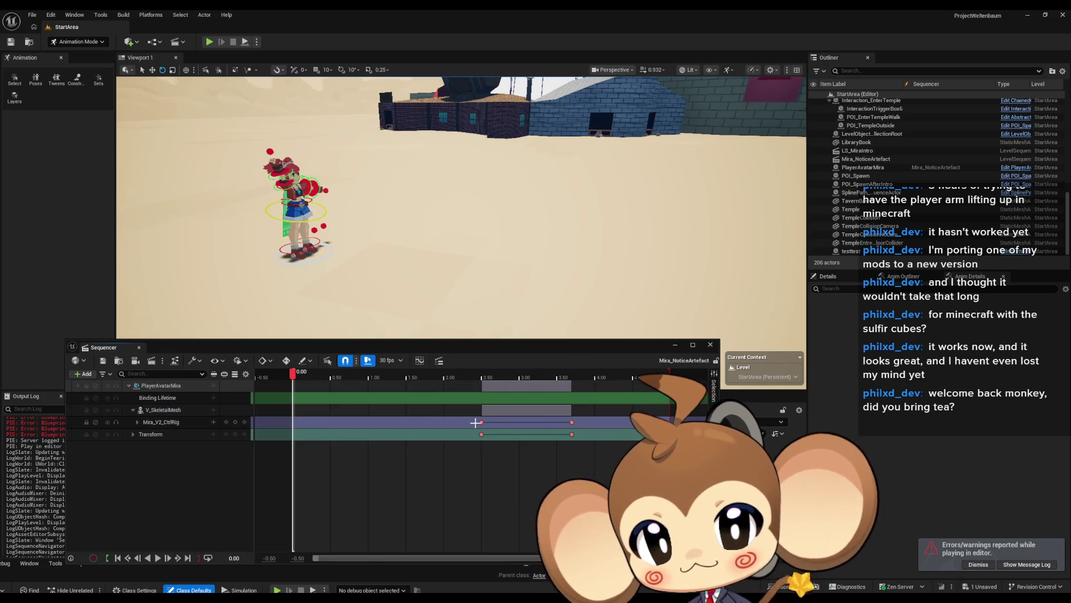
mouse_move(292, 373)
mouse_down()
mouse_move(567, 377)
mouse_move(410, 383)
mouse_move(580, 390)
mouse_move(310, 391)
mouse_up()
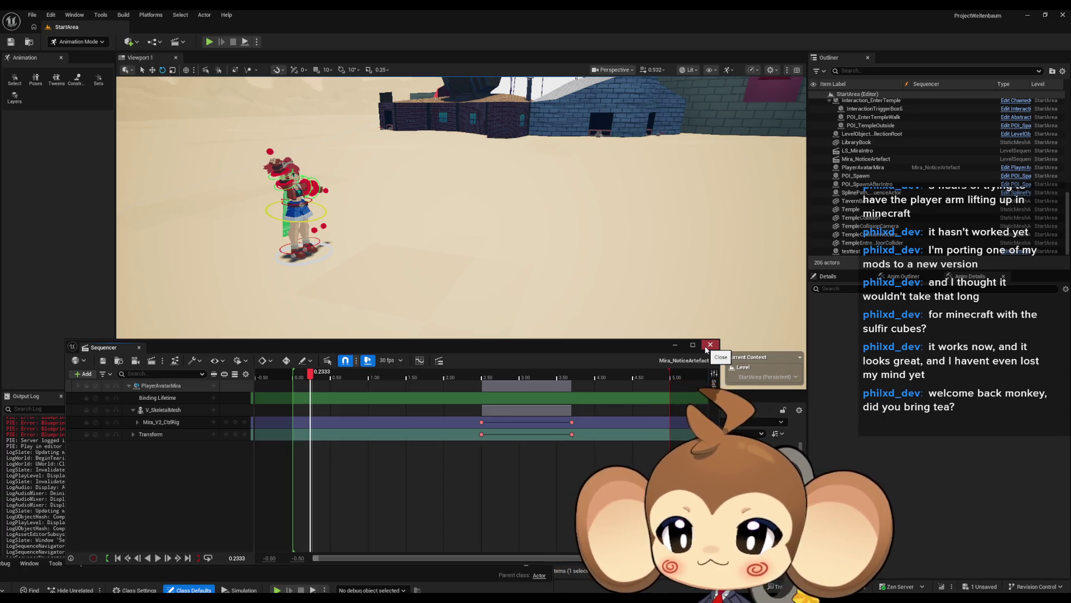
click(706, 348)
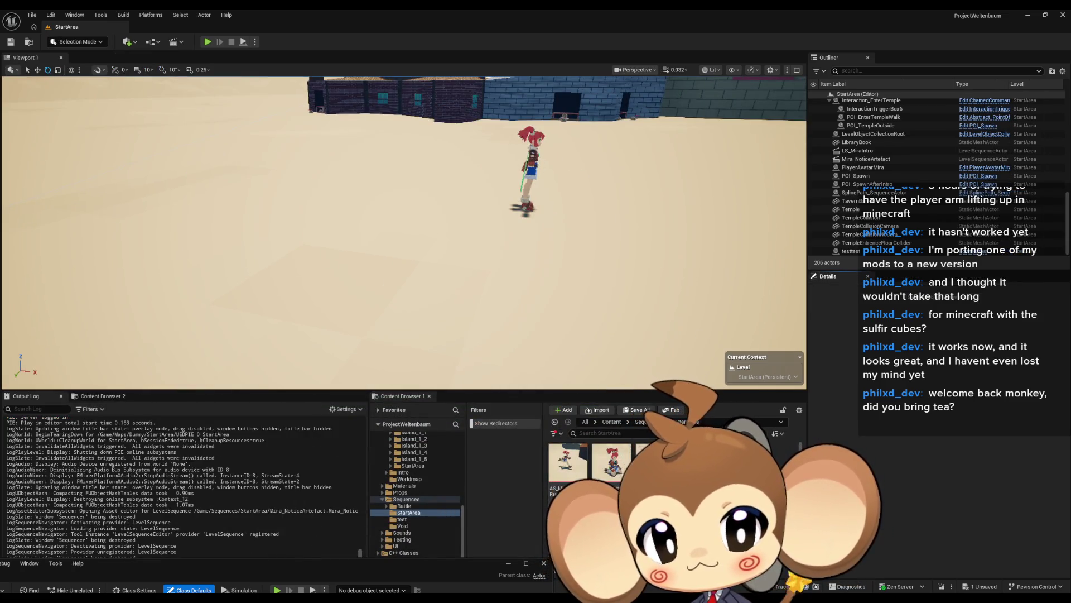
Reopen the sequence and try moving the PlayerAvatarMira character to the right.
double_click(611, 461)
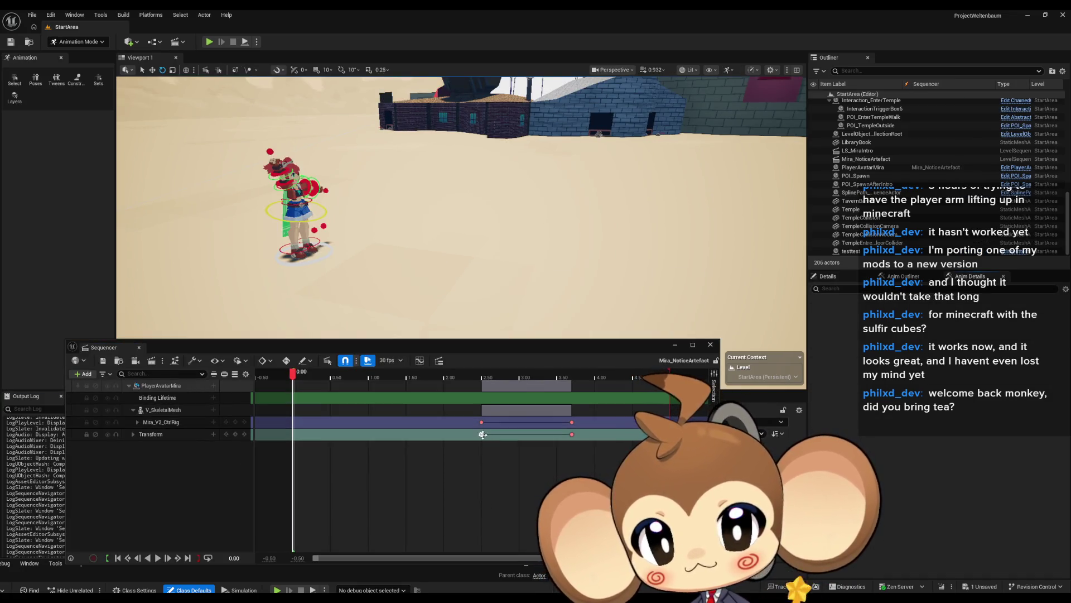
click(483, 434)
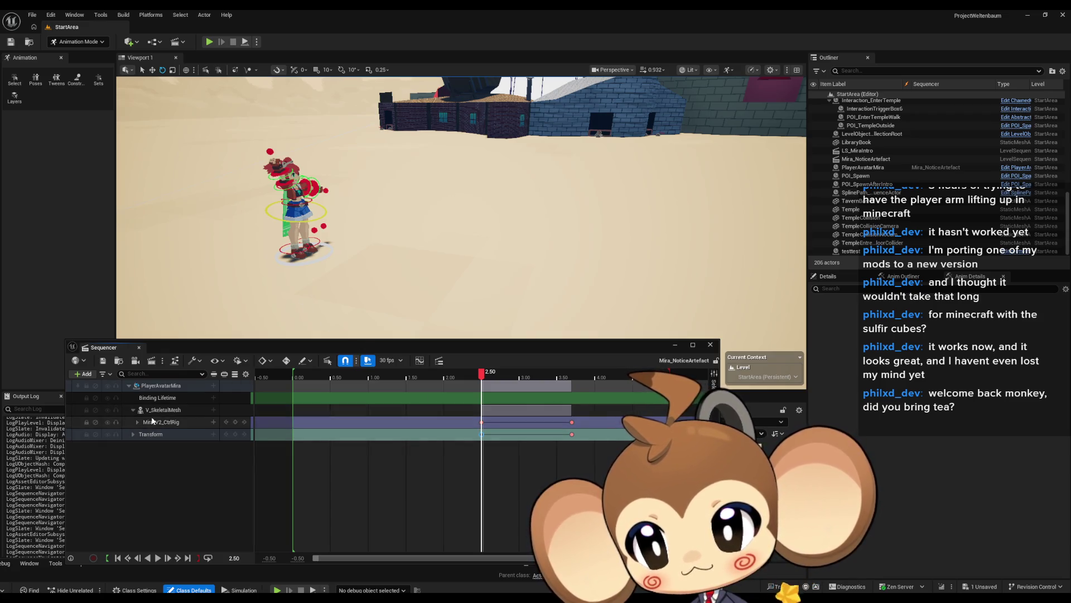
click(159, 385)
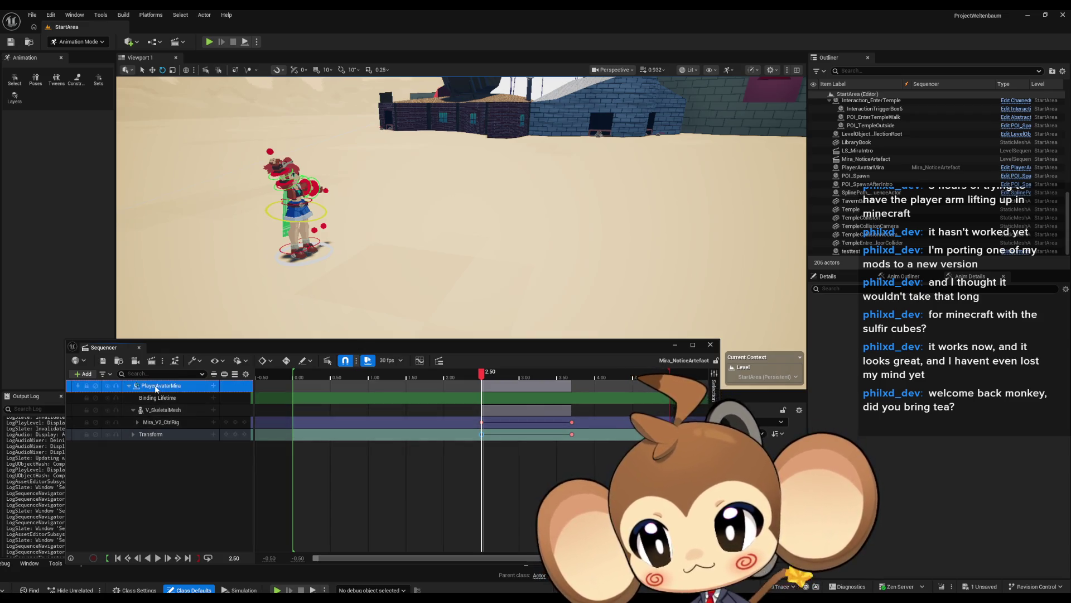
click(152, 71)
drag(279, 267, 411, 218)
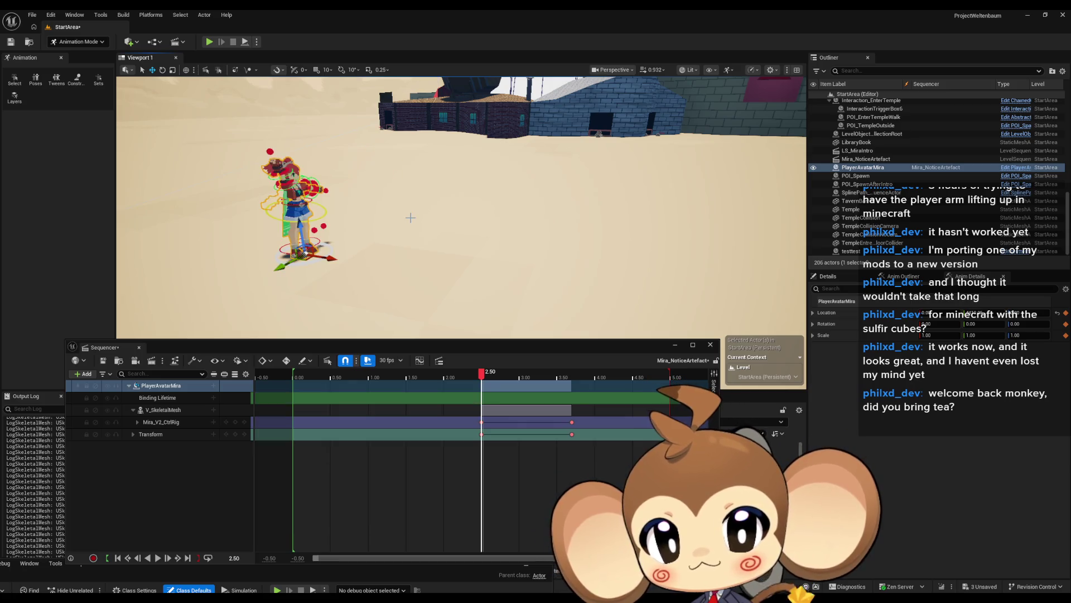
click(710, 346)
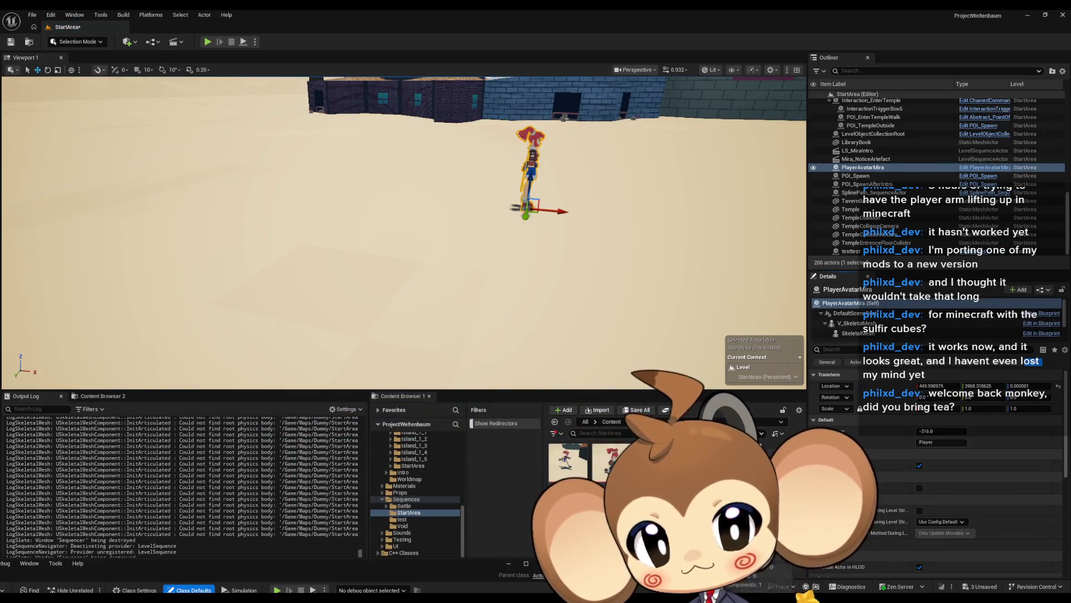
Reopen the sequence and inspect the V_SkeletalMesh and PlayerAvatarMira bindings.
double_click(567, 462)
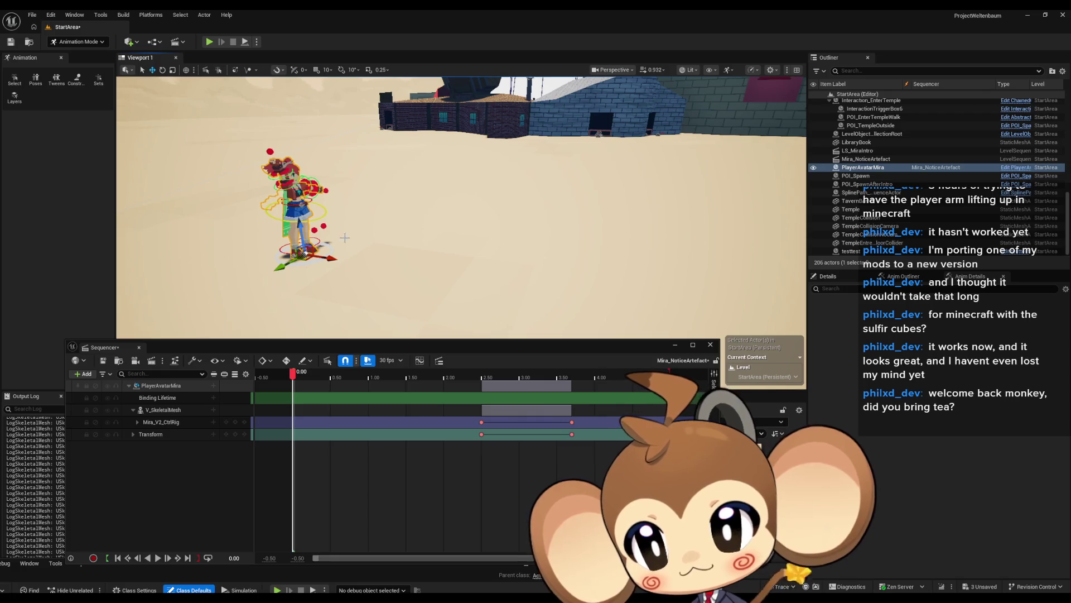
click(162, 422)
click(171, 411)
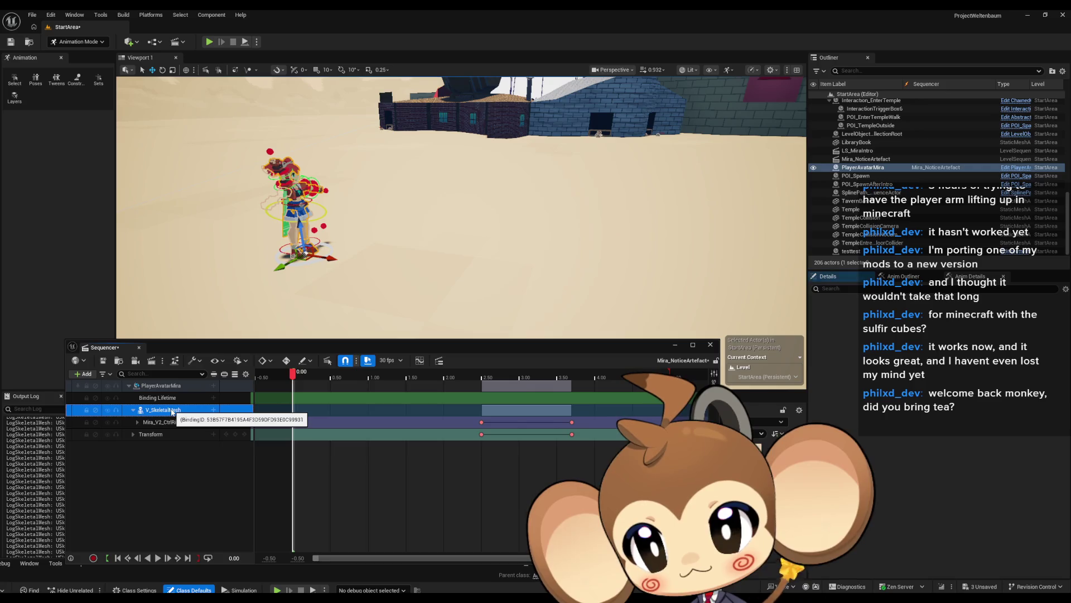
click(162, 385)
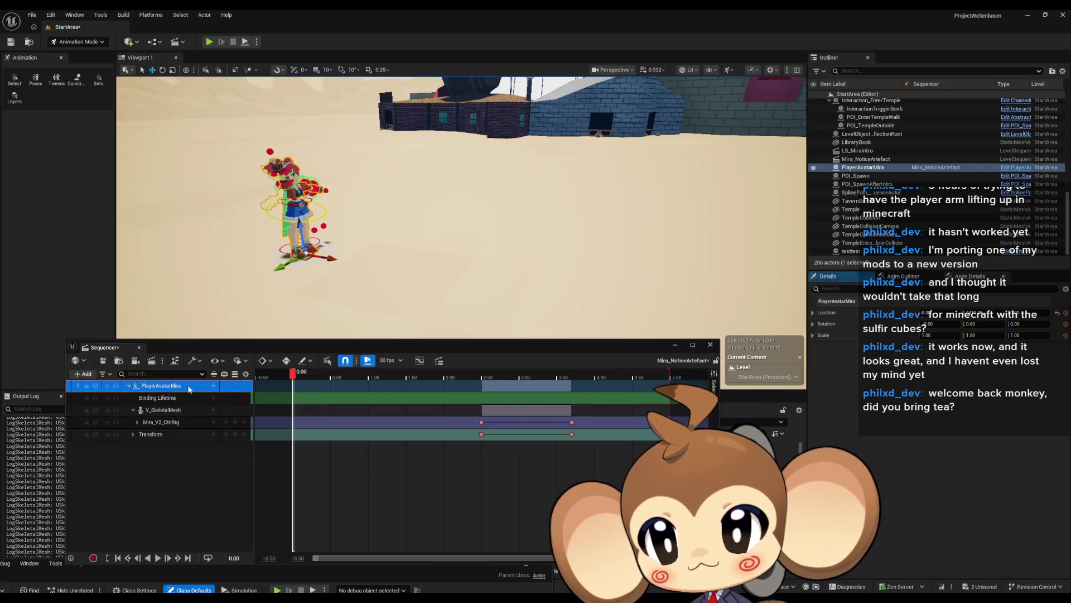
right_click(183, 385)
Set PlayerAvatarMira's binding type to Spawnable Actor, then save and close Sequencer.
mouse_move(223, 136)
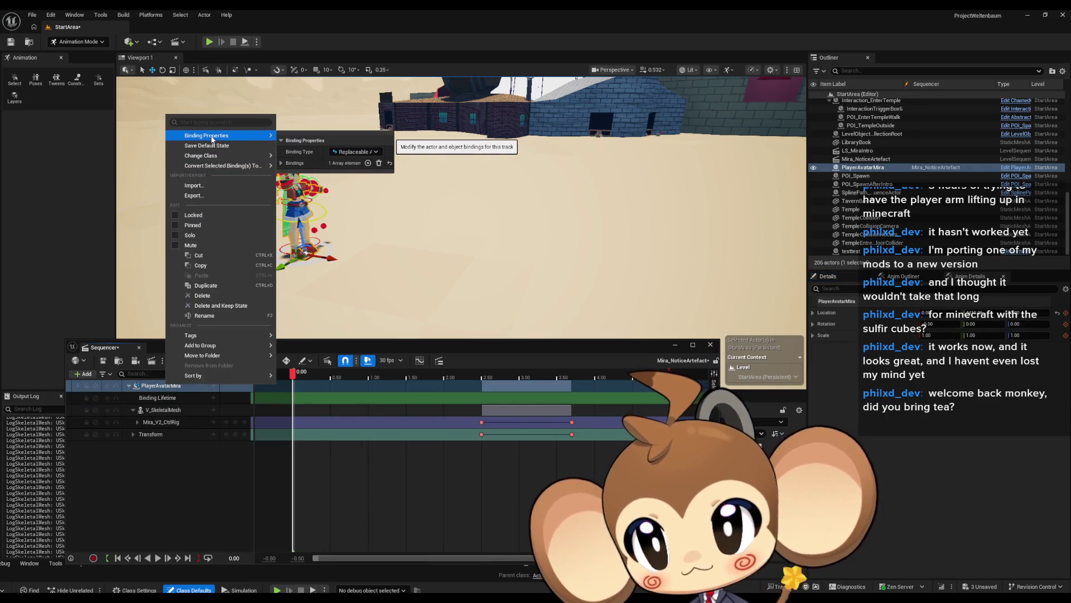
click(361, 153)
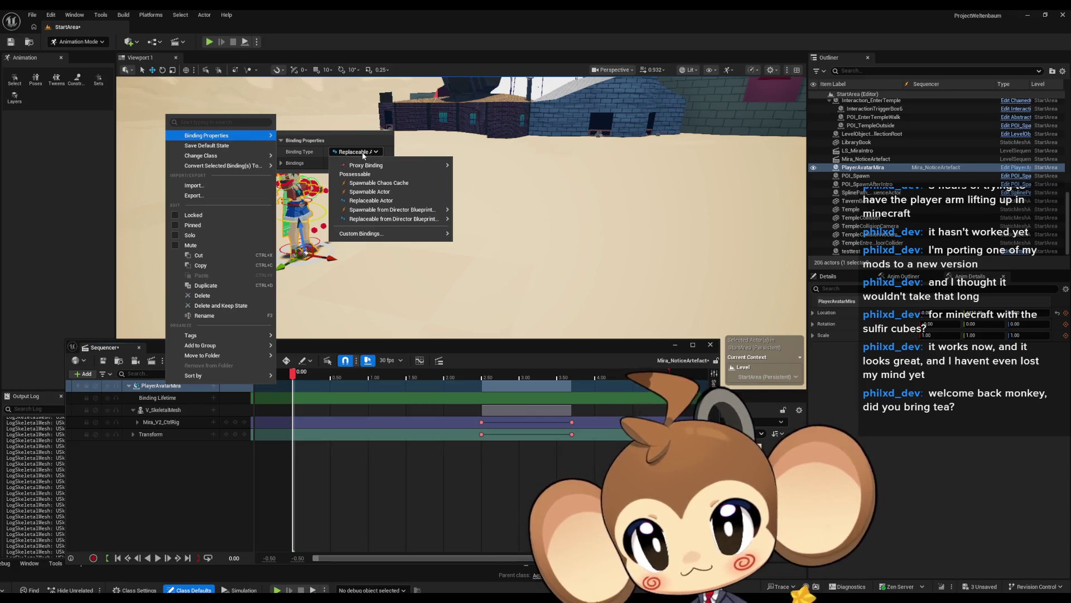
click(400, 193)
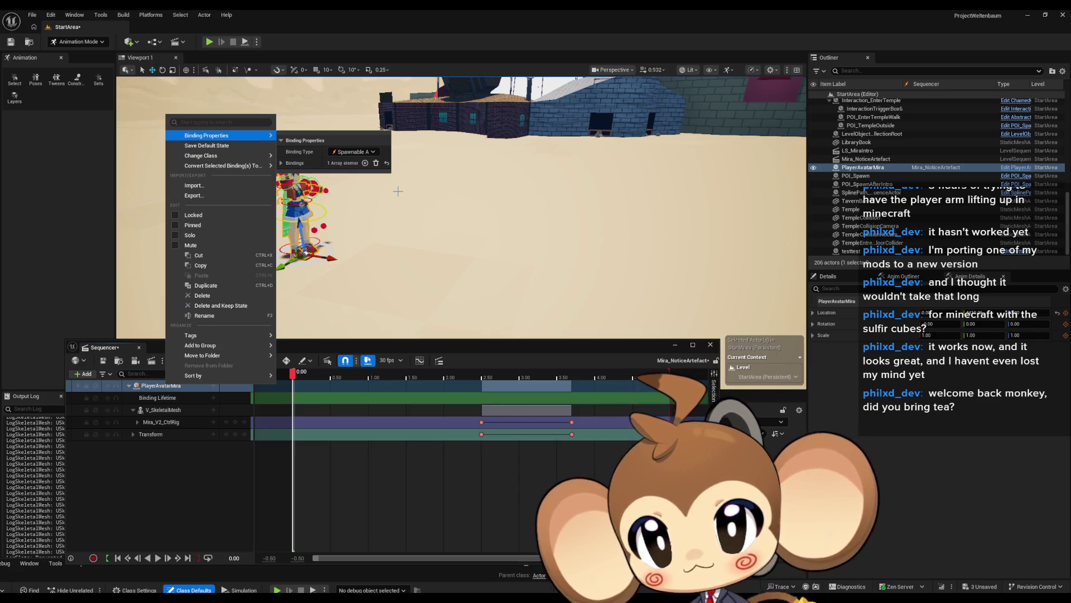
click(235, 484)
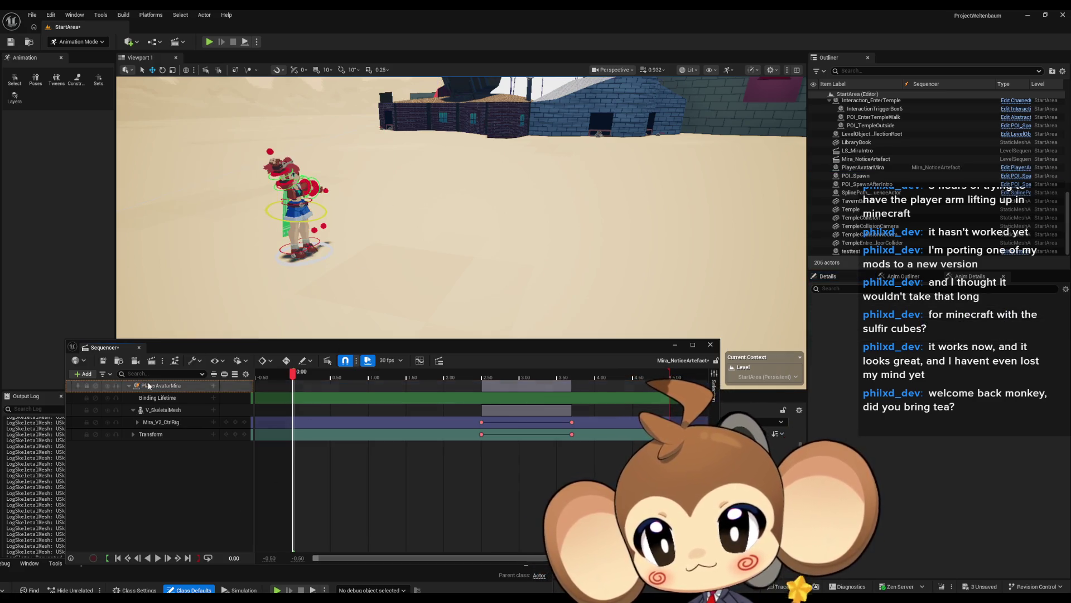
click(104, 368)
click(709, 344)
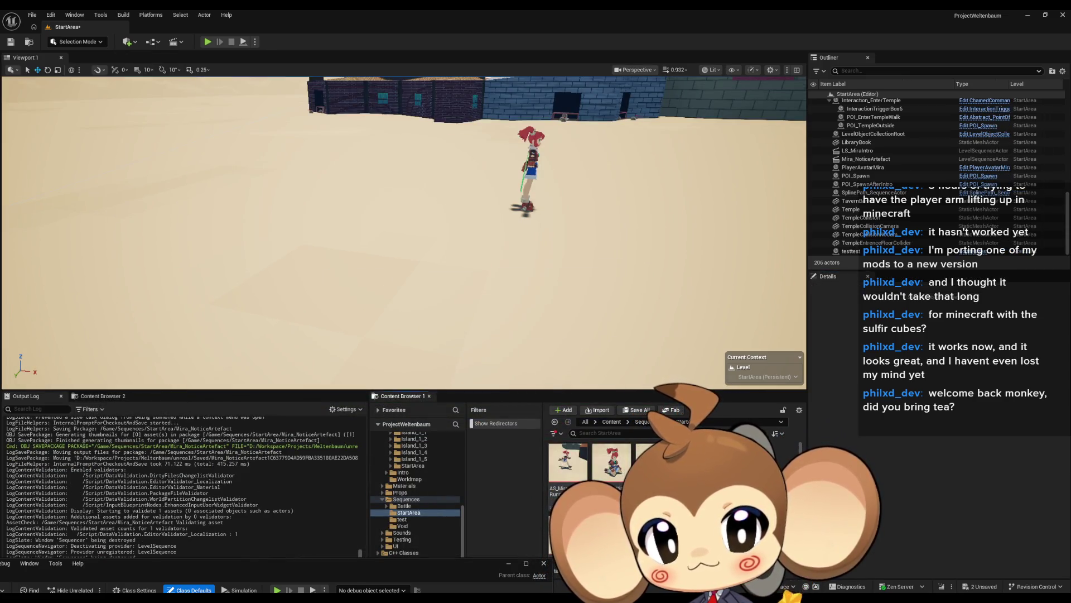
Reset and delete the Mira_NoticeArtefact actor's PlayerAvatarMira binding override, then Save All.
double_click(612, 461)
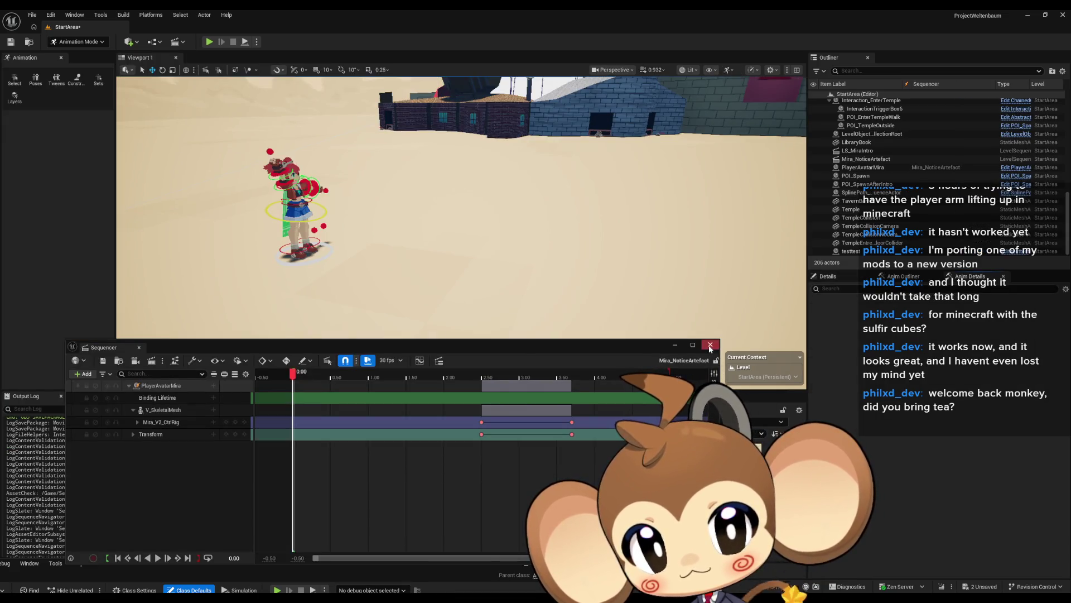
click(711, 346)
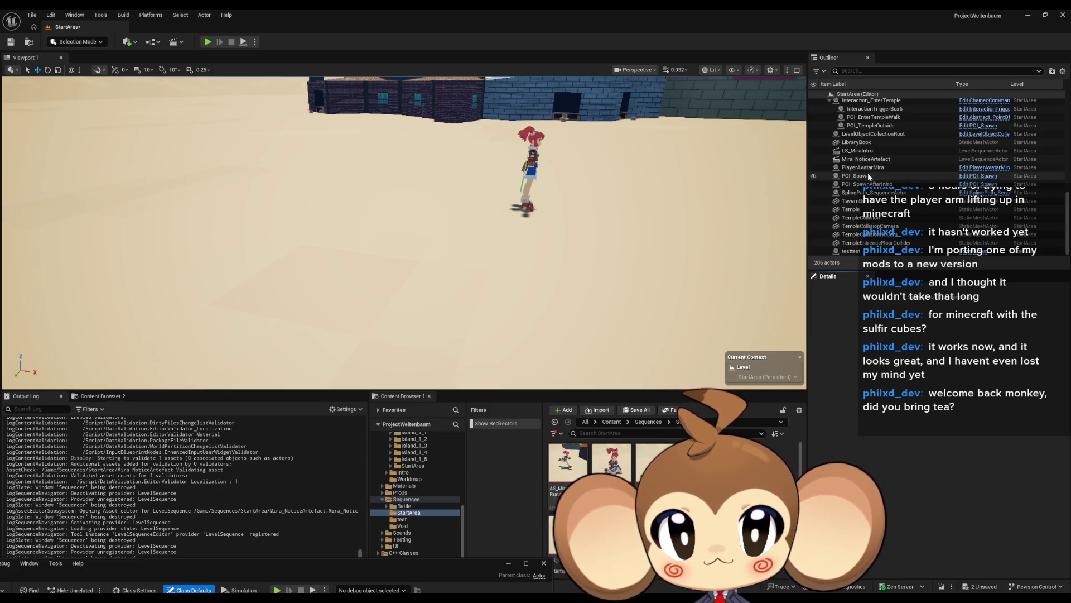
click(866, 251)
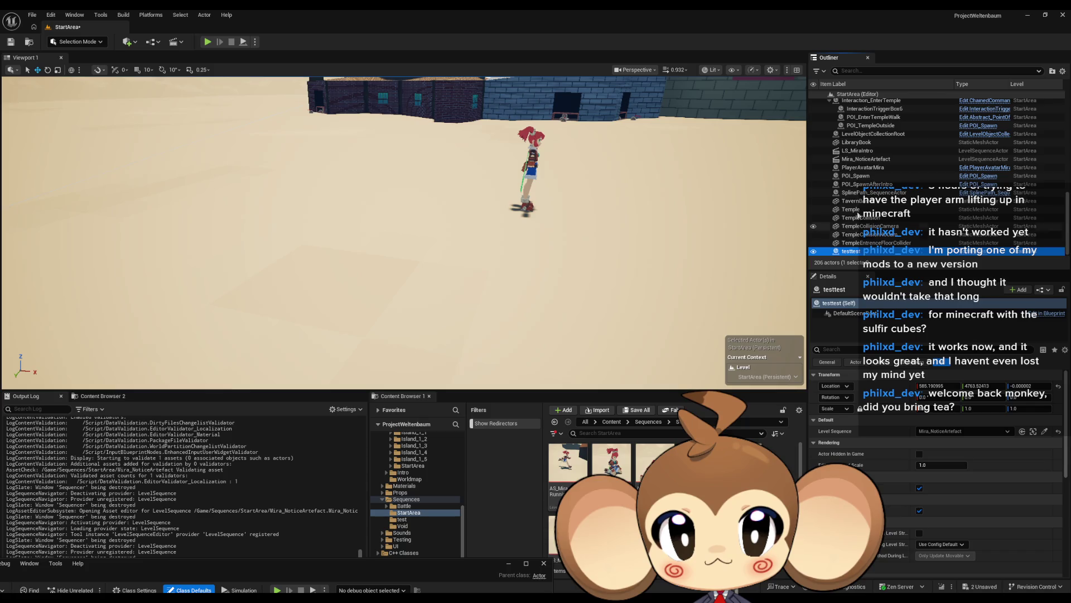
click(870, 159)
scroll(972, 448, down, 5)
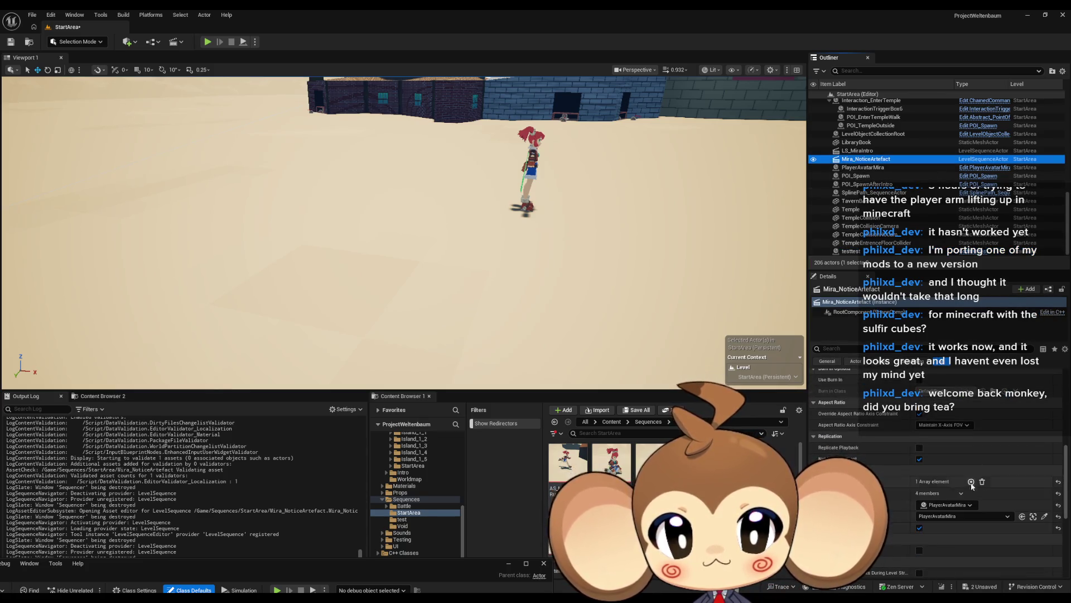
click(1059, 505)
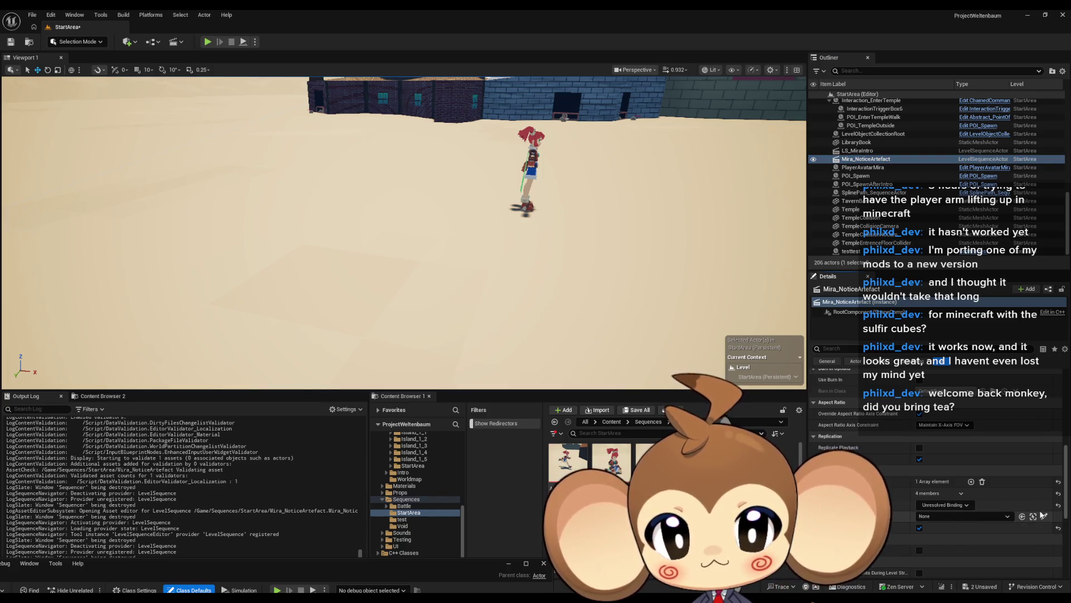
click(1058, 481)
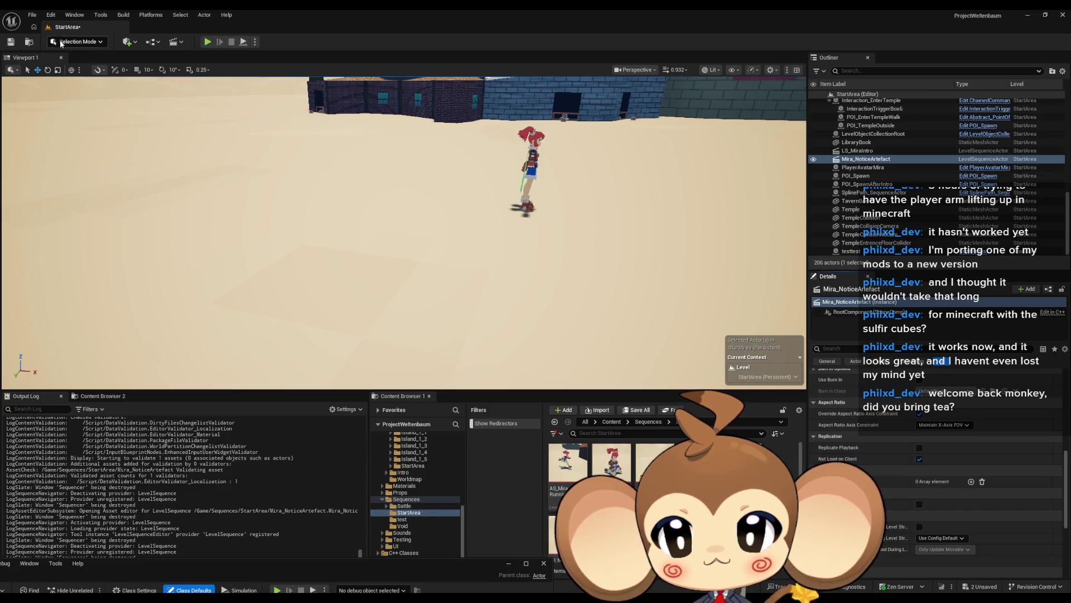
click(12, 42)
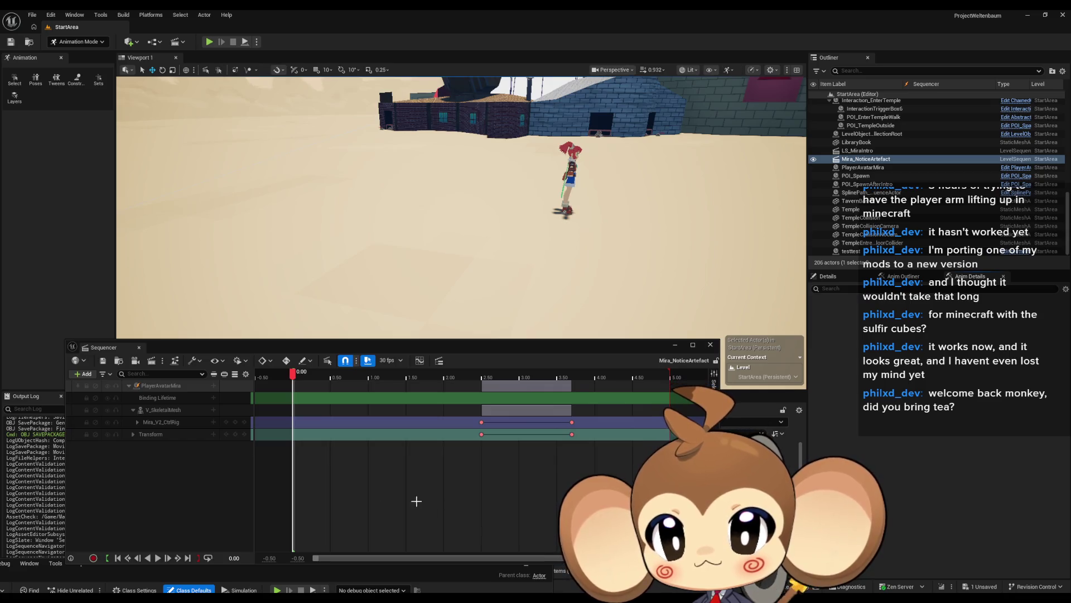
Add a Spawned track to PlayerAvatarMira and move the playhead to 0.5333.
right_click(155, 386)
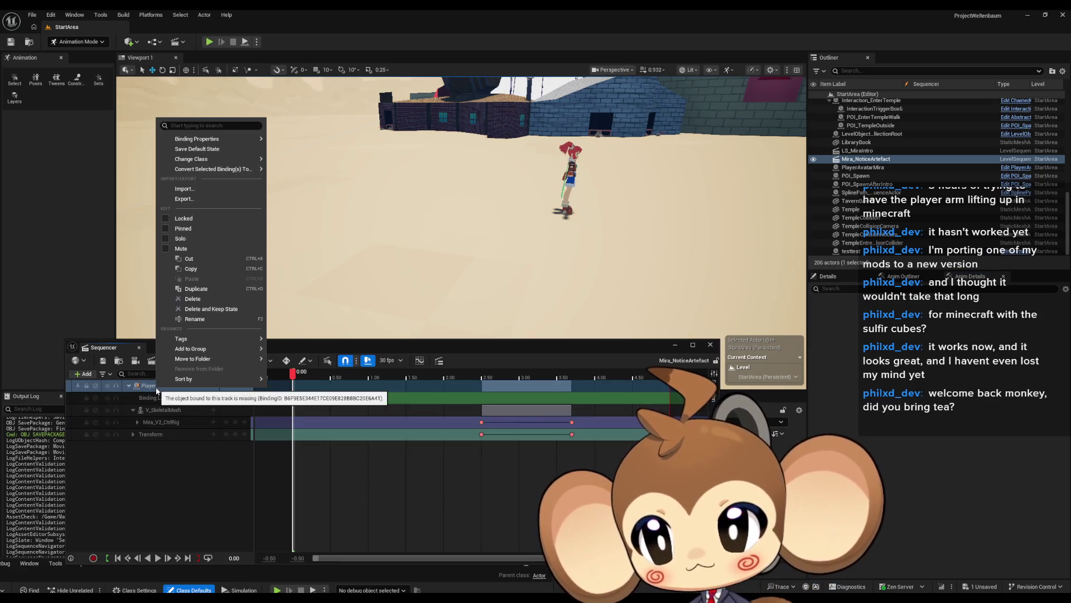
click(192, 443)
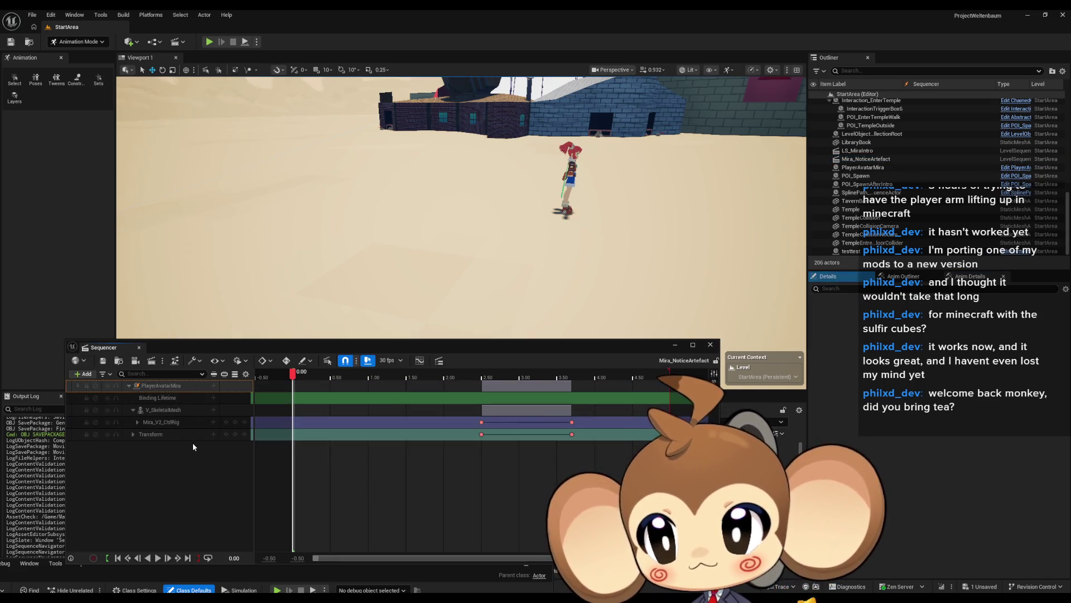
click(213, 385)
mouse_move(247, 408)
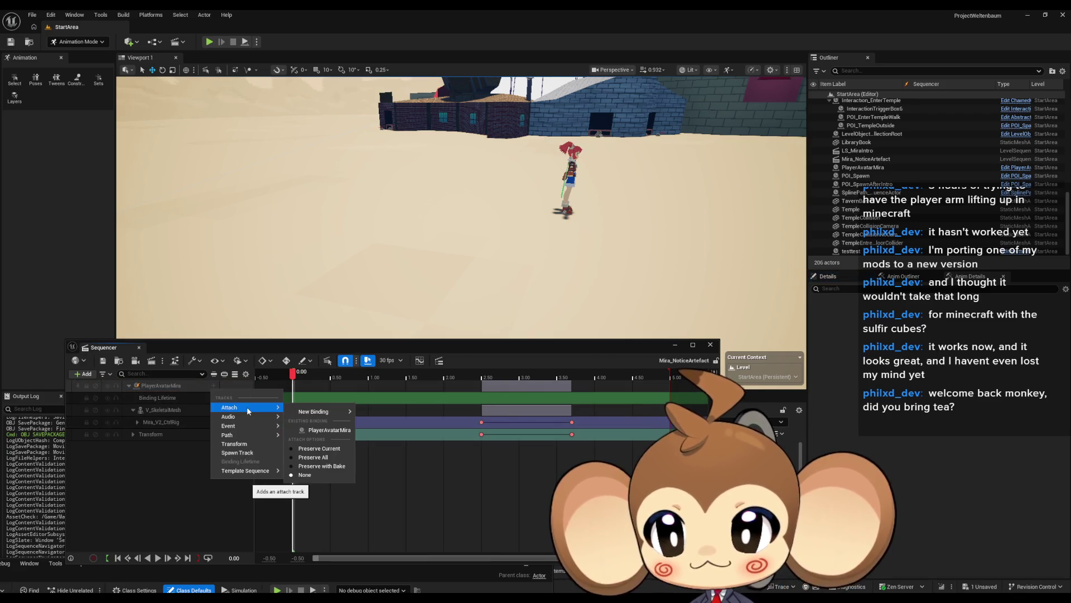
click(237, 453)
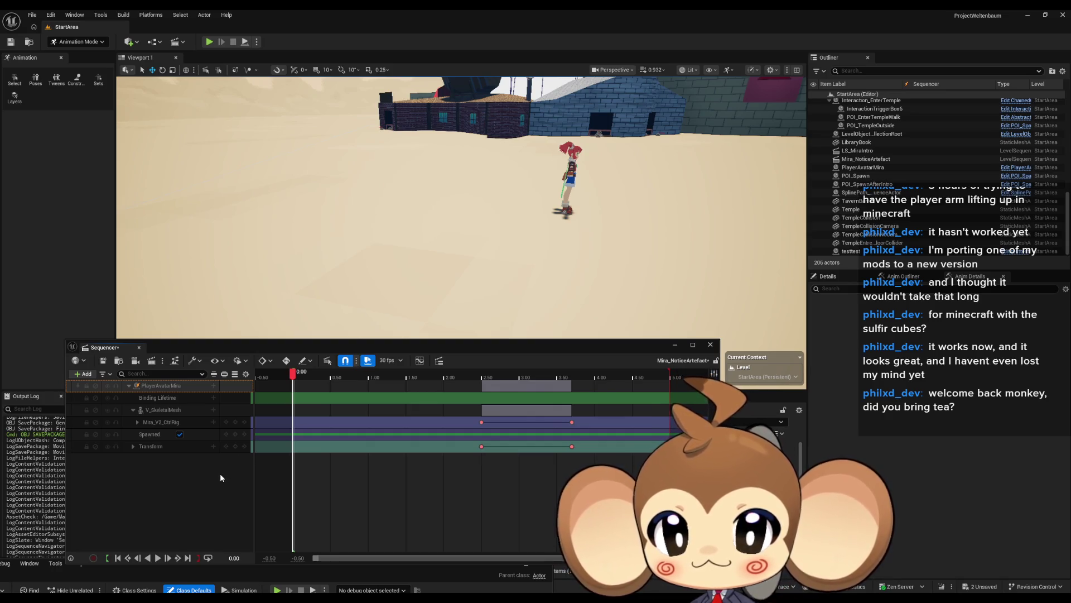
drag(287, 374, 350, 377)
Inspect PlayerAvatarMira's binding and spawnable settings, then select the character in the level.
right_click(173, 385)
mouse_move(204, 136)
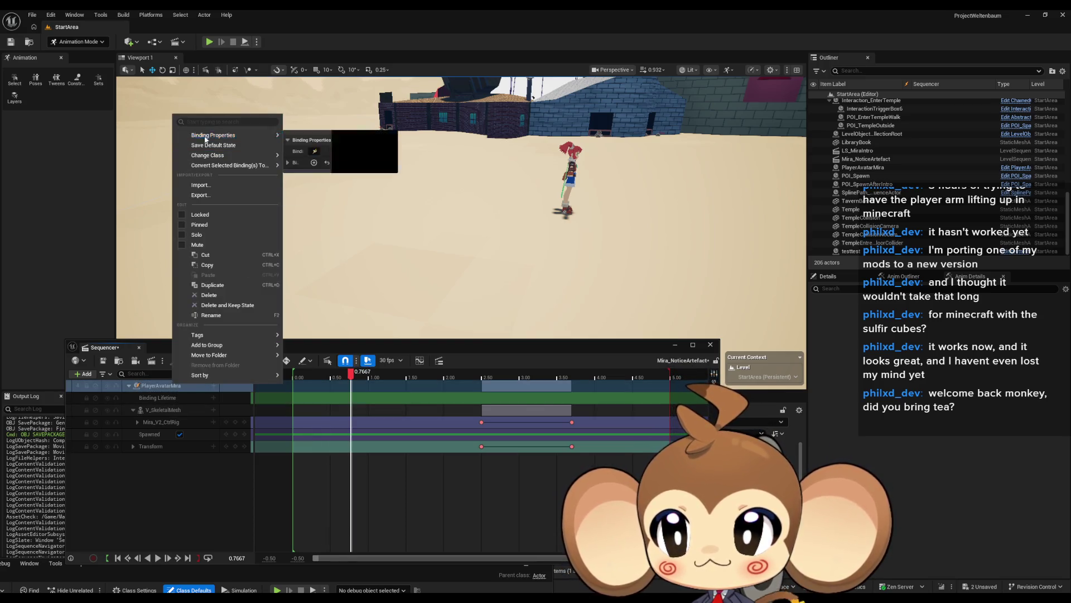
click(288, 163)
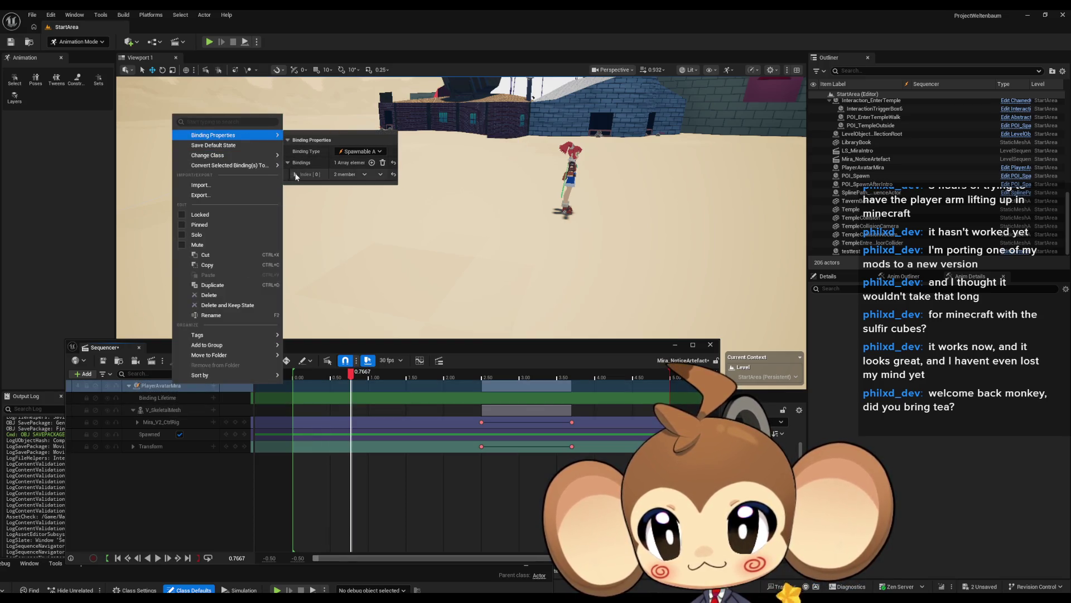
click(296, 174)
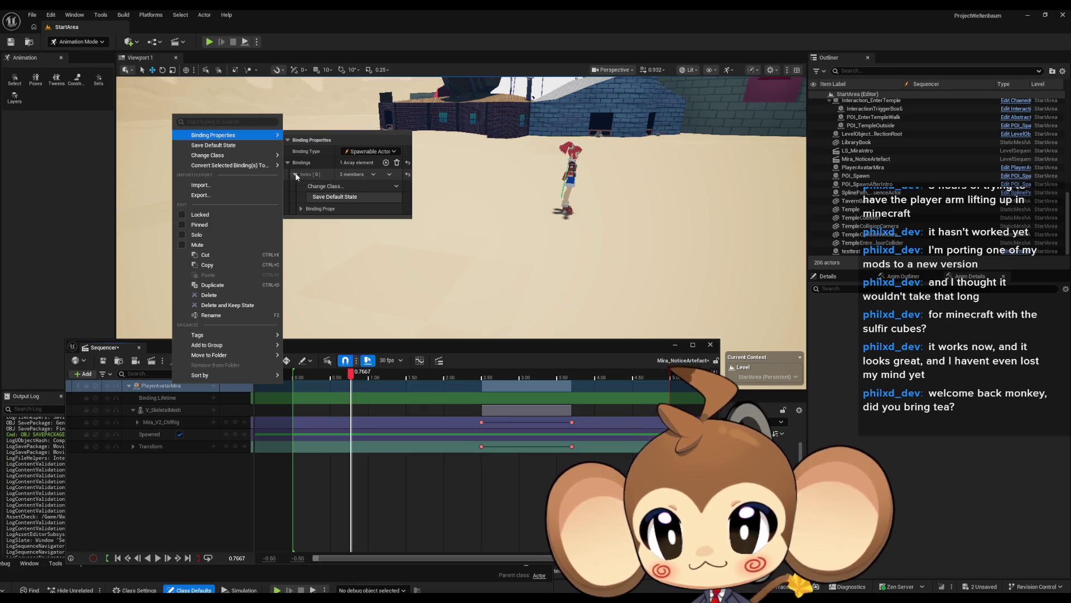
click(336, 188)
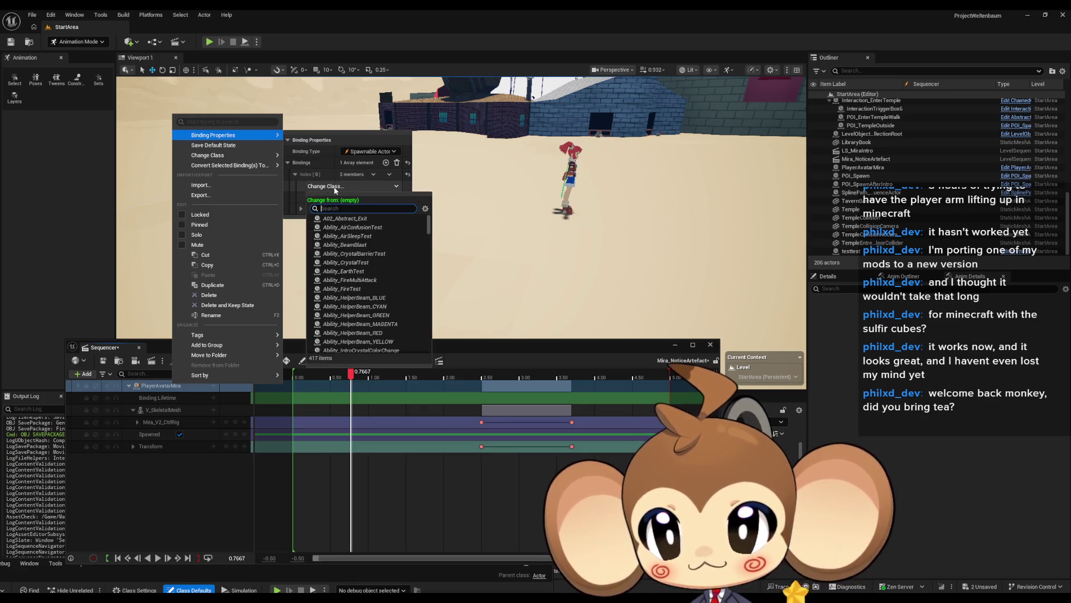
click(335, 188)
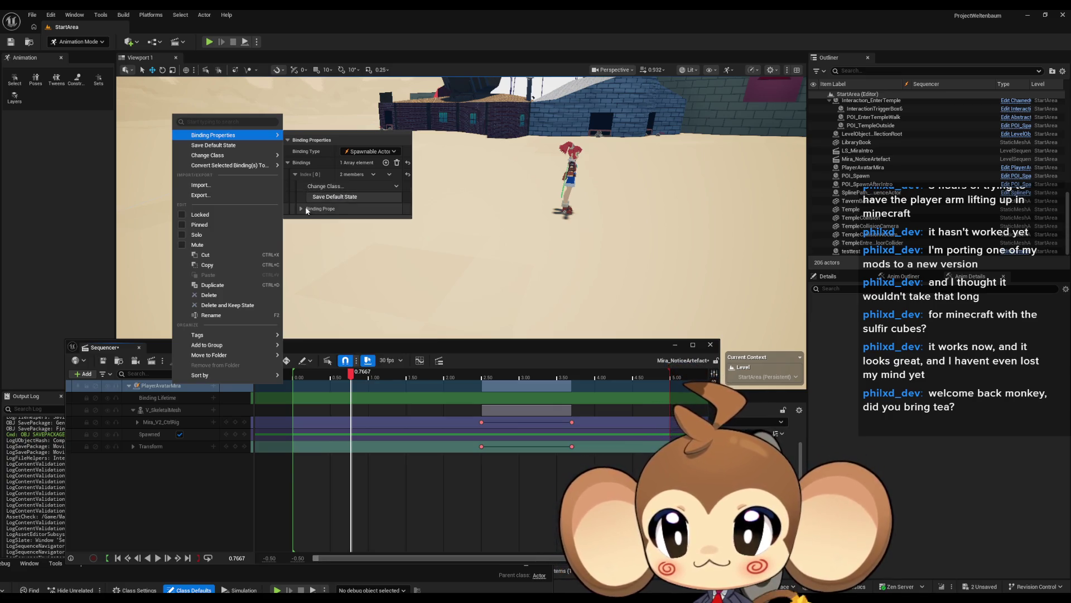
click(301, 208)
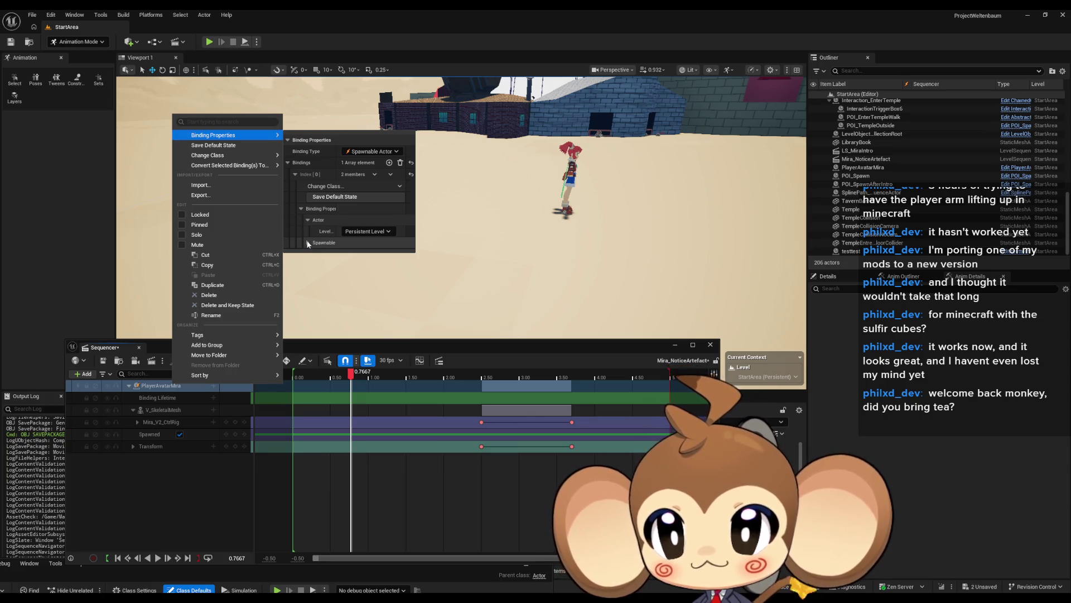
click(308, 243)
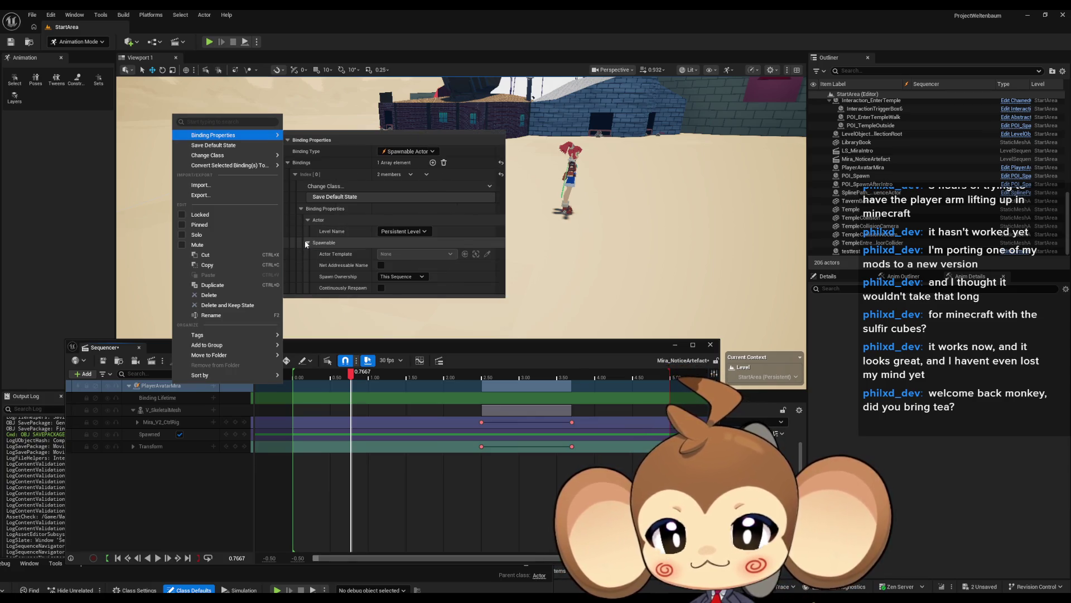
click(142, 484)
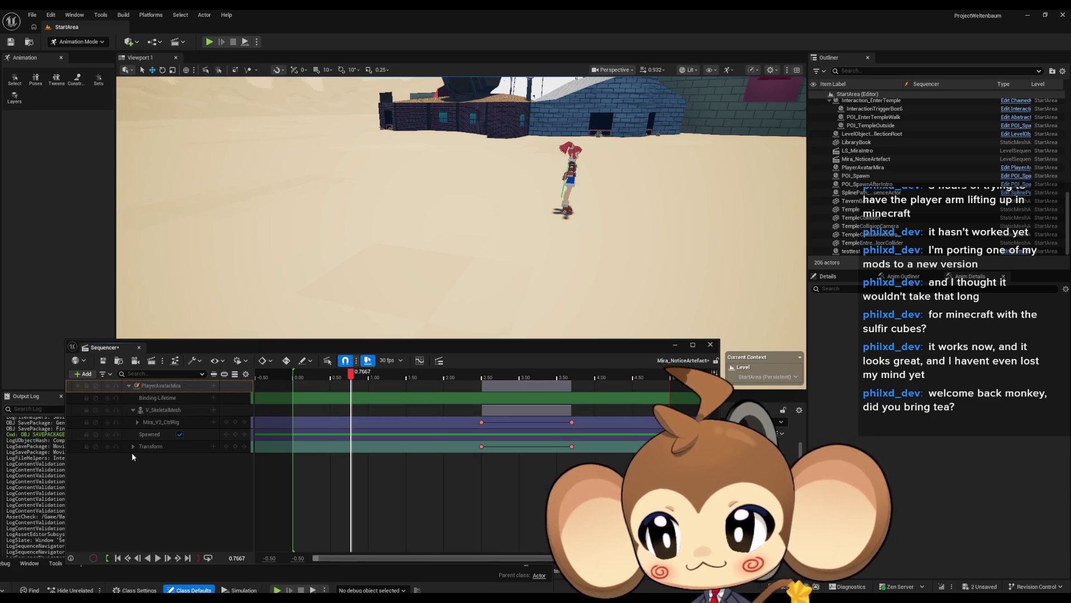
drag(358, 348, 264, 349)
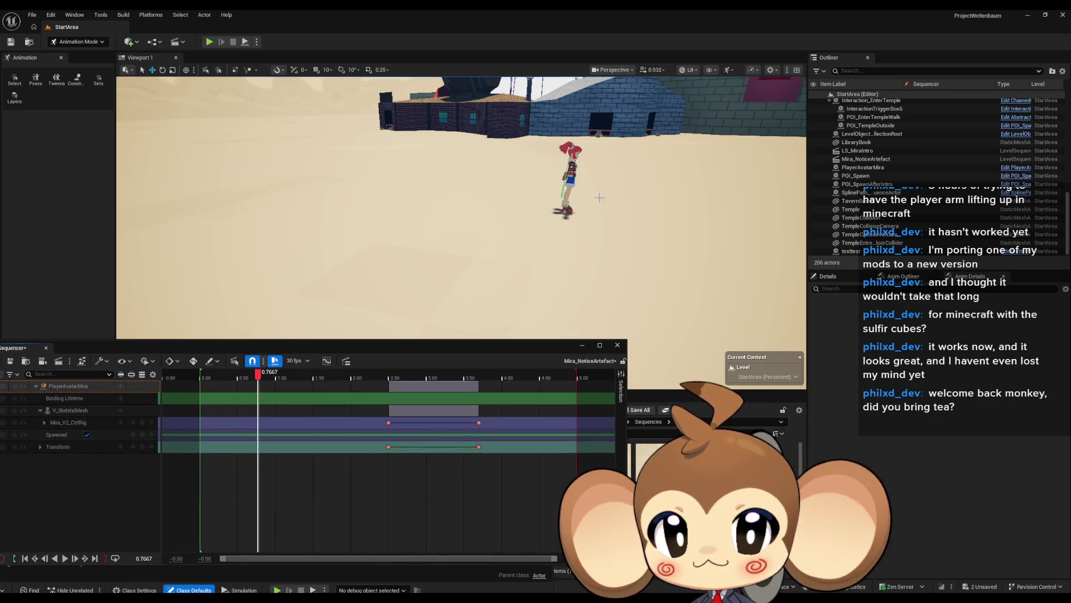
click(571, 175)
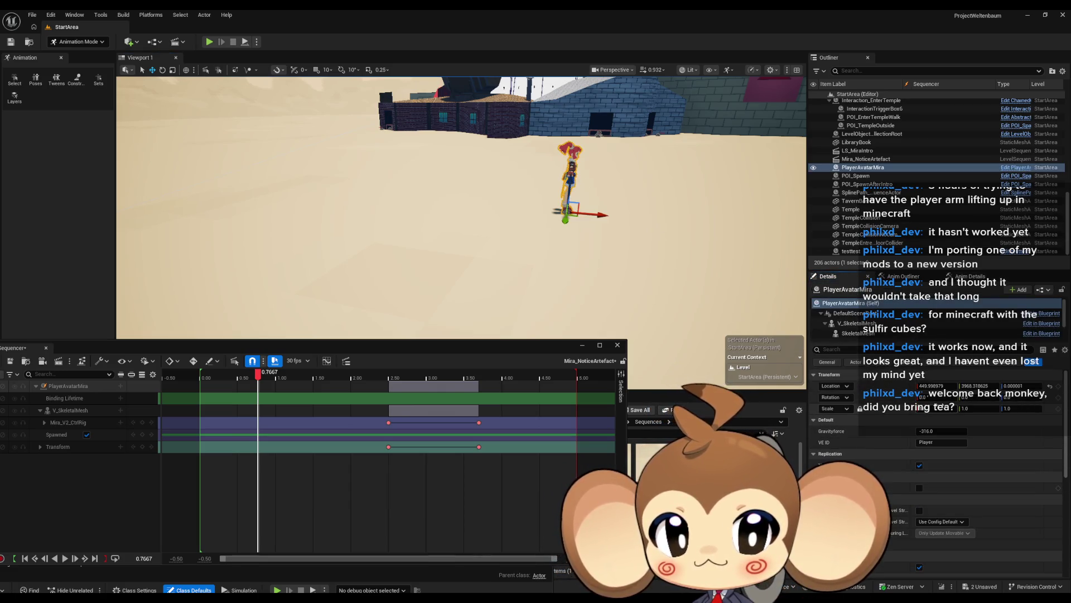
Open the PlayerAvatarMira blueprint and dock the sequence editor back into the bottom panel.
click(1020, 169)
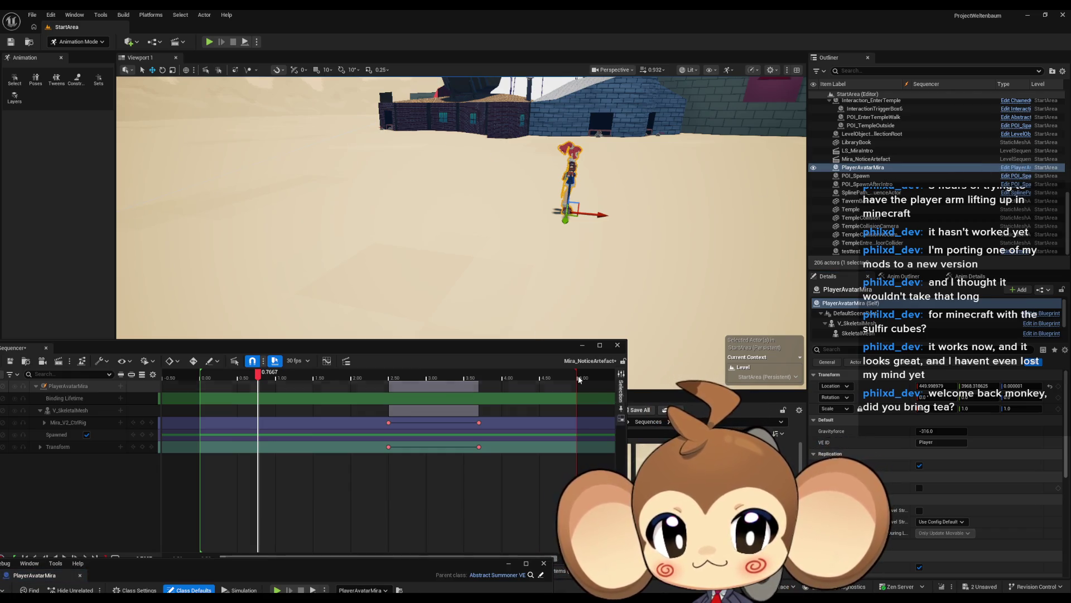
mouse_move(558, 345)
mouse_down()
mouse_move(669, 101)
mouse_move(646, 127)
mouse_up()
drag(403, 582, 329, 555)
click(244, 537)
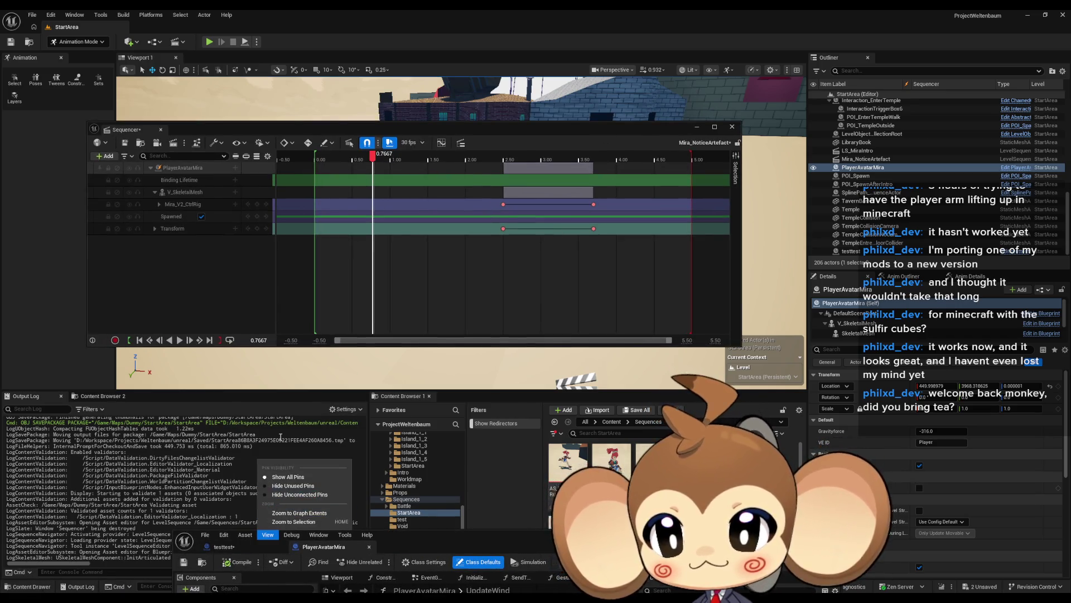
key(Escape)
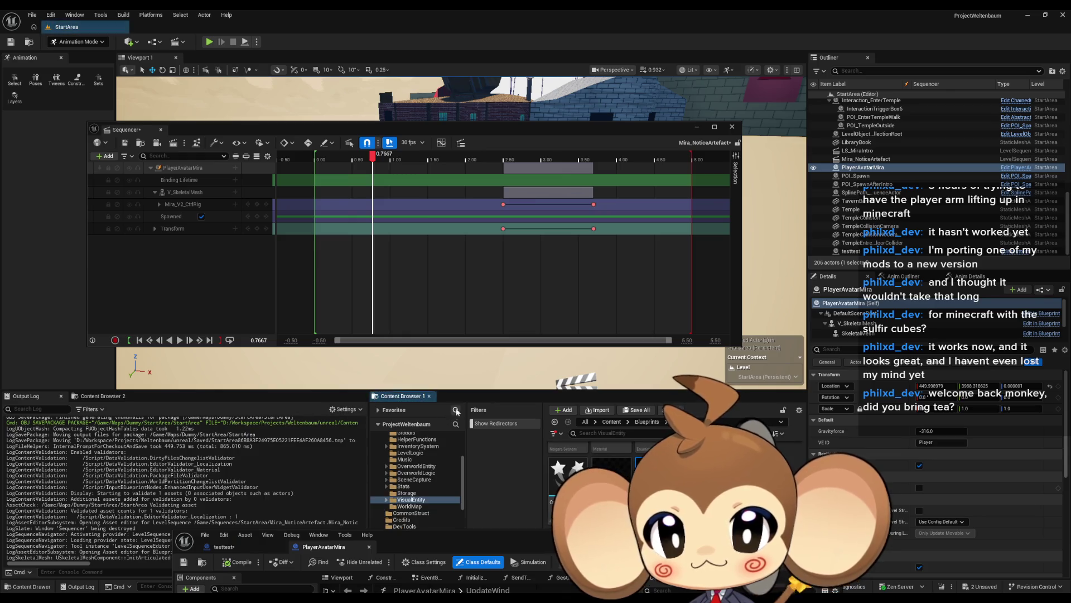
mouse_move(332, 135)
mouse_down()
mouse_move(279, 432)
mouse_move(268, 397)
mouse_up()
Add the Mira blueprint as PlayerAvatarMira2, move it further left, and key its Transform.
click(71, 418)
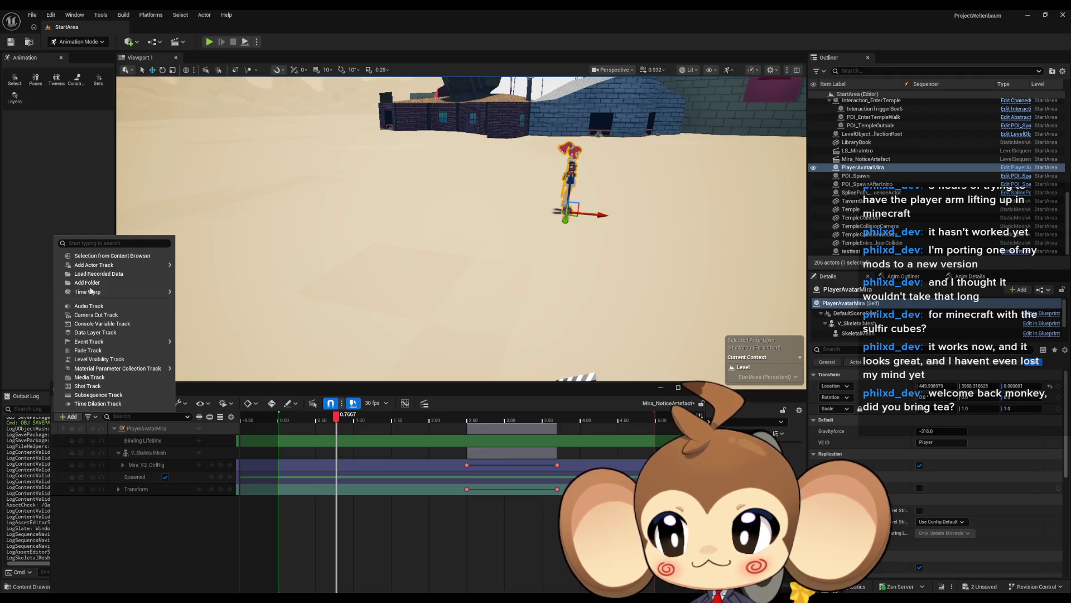
click(98, 256)
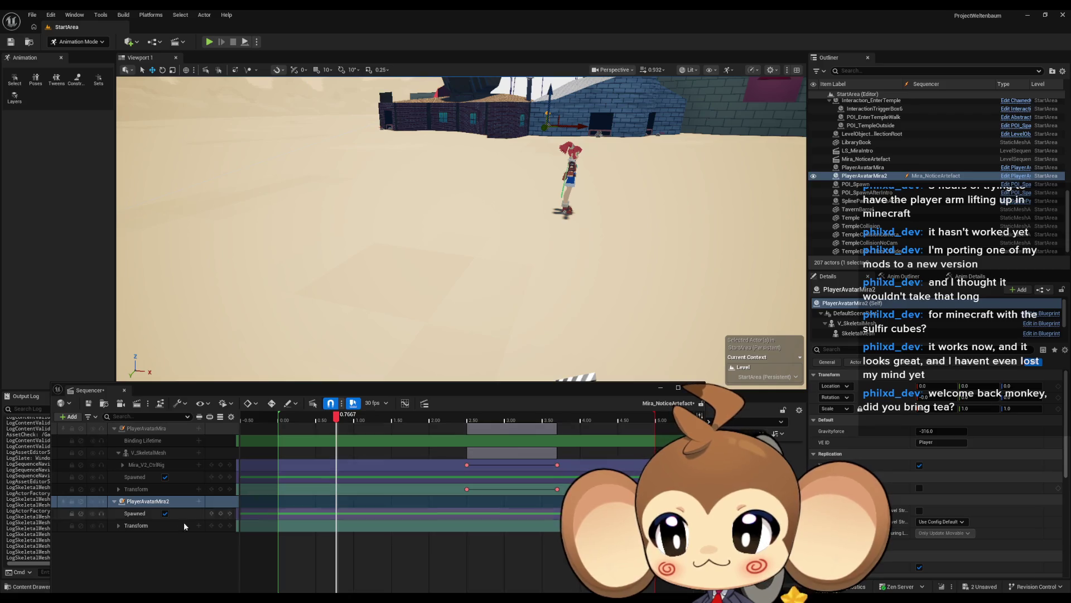
click(149, 525)
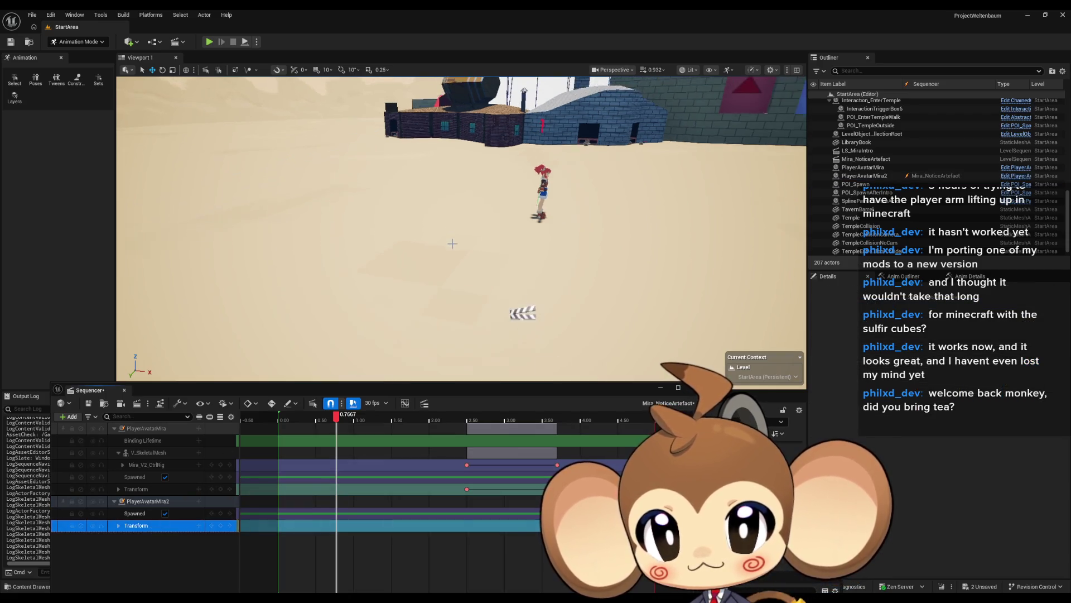
click(146, 501)
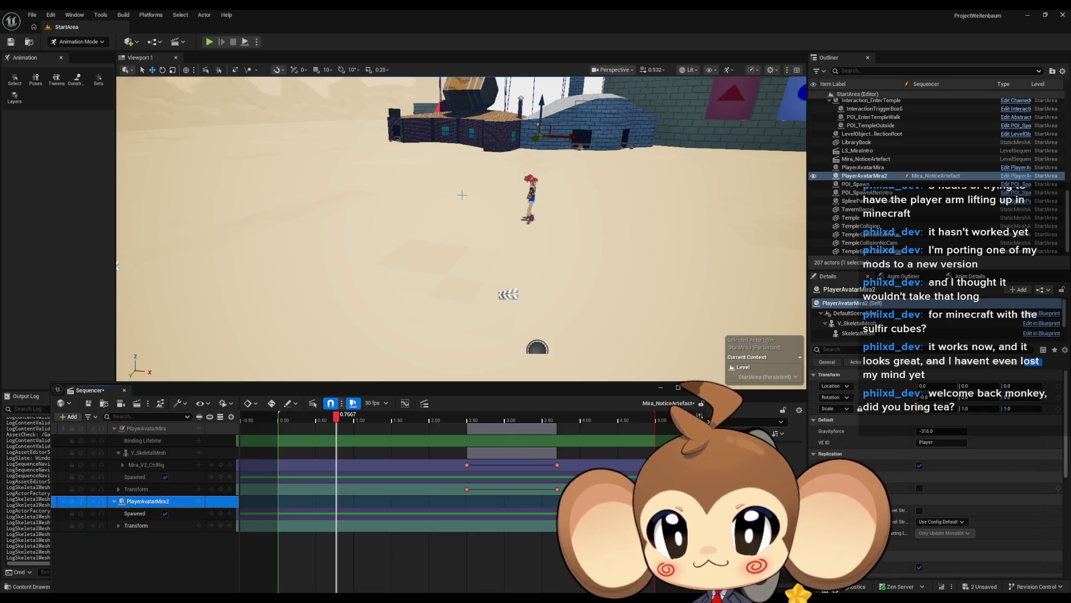
mouse_move(536, 140)
mouse_down()
mouse_move(418, 221)
mouse_move(312, 254)
mouse_move(400, 229)
mouse_up()
click(220, 525)
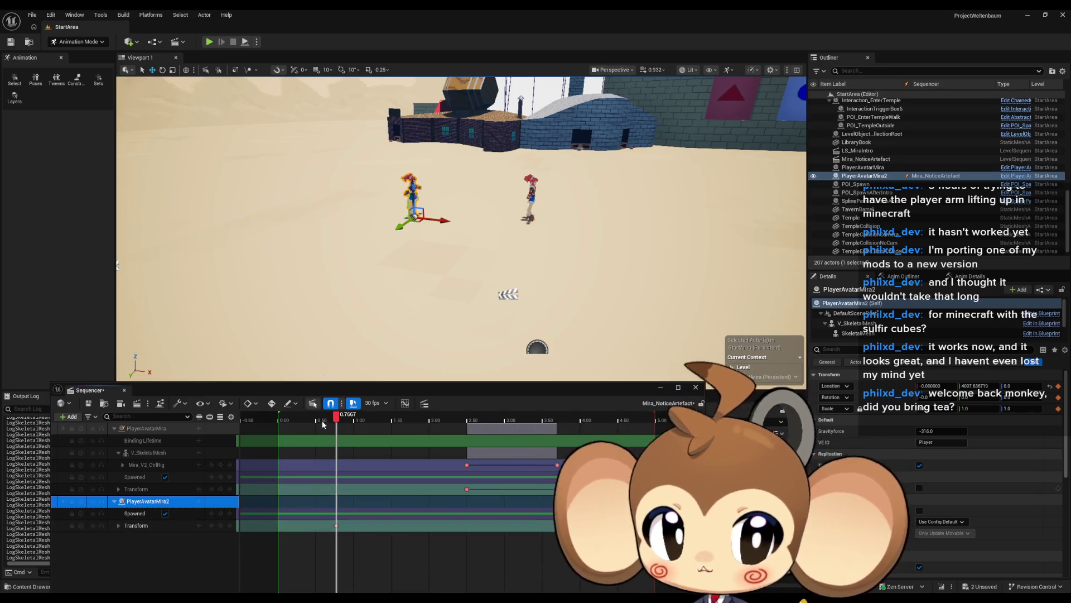
mouse_move(337, 419)
mouse_down()
mouse_move(307, 420)
mouse_move(382, 421)
mouse_move(331, 424)
mouse_up()
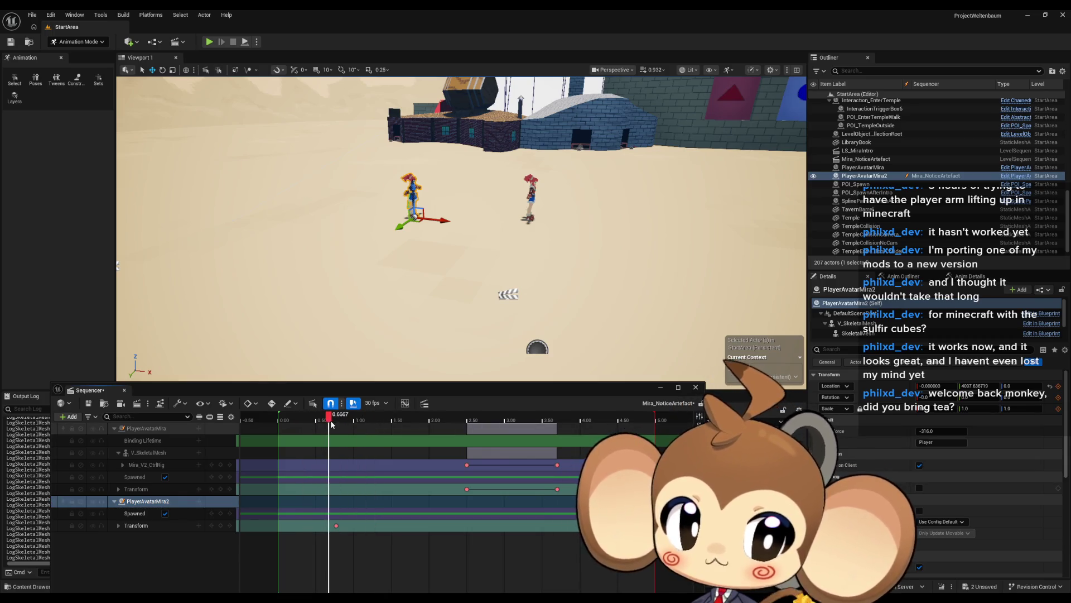
Open PlayerAvatarMira2's Binding Properties and expand its first binding entry.
right_click(151, 500)
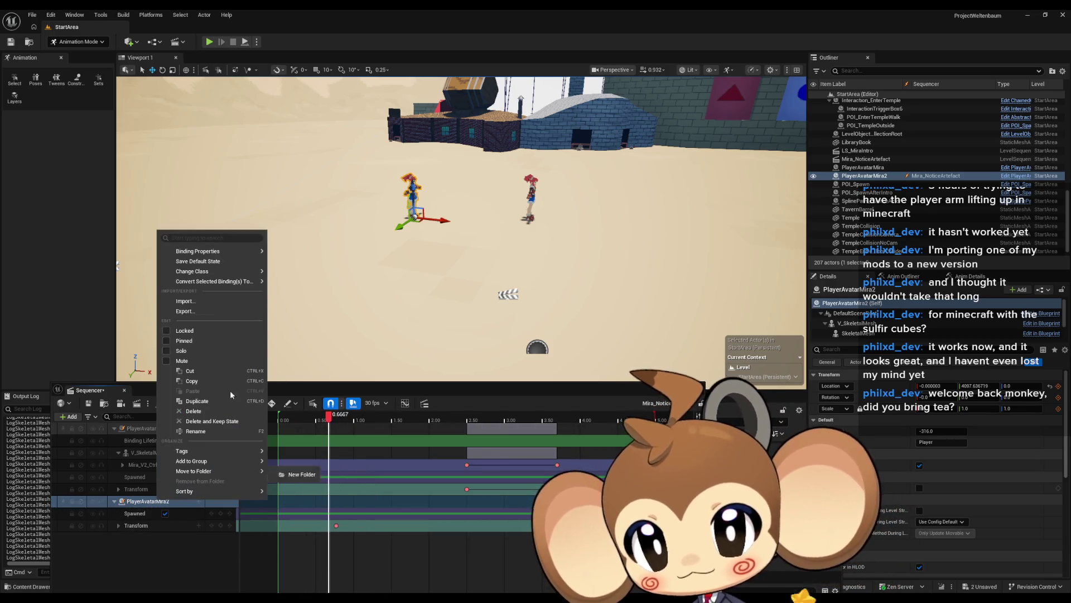
mouse_move(229, 250)
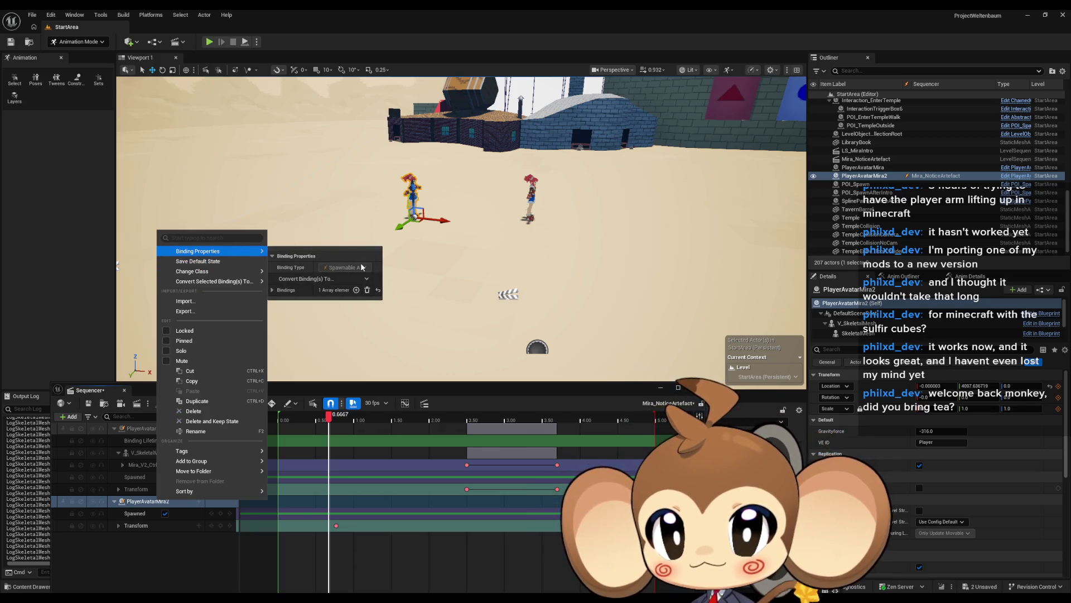
click(272, 289)
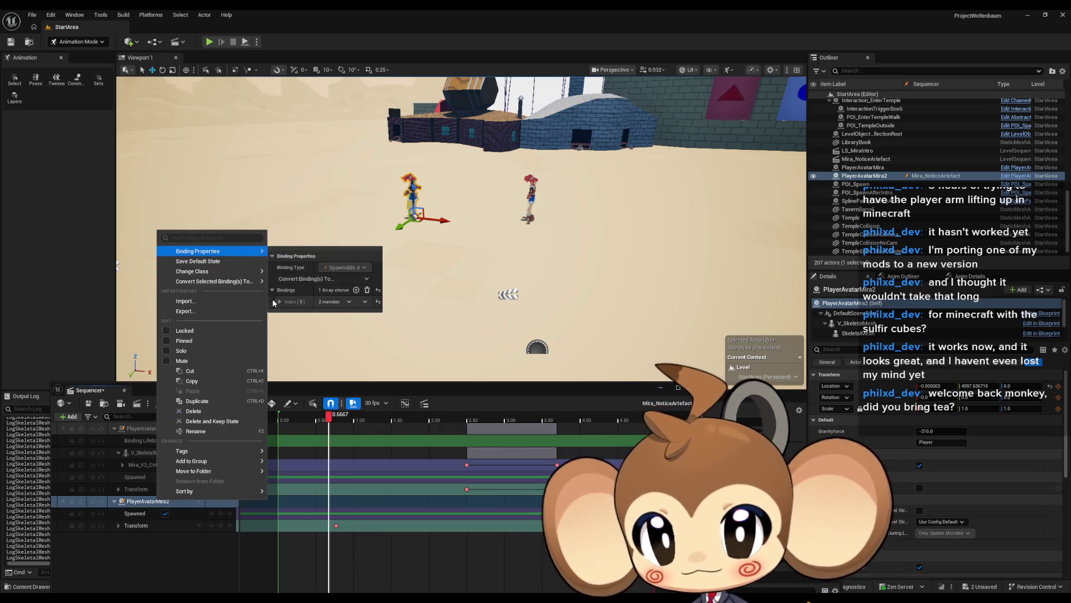
click(277, 301)
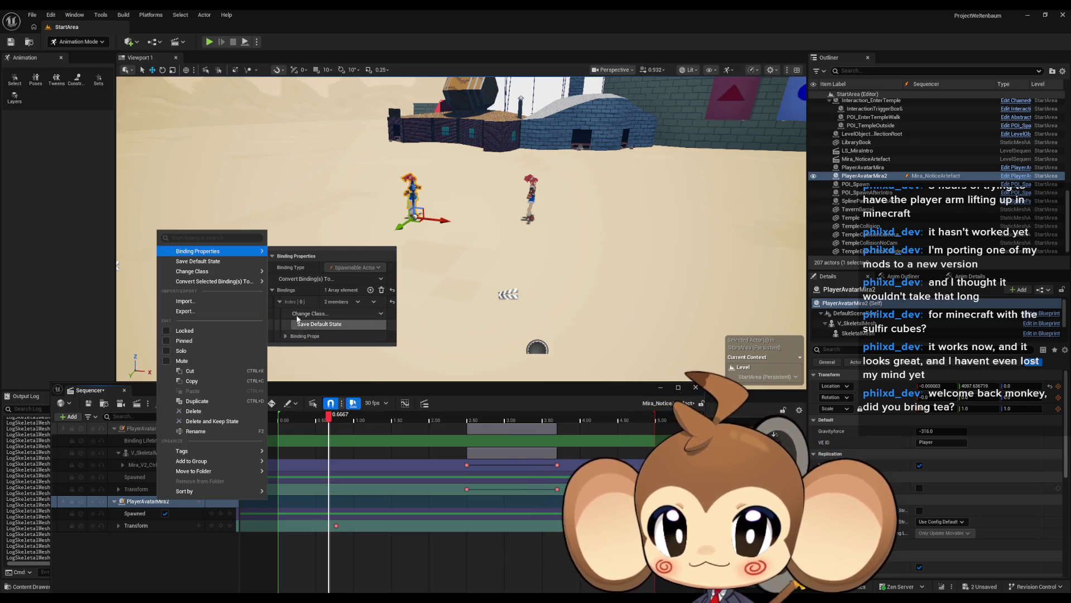
Inspect PlayerAvatarMira2's binding class, spawnable properties and owning level.
click(361, 316)
click(356, 313)
click(285, 336)
click(293, 357)
click(292, 347)
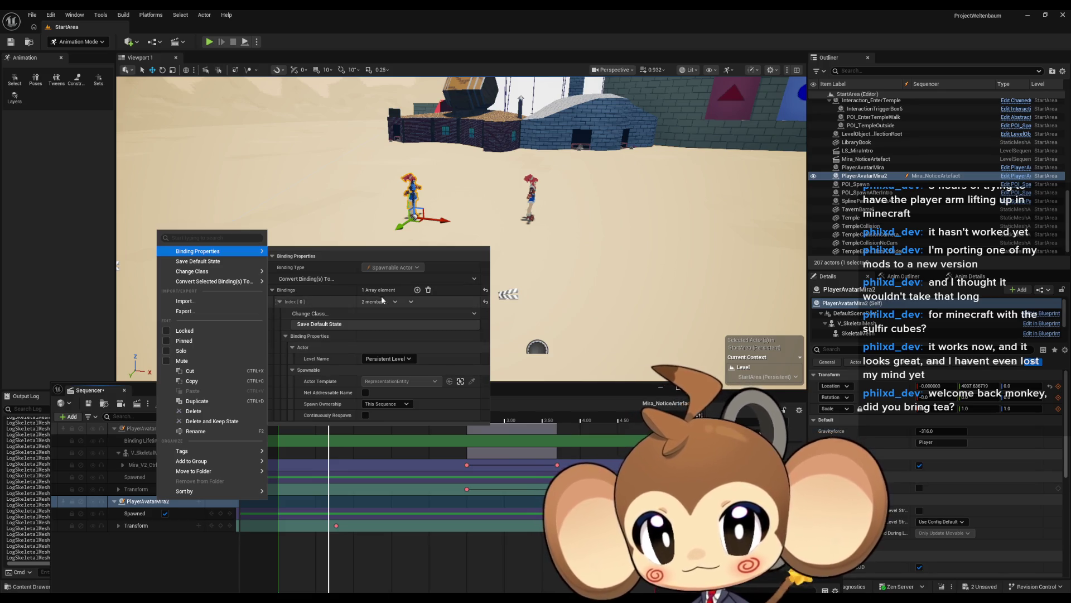
click(151, 561)
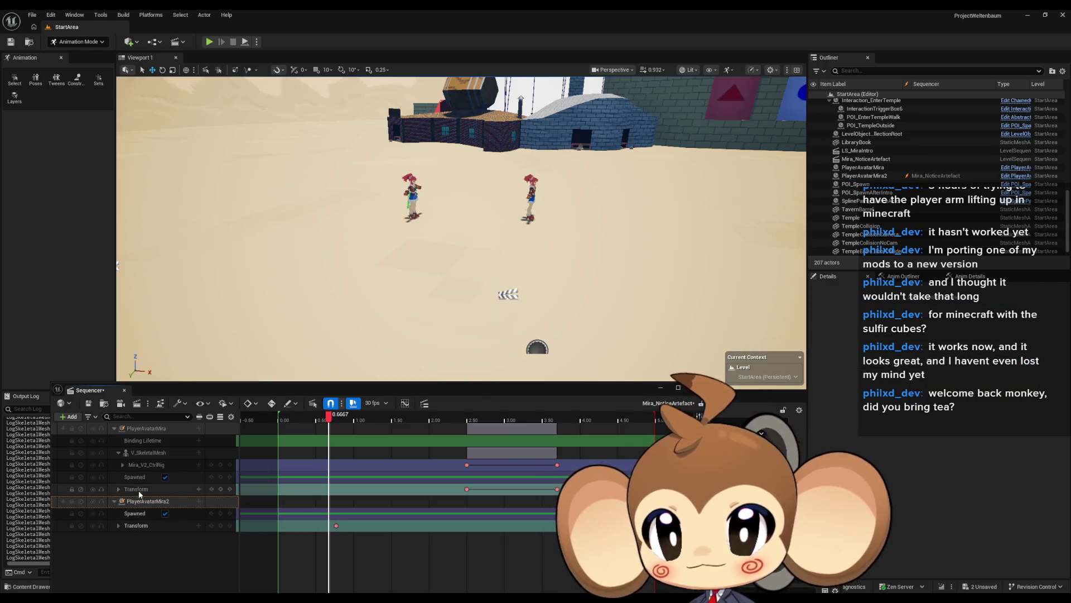
Toggle PlayerAvatarMira's Spawned off and on, save with Ctrl+S, and reopen via Content > Sequences.
click(151, 428)
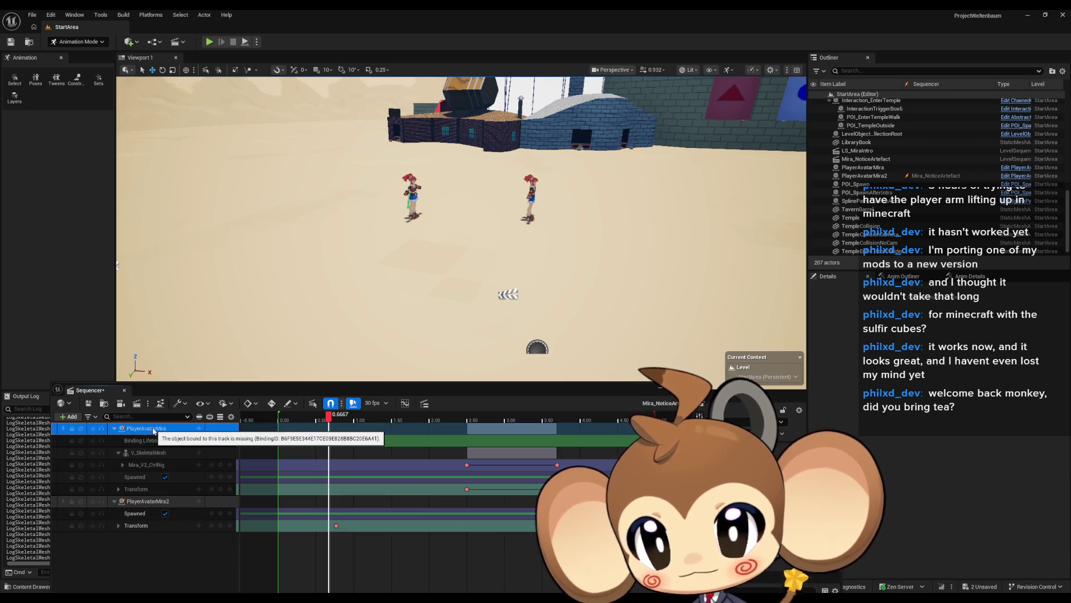
click(165, 477)
click(165, 477)
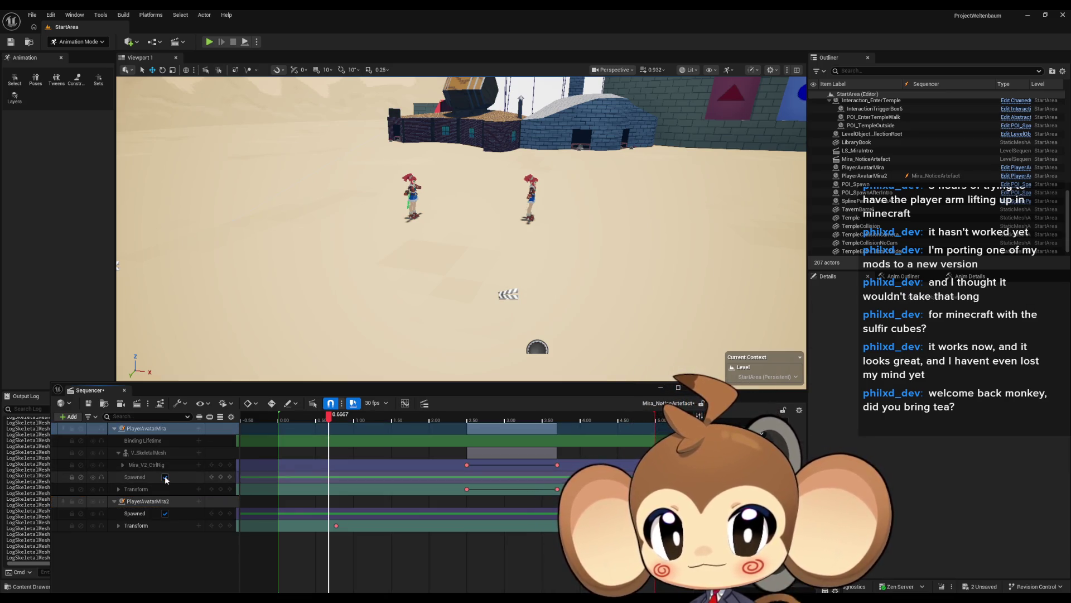
key(ctrl+s)
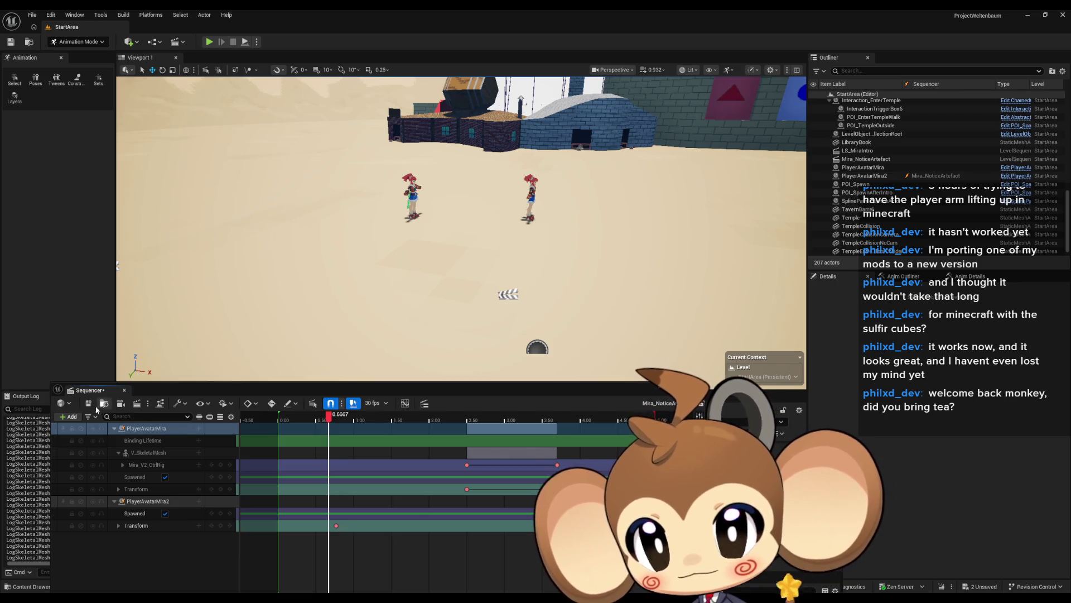
click(186, 428)
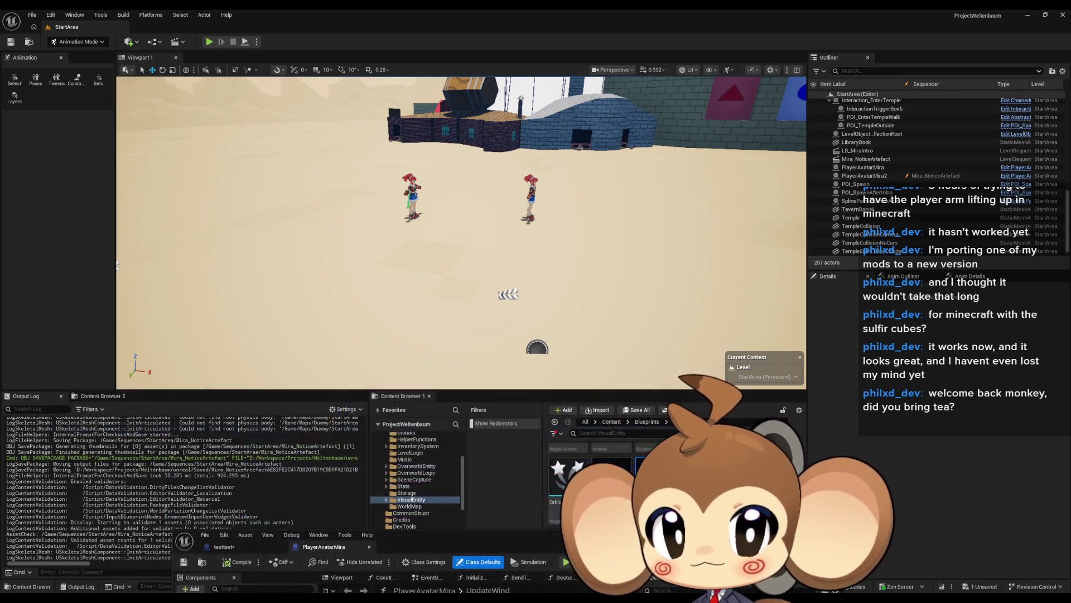
click(124, 390)
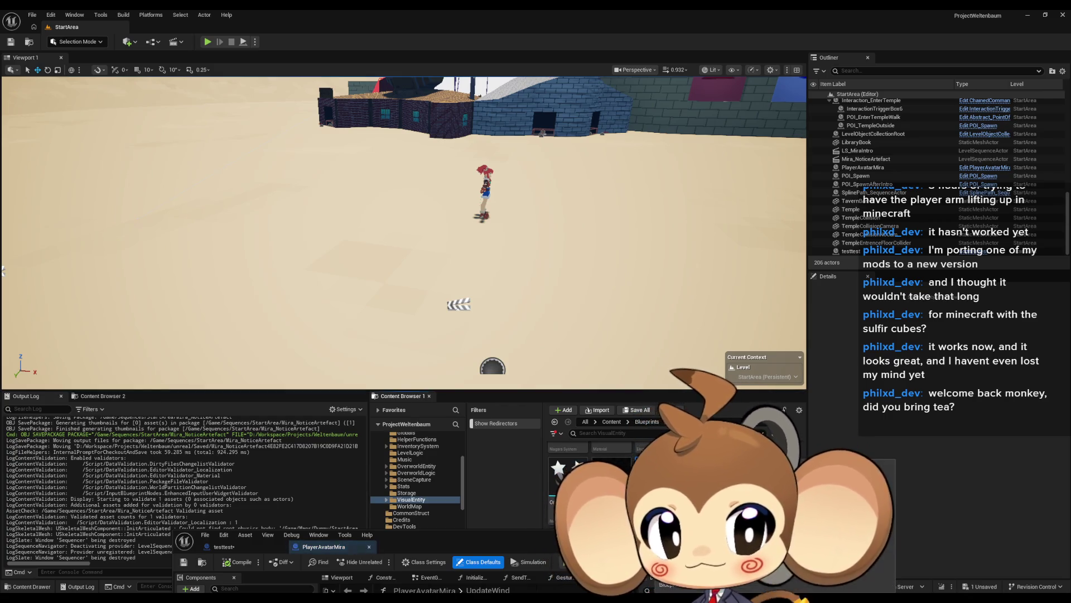
click(612, 422)
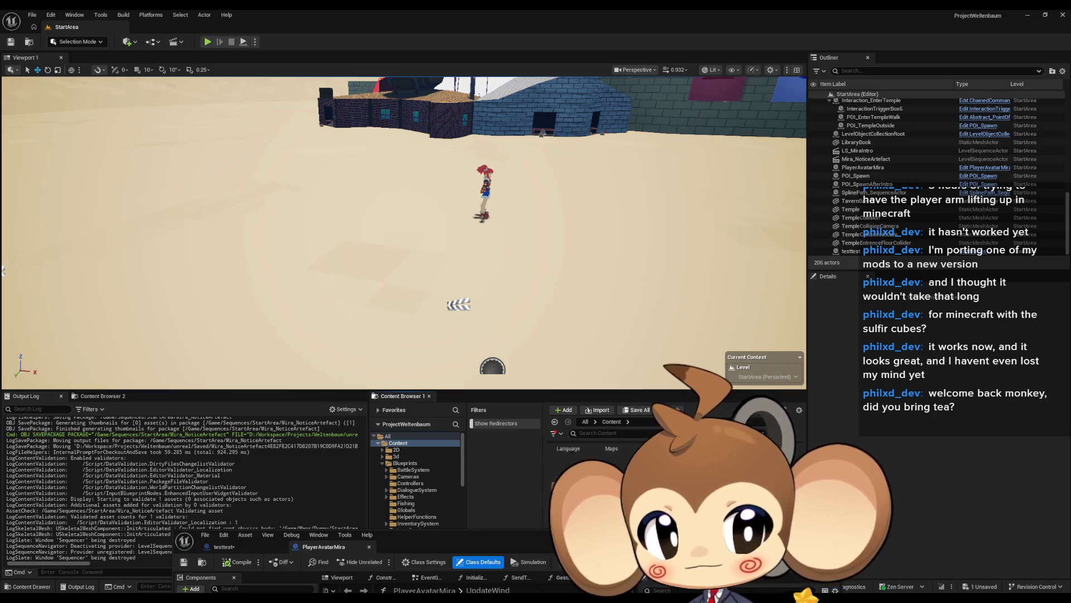
double_click(611, 460)
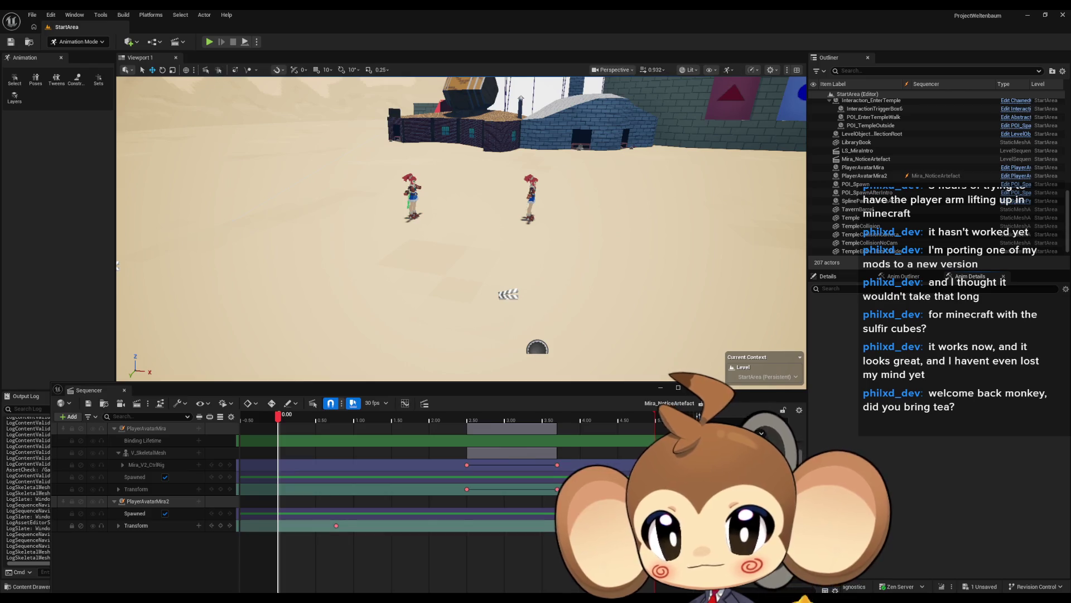
right_click(139, 428)
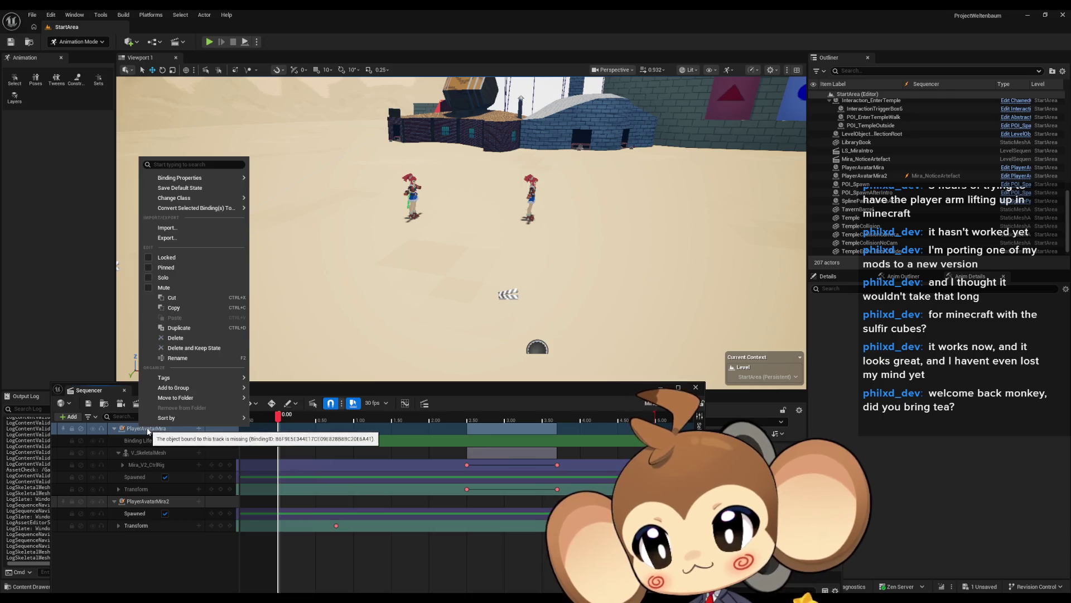
click(92, 436)
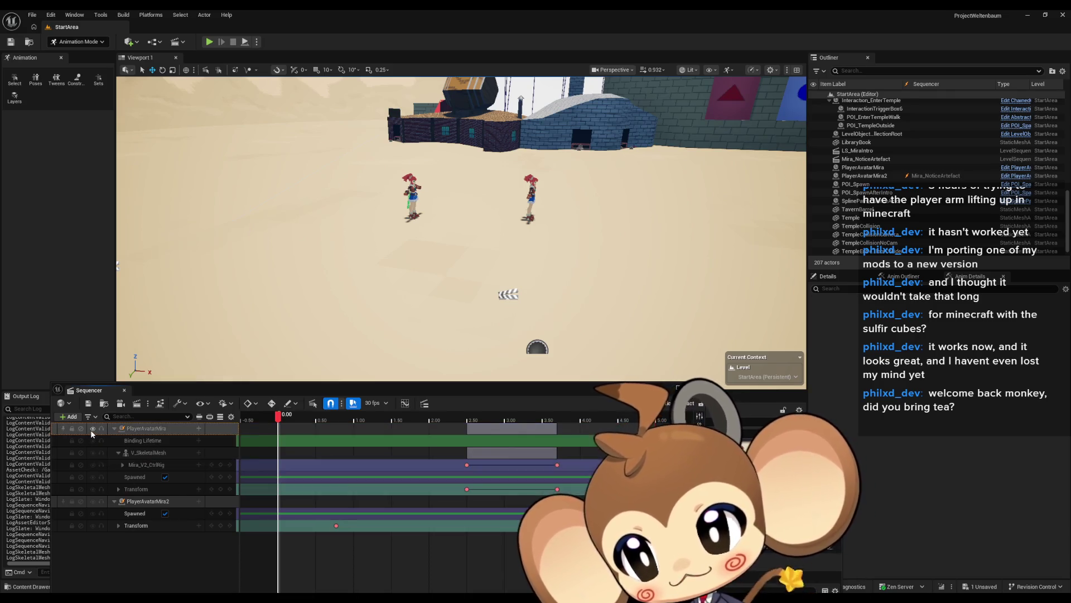
right_click(140, 429)
mouse_move(214, 177)
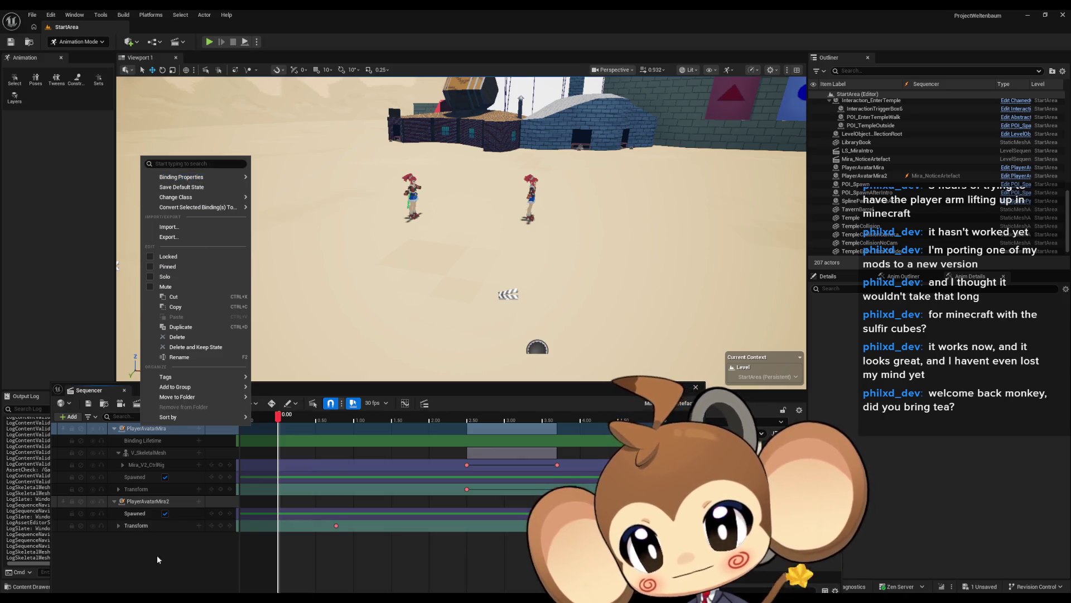
right_click(150, 501)
mouse_move(204, 251)
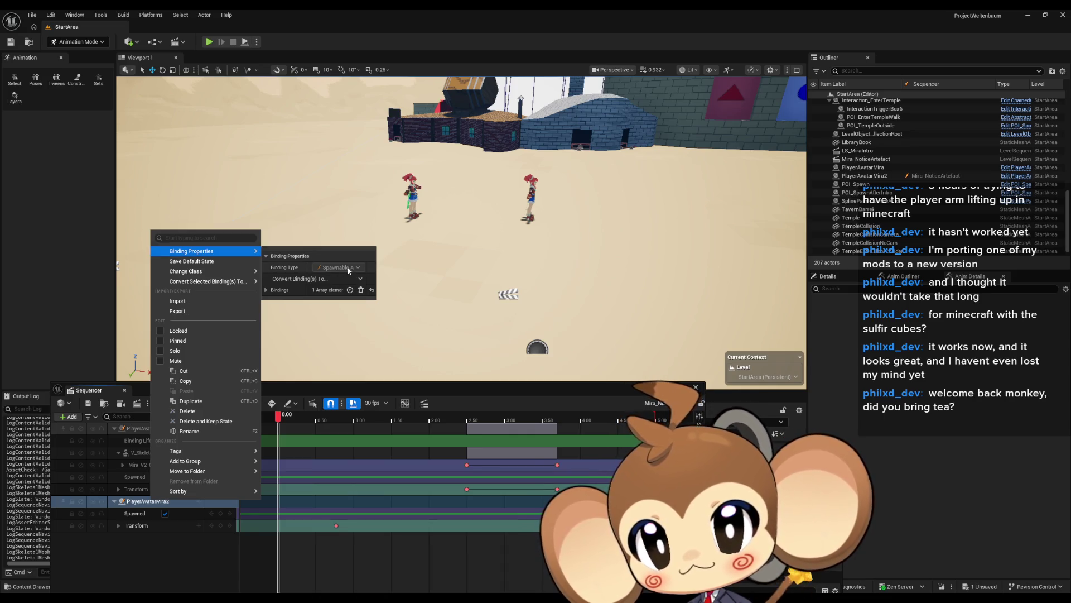
key(Escape)
right_click(142, 425)
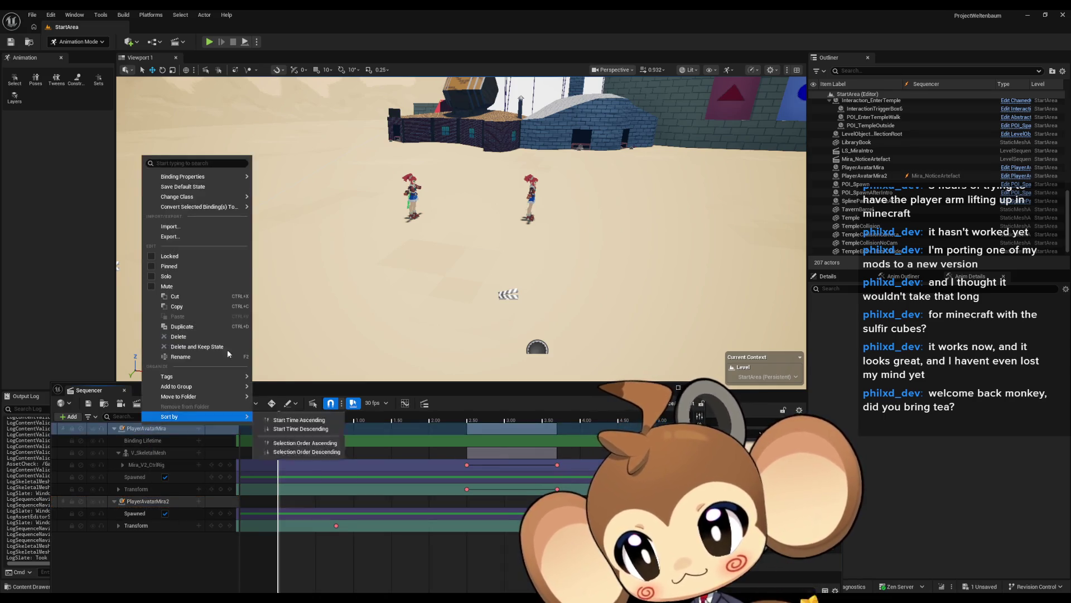
mouse_move(211, 177)
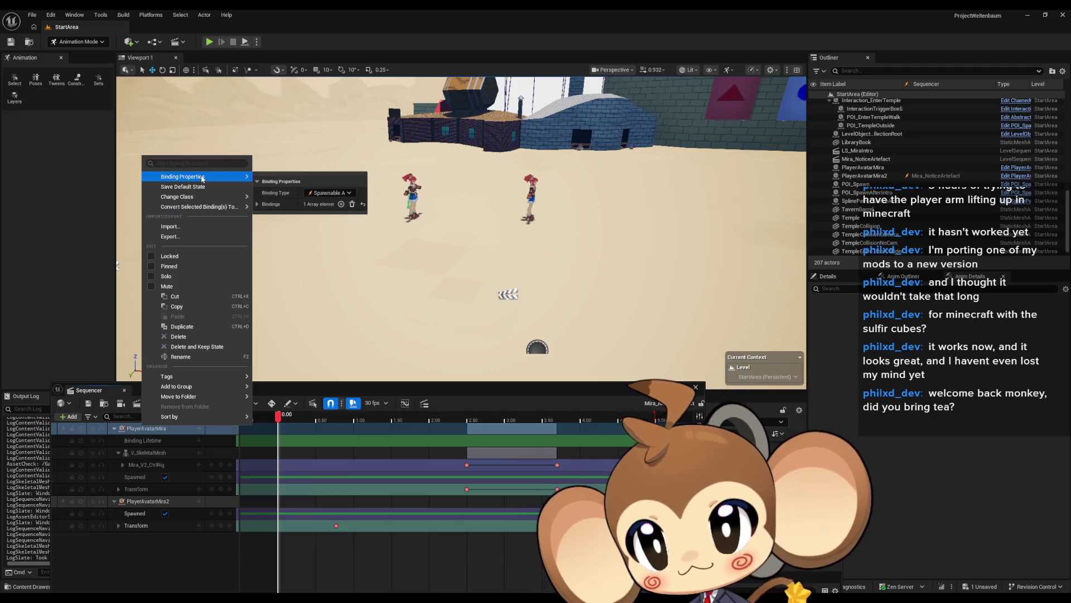
click(324, 193)
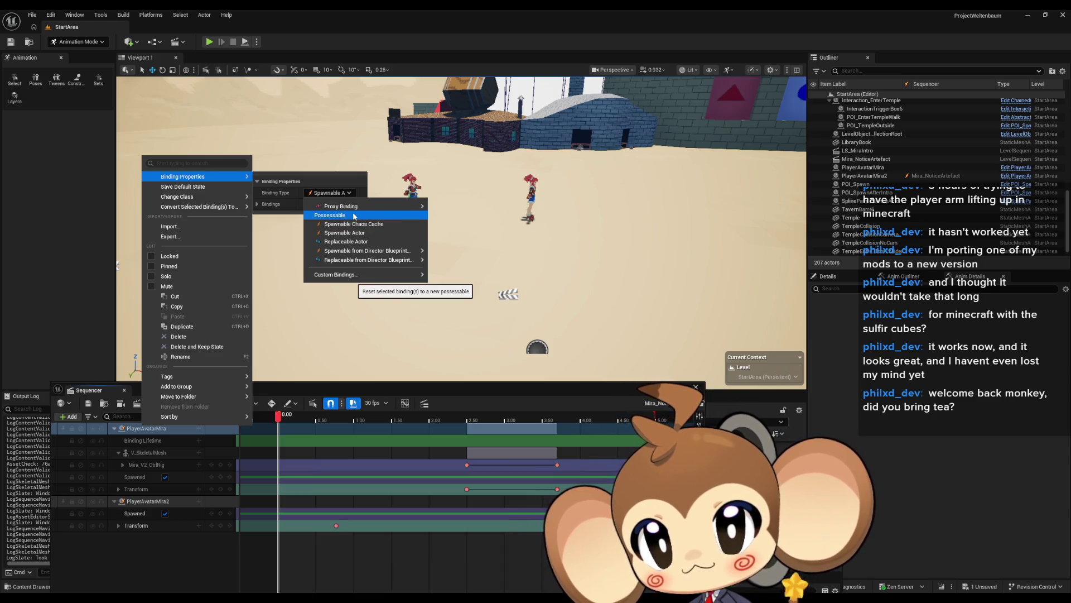
mouse_move(377, 254)
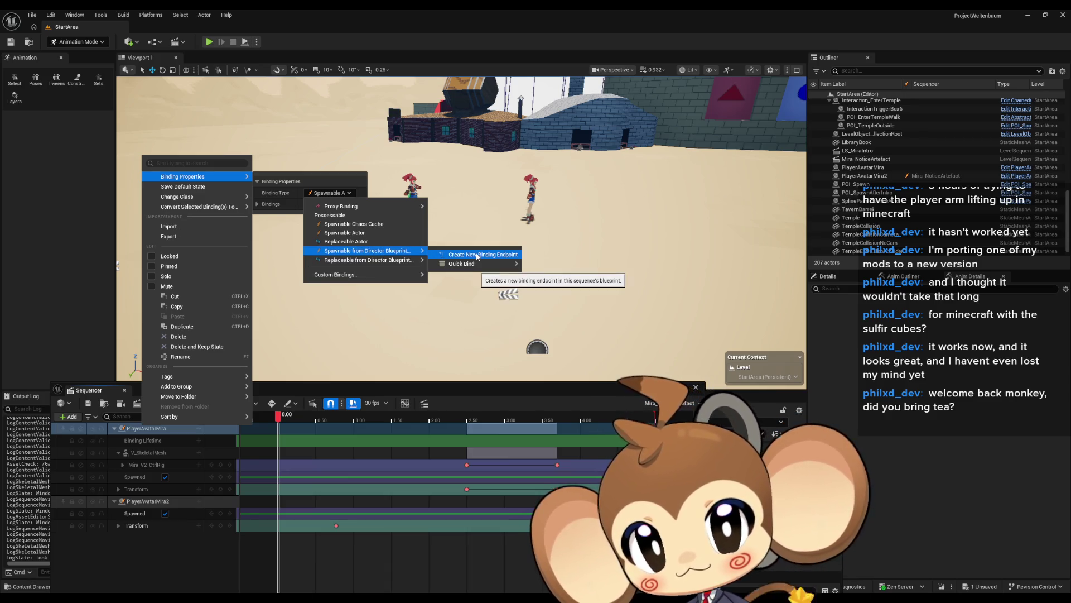
mouse_move(469, 266)
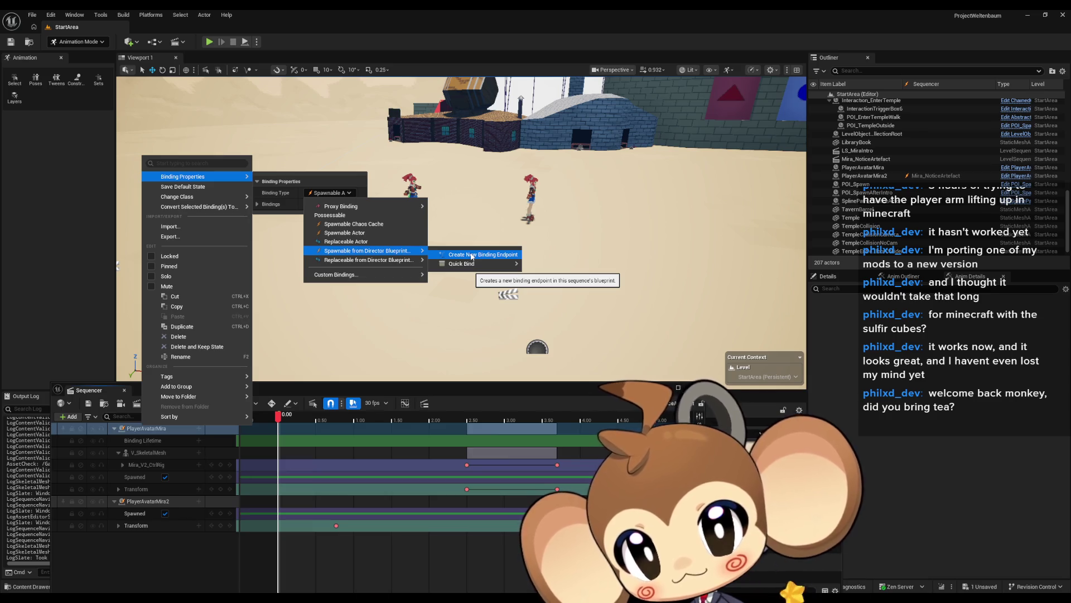
click(151, 556)
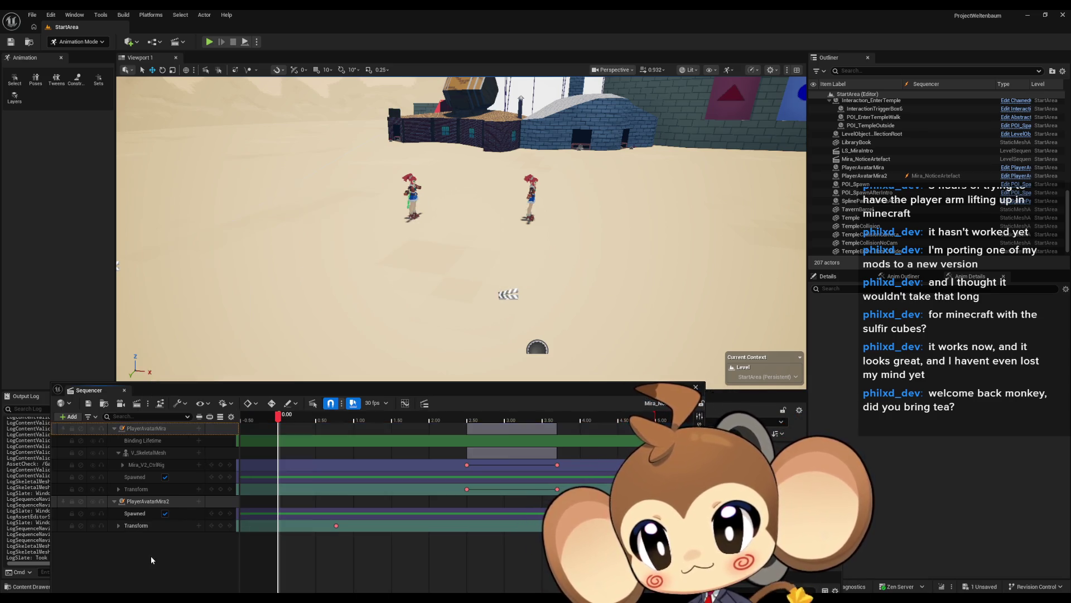
Inspect PlayerAvatarMira2's Spawnable Actor binding properties and class list without changing them.
click(145, 502)
right_click(145, 502)
mouse_move(203, 253)
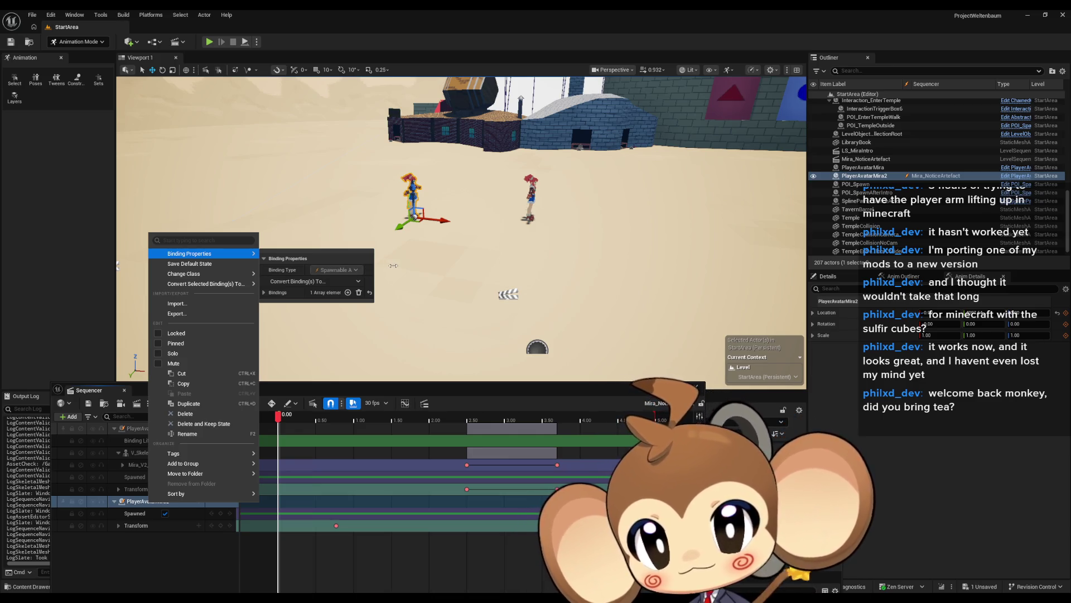
drag(393, 266, 399, 266)
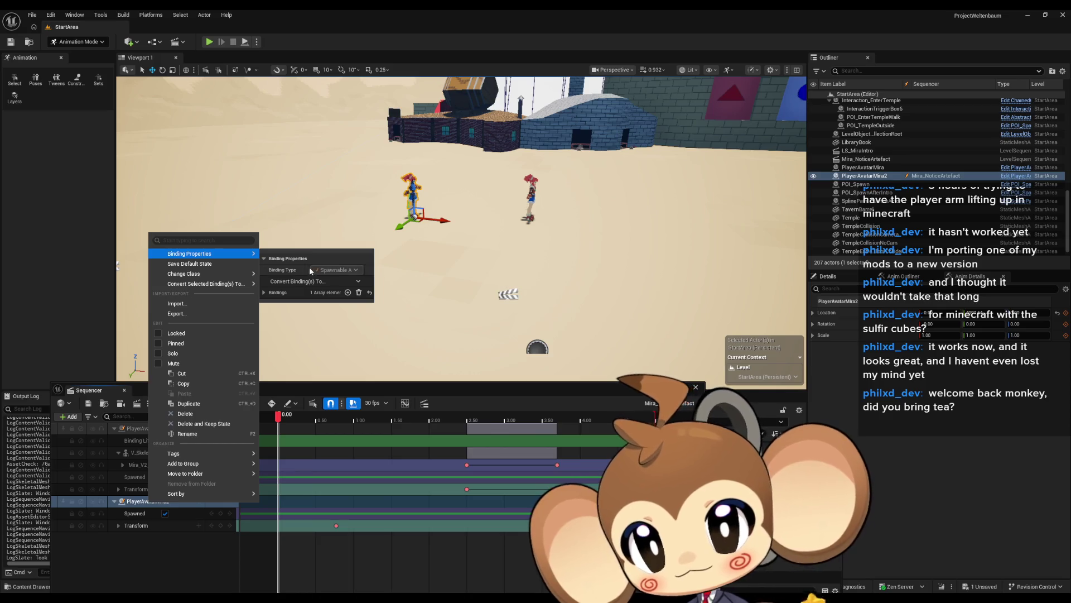
mouse_move(306, 269)
mouse_down()
mouse_move(277, 267)
mouse_move(299, 267)
mouse_up()
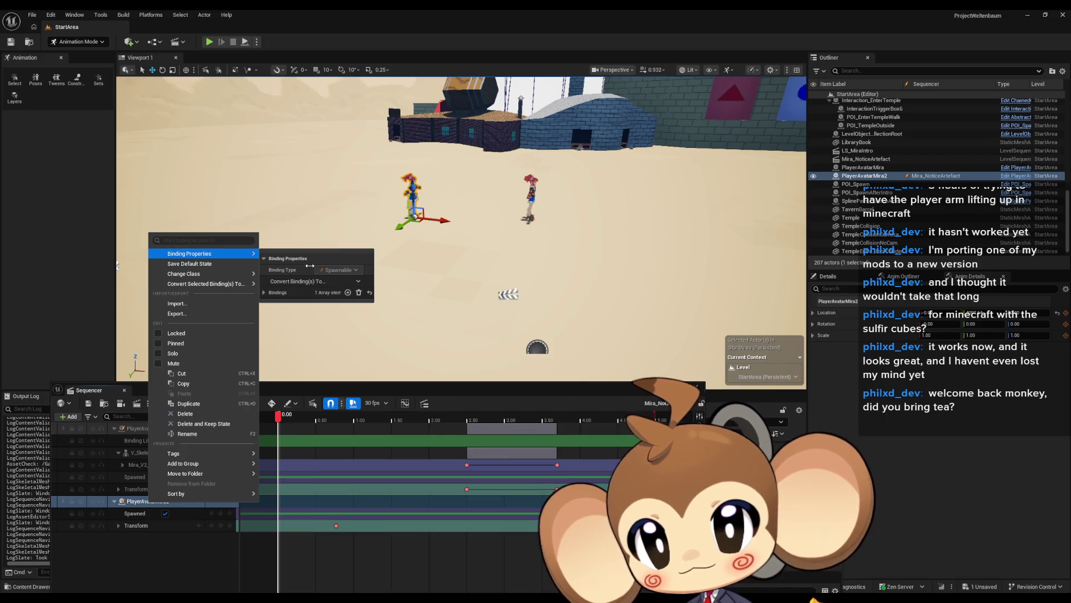
click(264, 292)
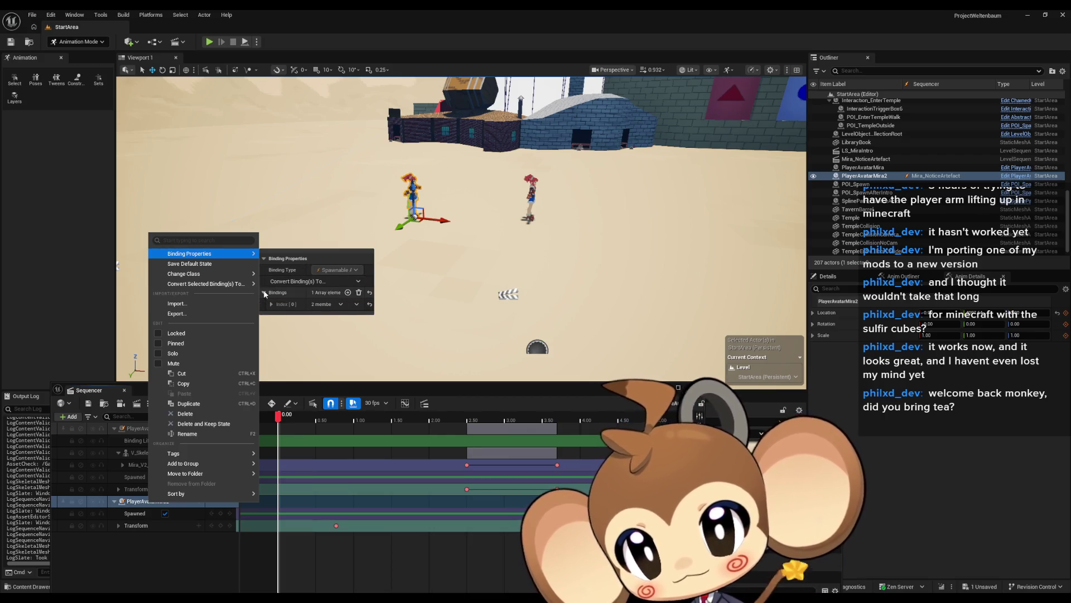
click(271, 304)
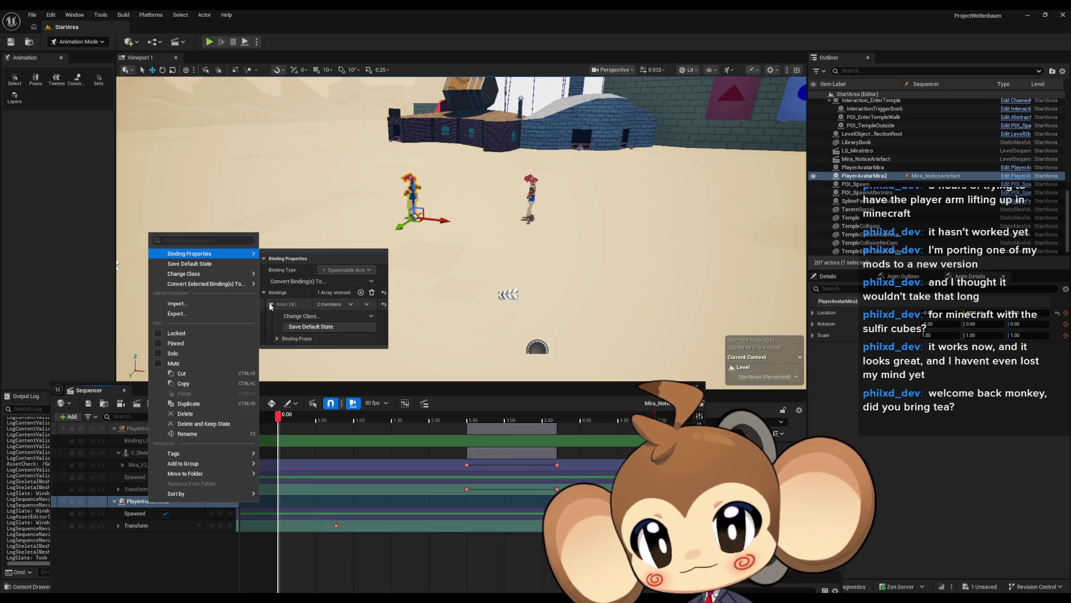
click(277, 339)
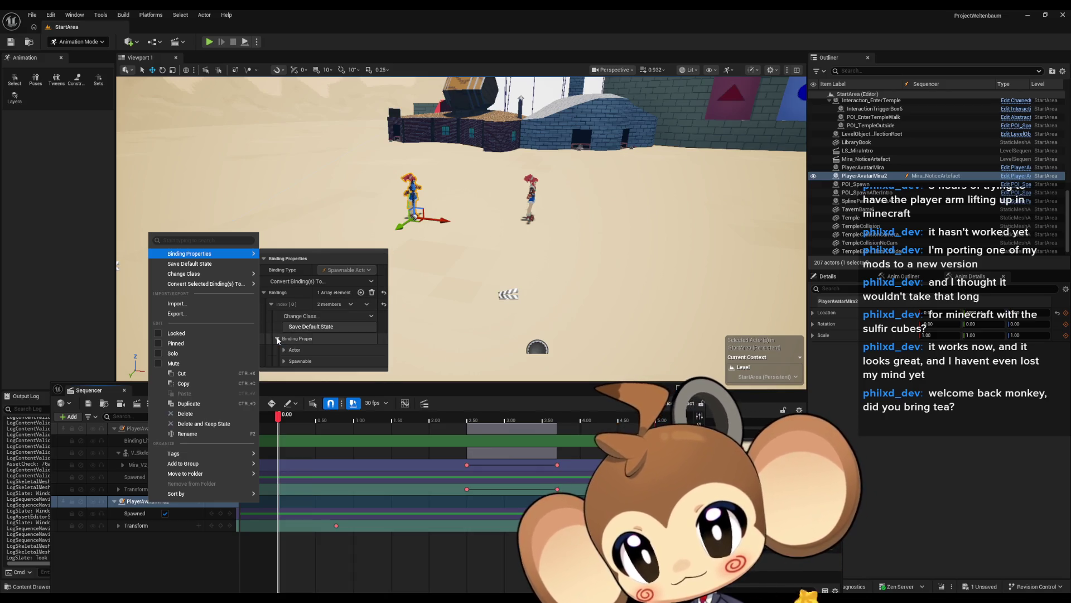
click(315, 316)
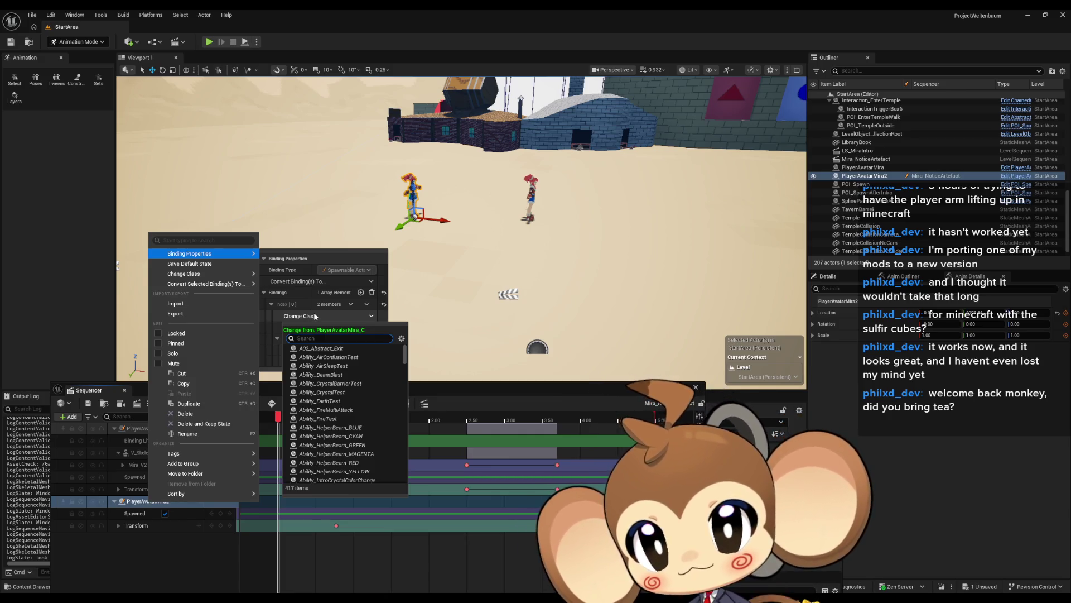
click(315, 317)
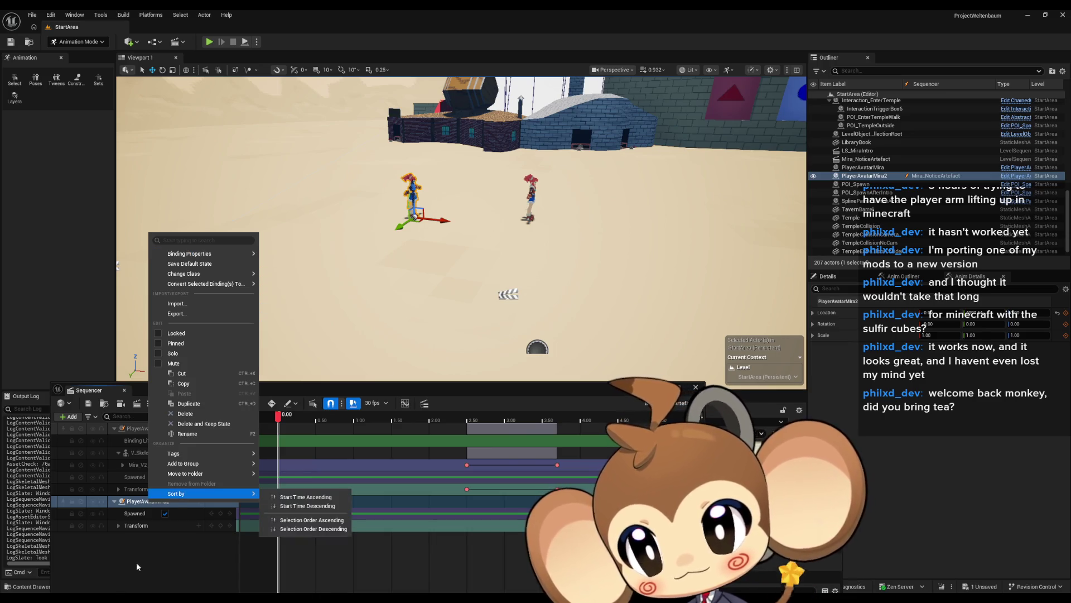
Change the PlayerAvatarMira binding's class to PlayerAvatarMira by searching 'mira'.
click(144, 428)
right_click(144, 427)
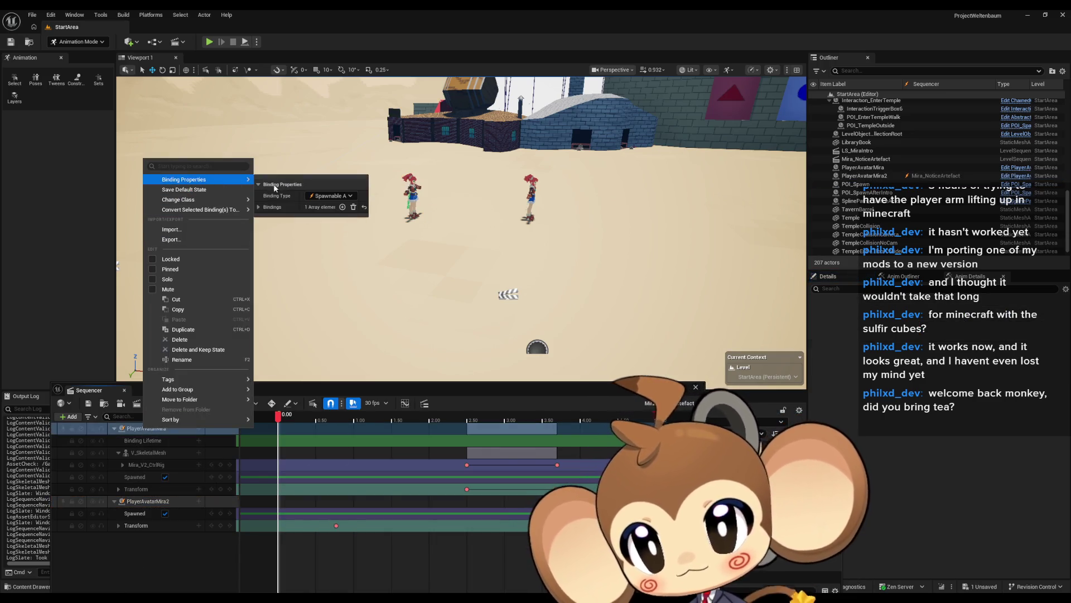
click(259, 208)
click(265, 219)
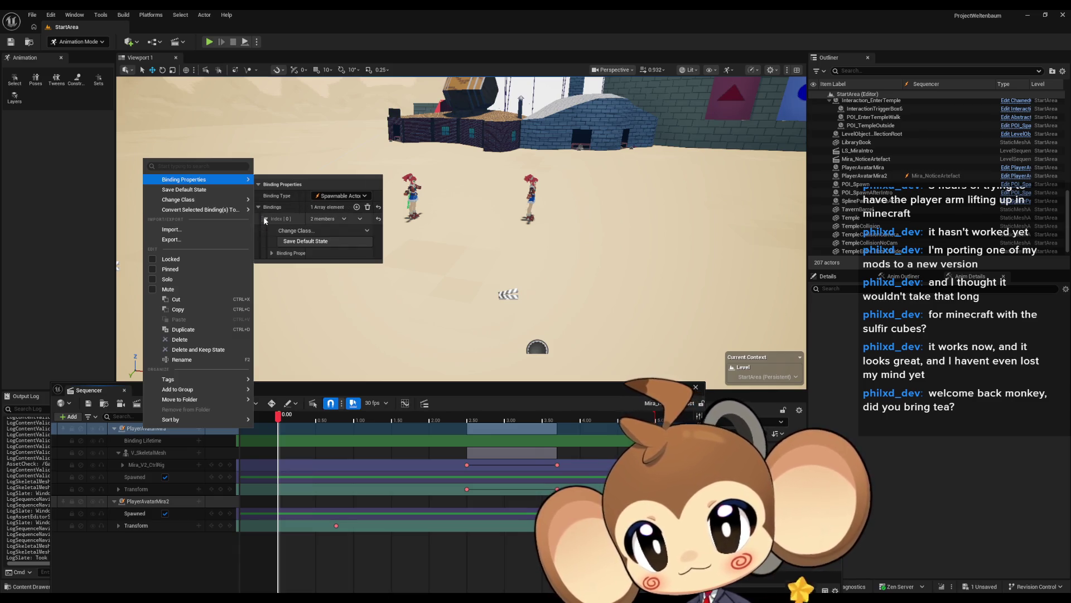
click(294, 231)
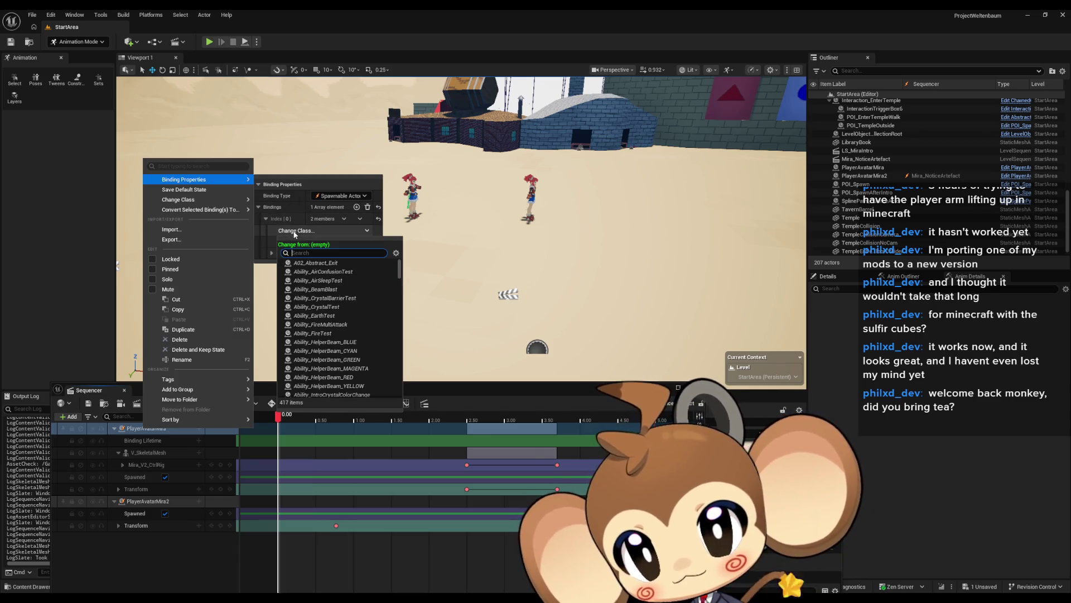
scroll(353, 300, down, 10)
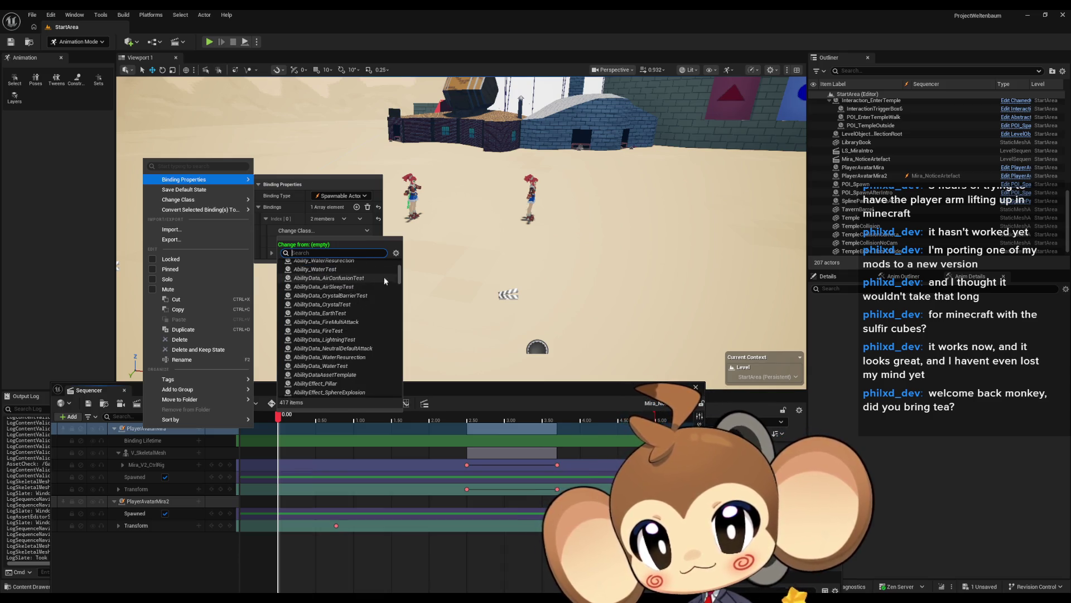
scroll(399, 275, down, 3)
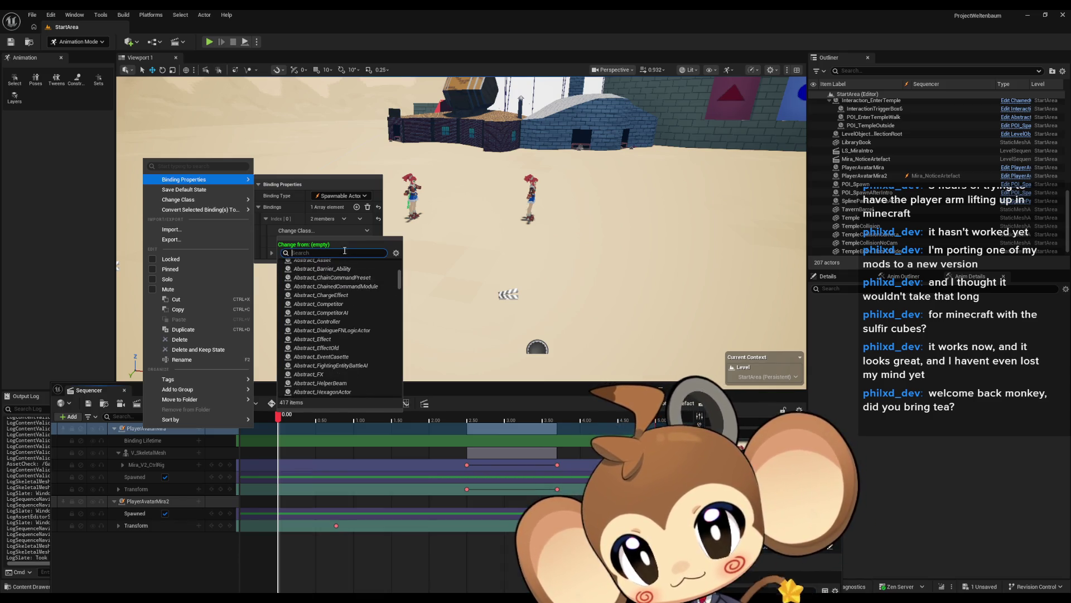
text(mira)
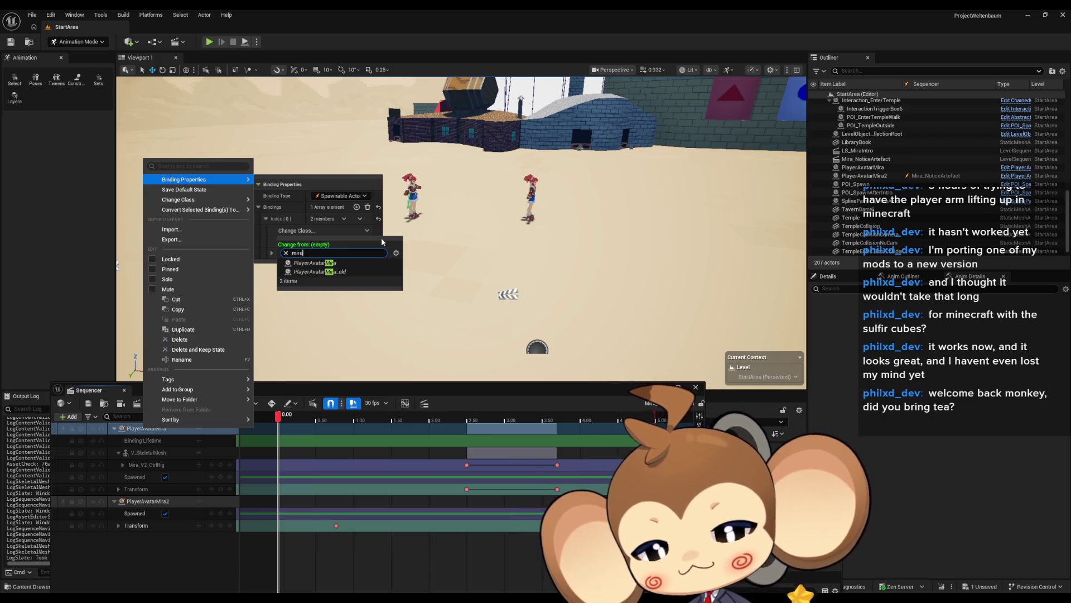
click(330, 264)
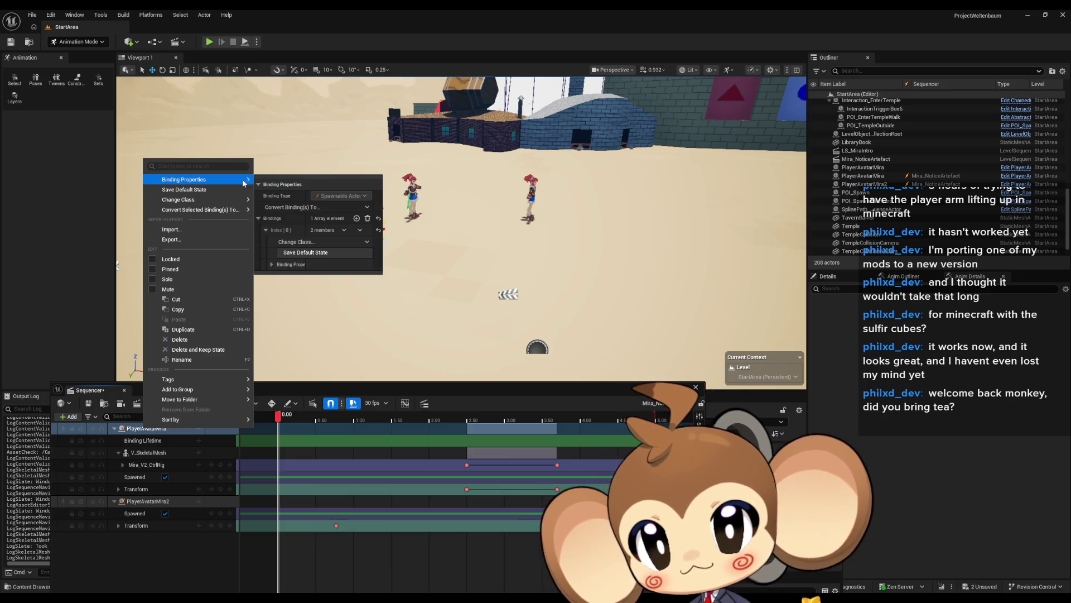
click(125, 567)
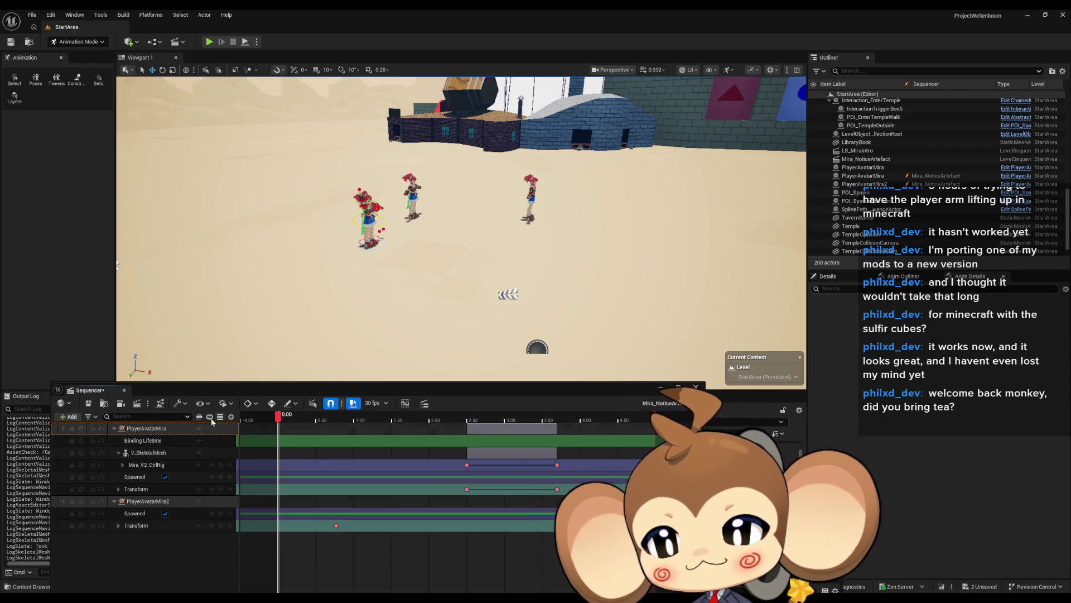
right_click(150, 429)
right_click(142, 431)
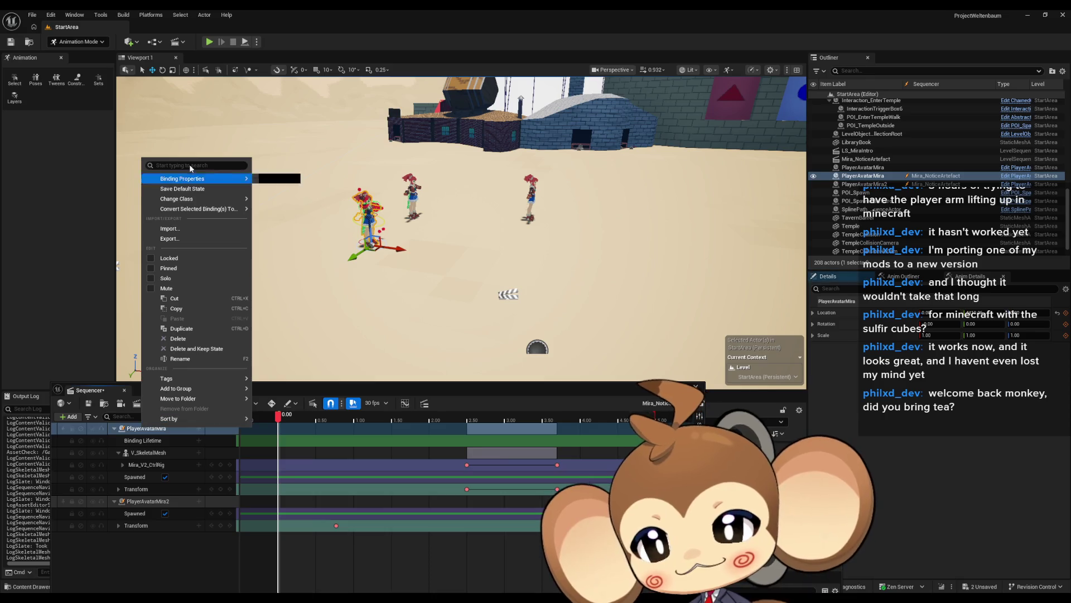
mouse_move(201, 179)
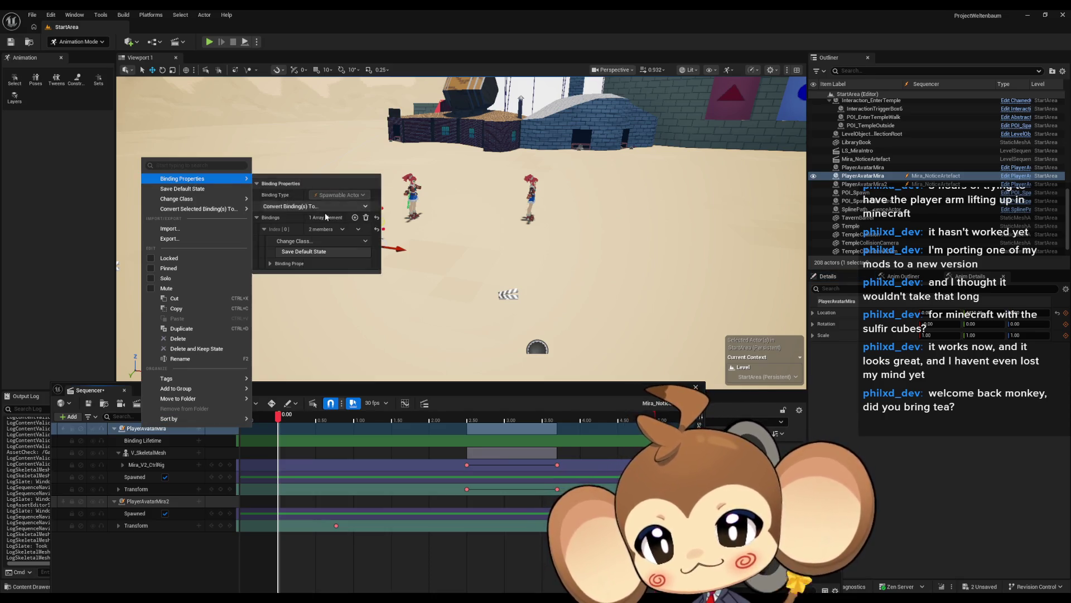
click(310, 241)
click(307, 241)
click(270, 263)
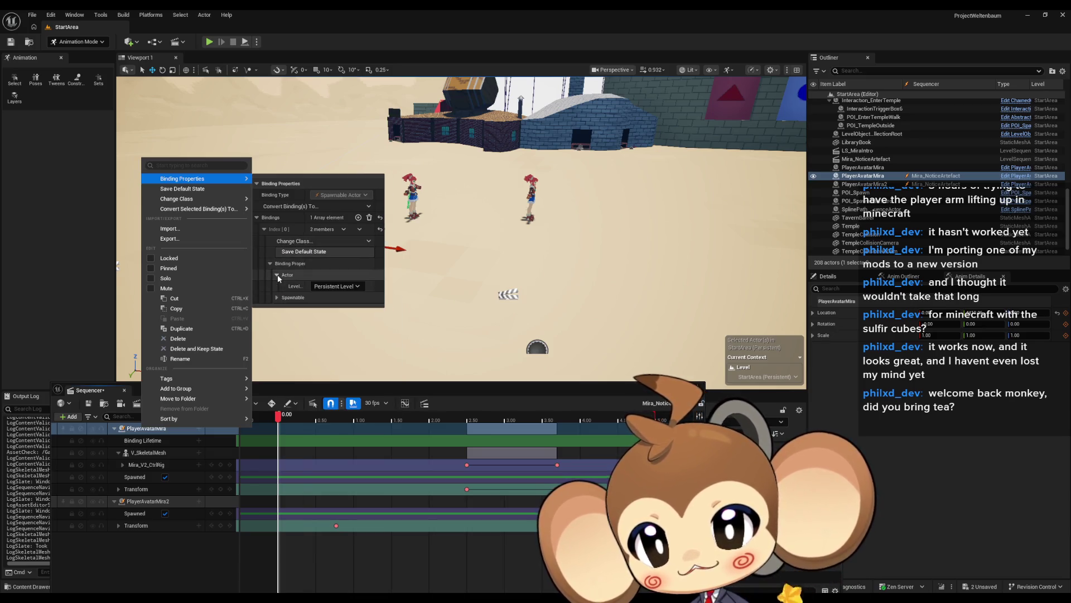
click(265, 229)
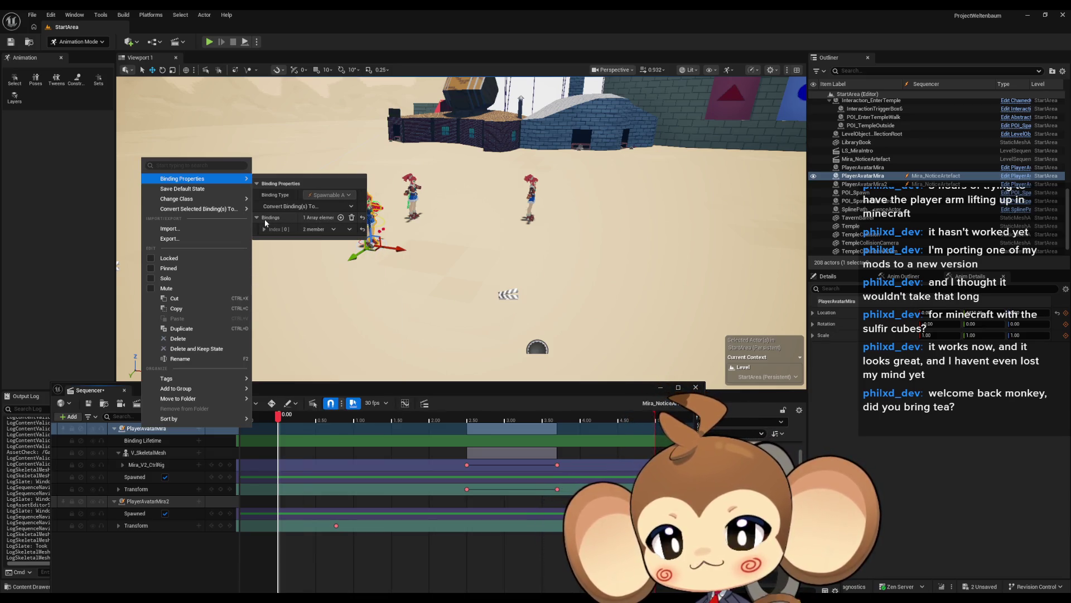
click(328, 206)
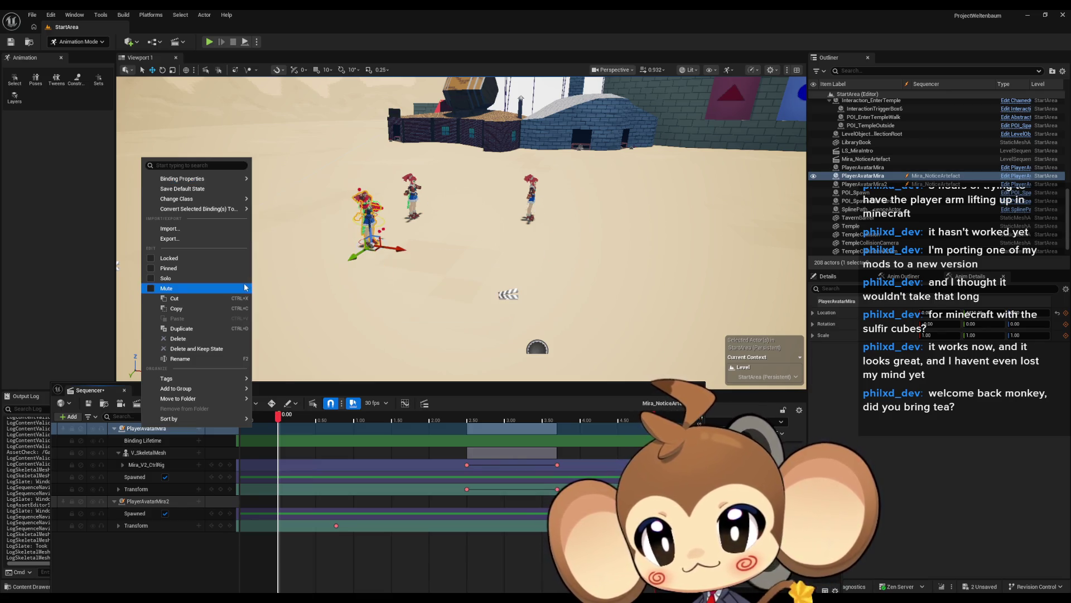
key(Escape)
Select the Mira_NoticeArtefact sequence actor in the level and Outliner.
click(508, 294)
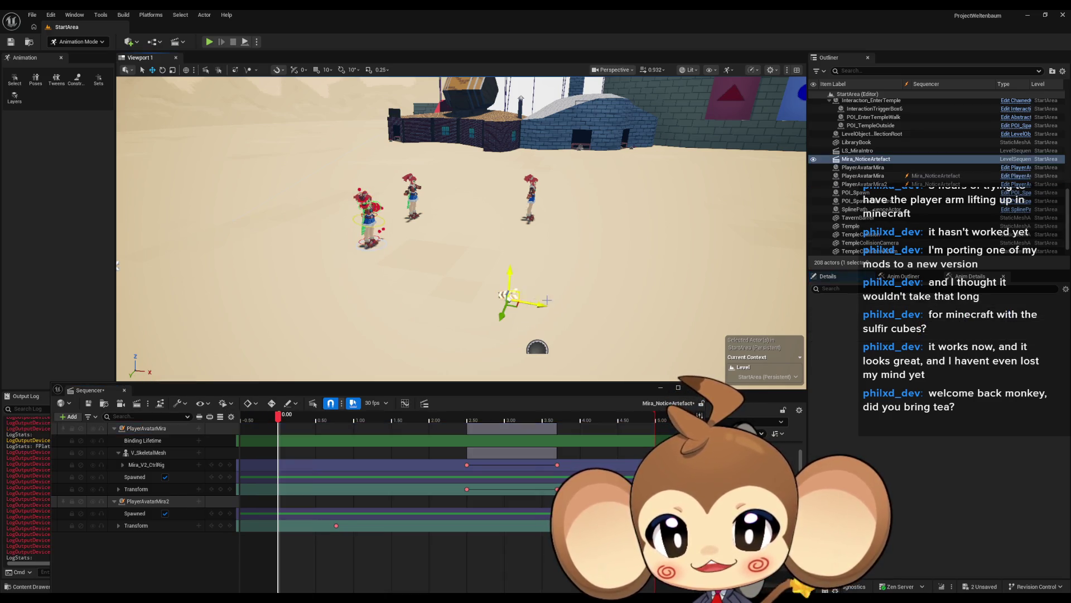
scroll(933, 203, down, 1)
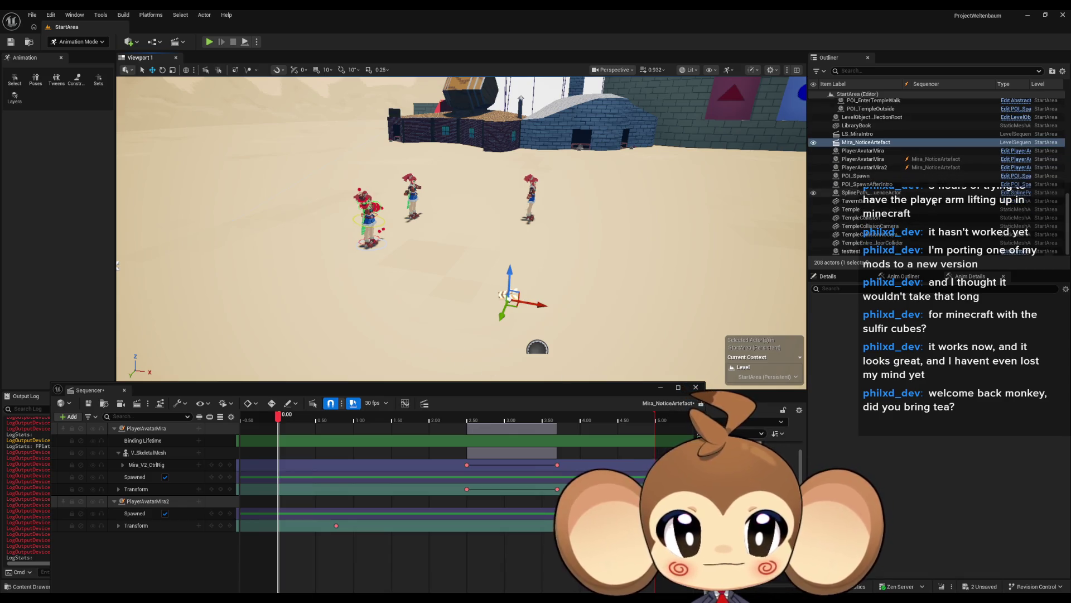
click(850, 252)
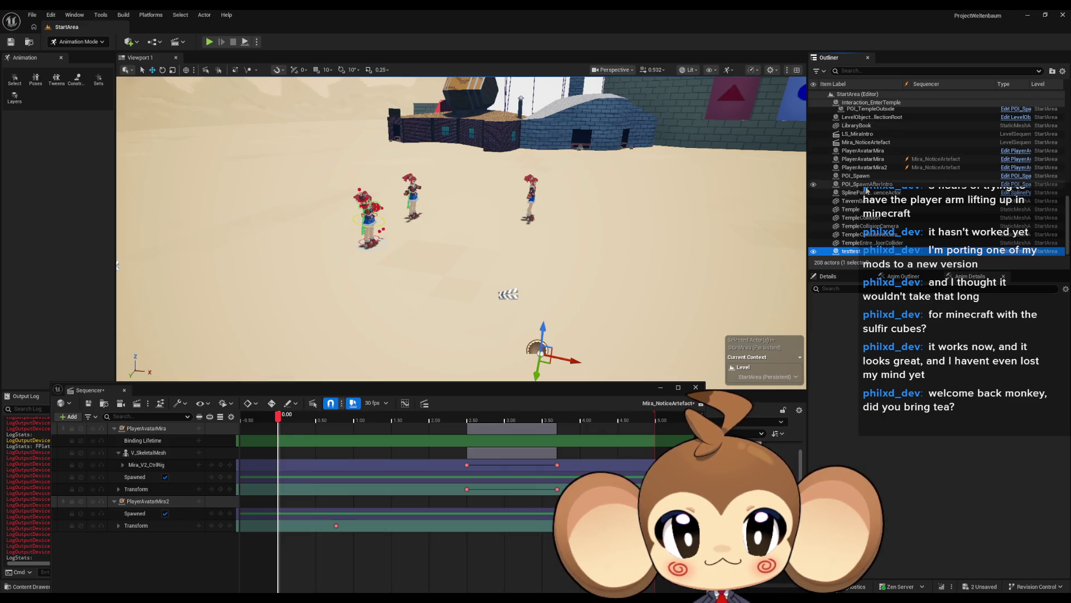
click(863, 143)
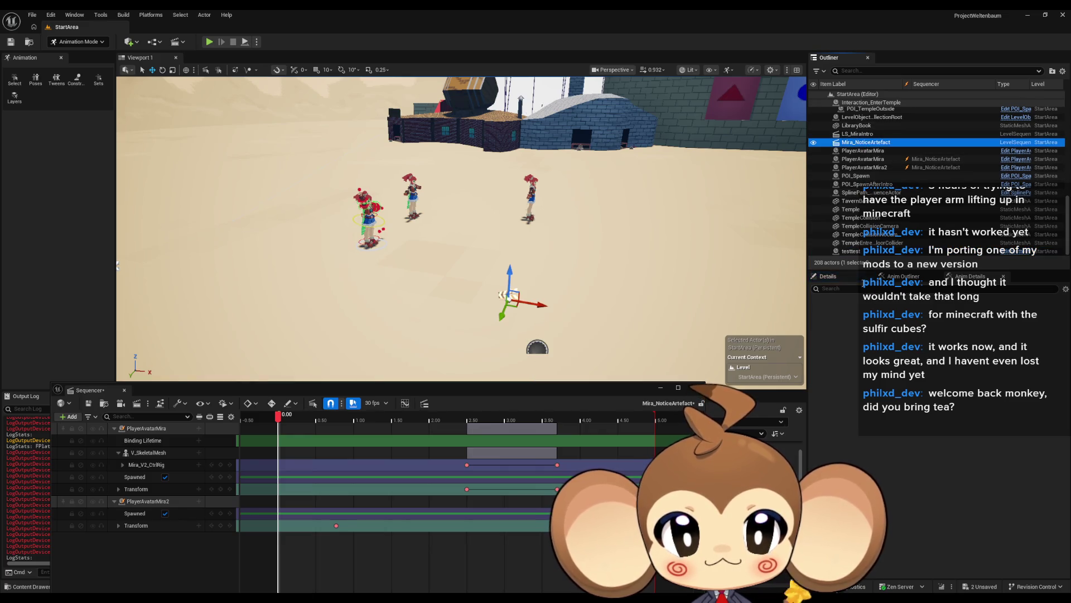
scroll(962, 417, down, 5)
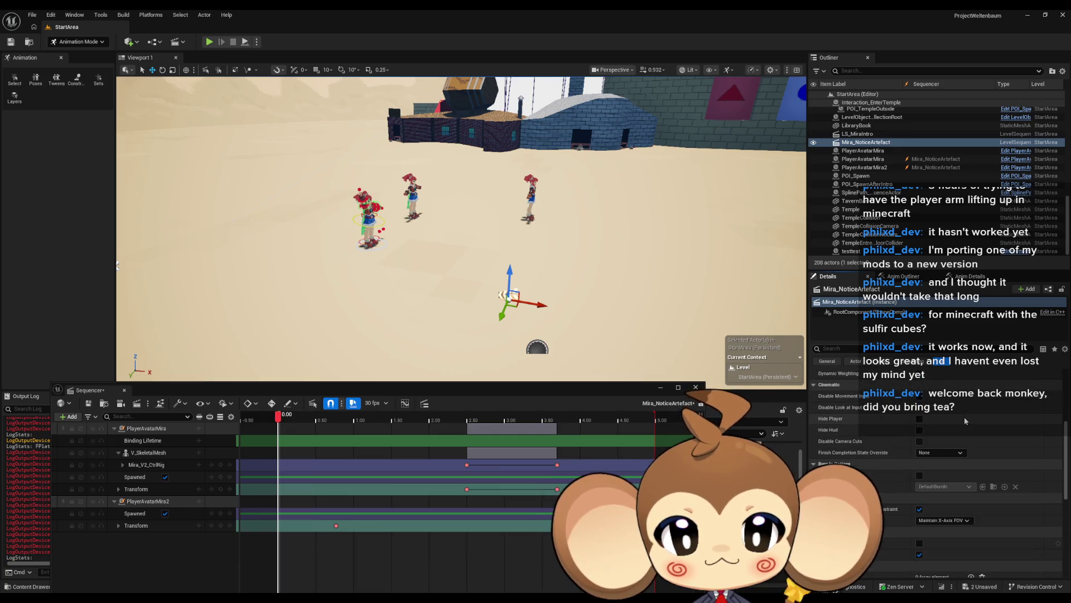
Add a PlayerAvatarMira binding override bound to the PlayerAvatarMira actor via 'mir', and save.
click(970, 496)
scroll(963, 459, down, 2)
click(936, 453)
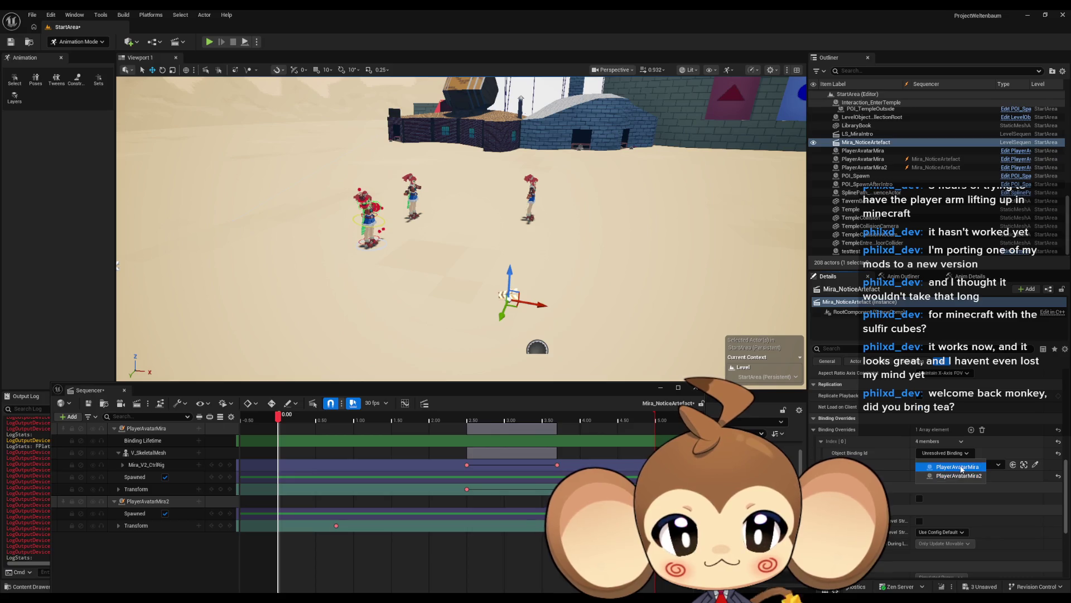
click(958, 467)
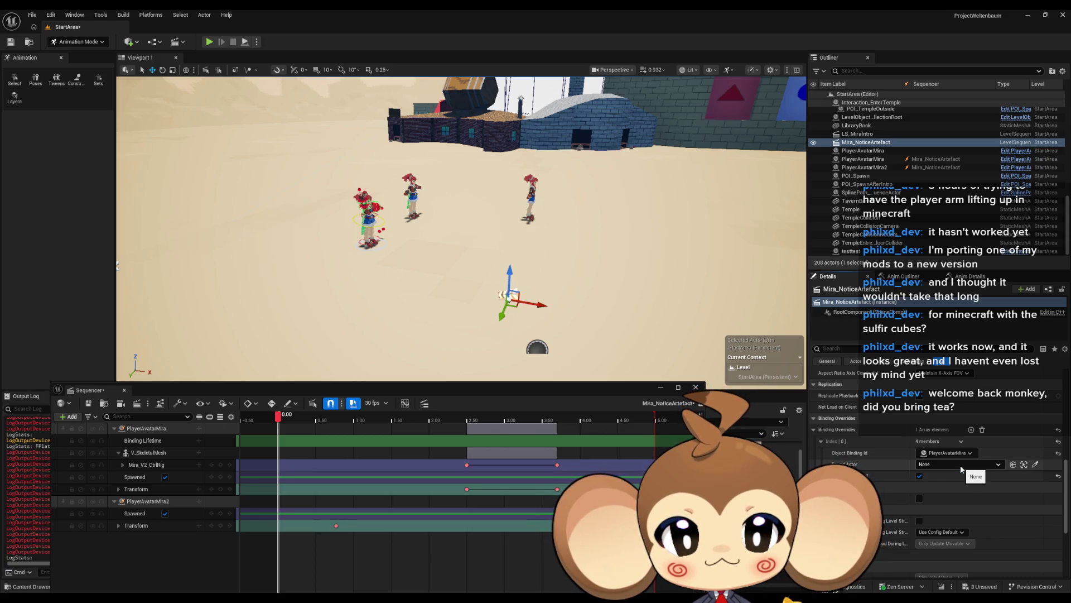
click(961, 466)
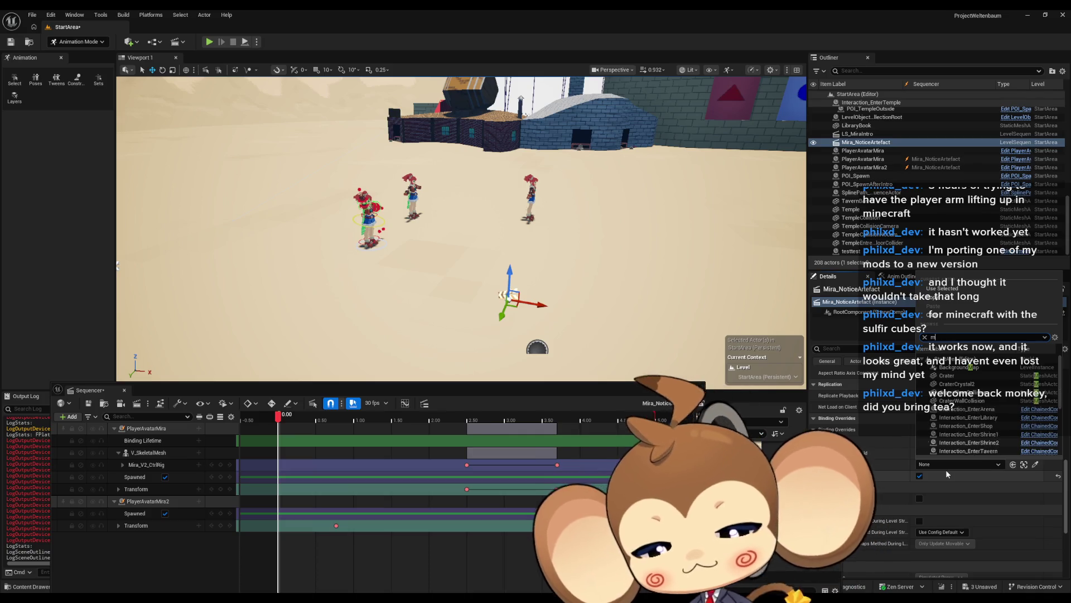
text(mir)
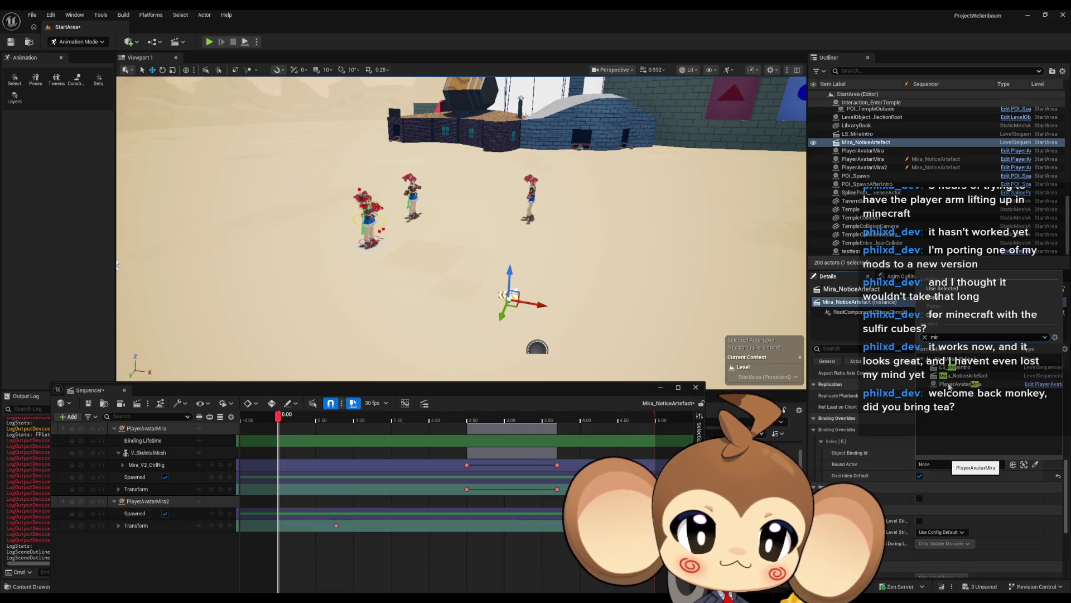
click(950, 385)
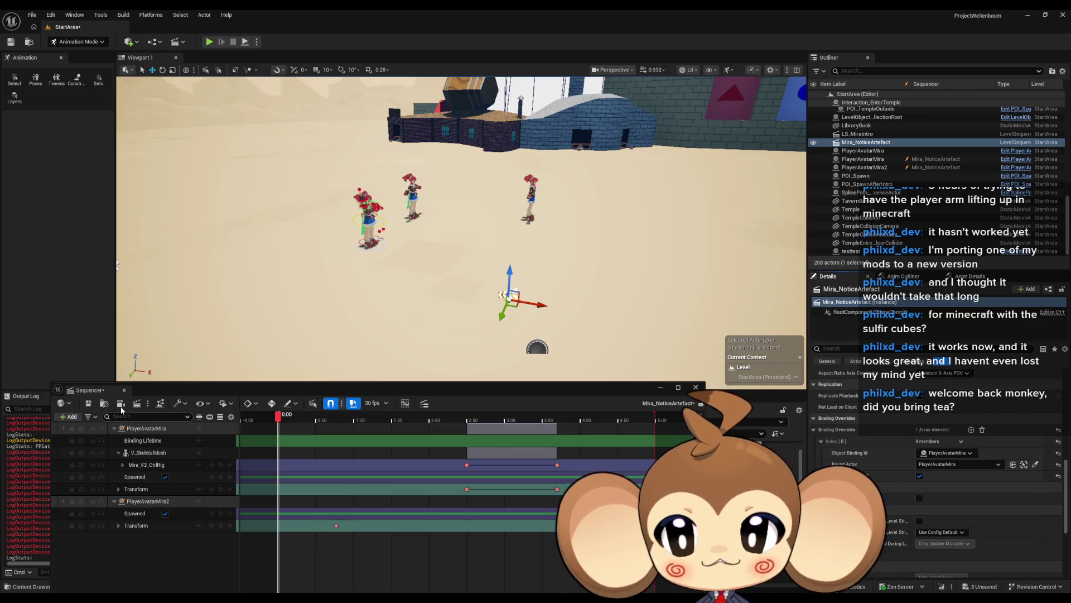
key(ctrl+s)
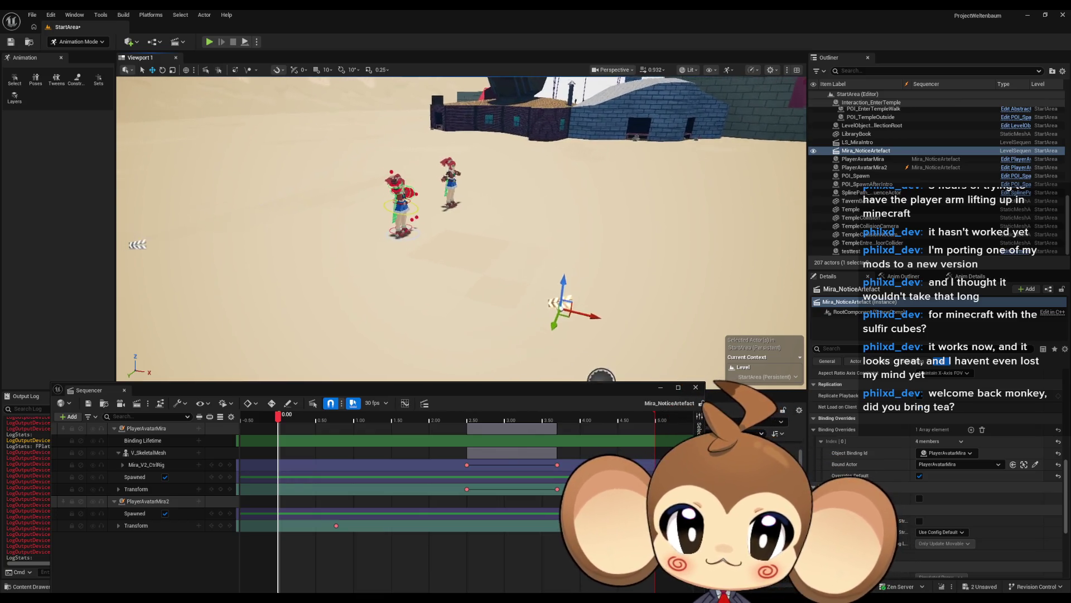
Inspect the PlayerAvatarMira and PlayerAvatarMira2 actors and select the PlayerAvatarMira sequence track.
click(865, 168)
click(863, 159)
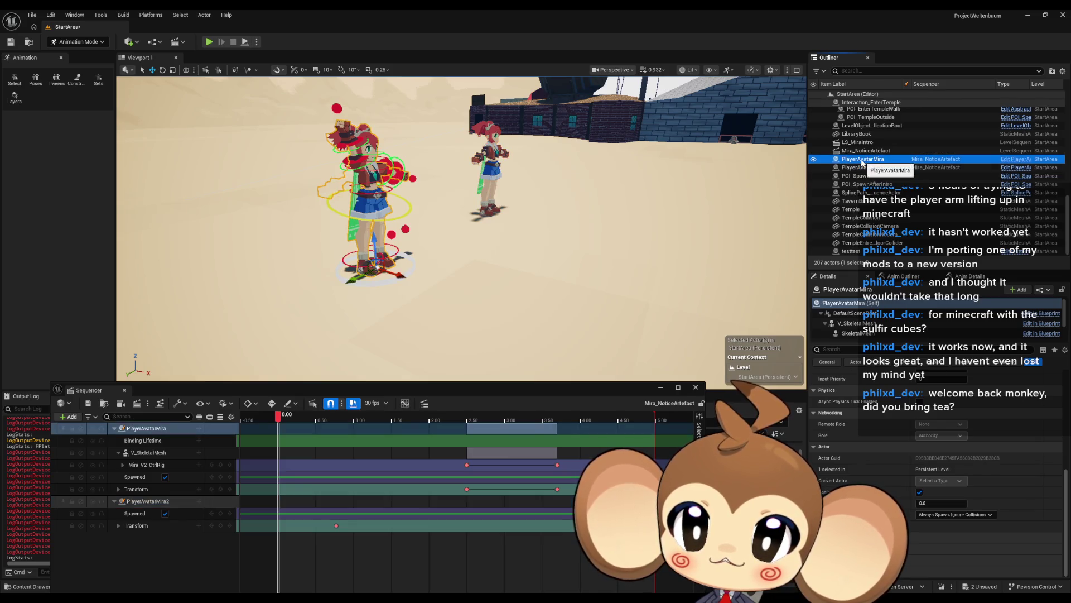
click(147, 429)
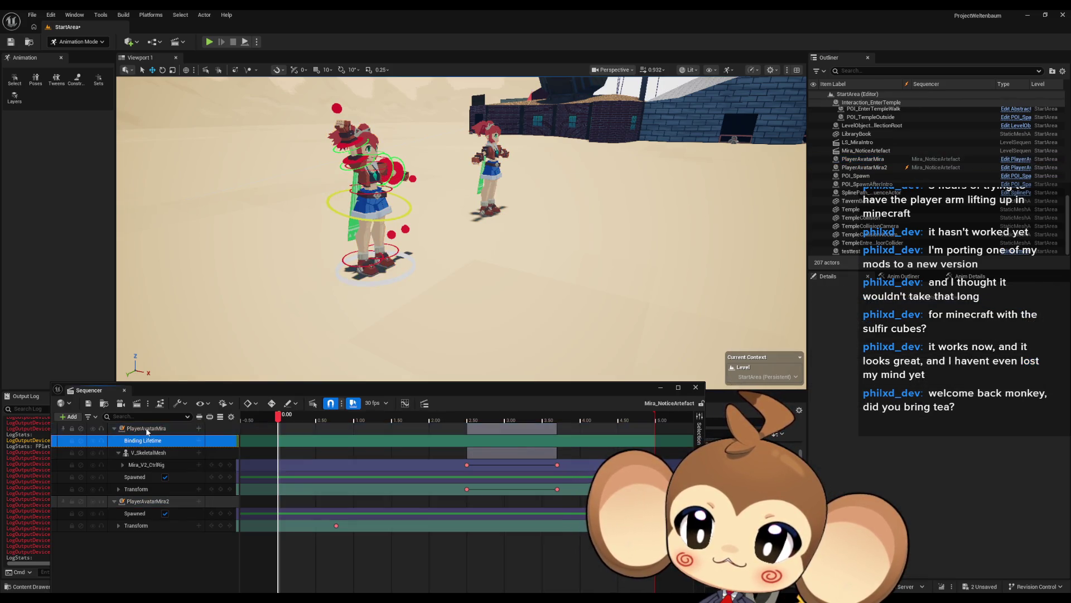
drag(390, 279, 437, 260)
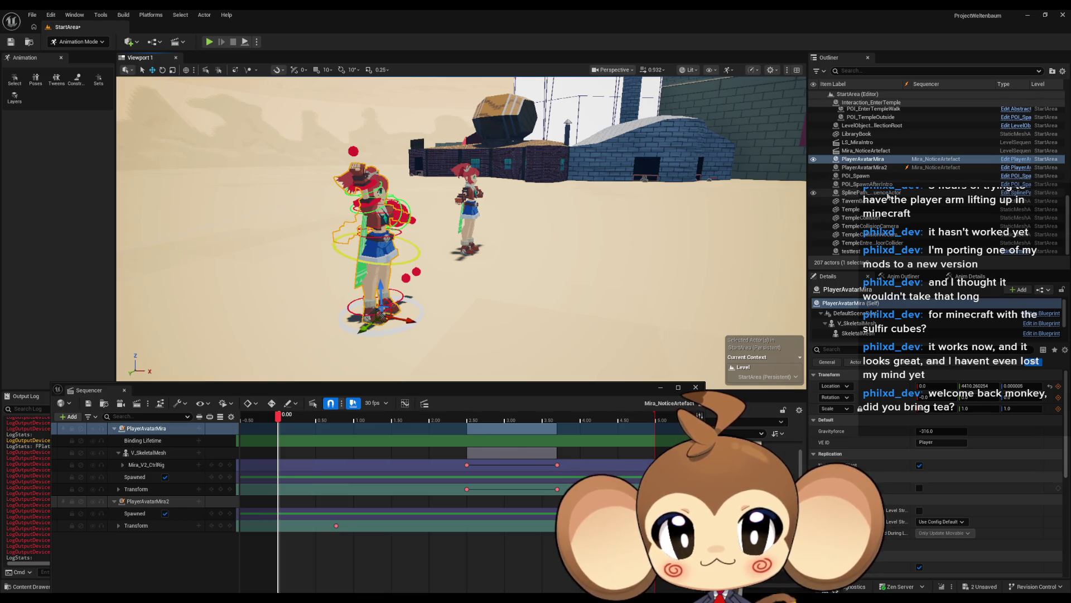
Clear all binding override entries on Mira_NoticeArtefact and save the level.
click(881, 150)
scroll(982, 463, down, 8)
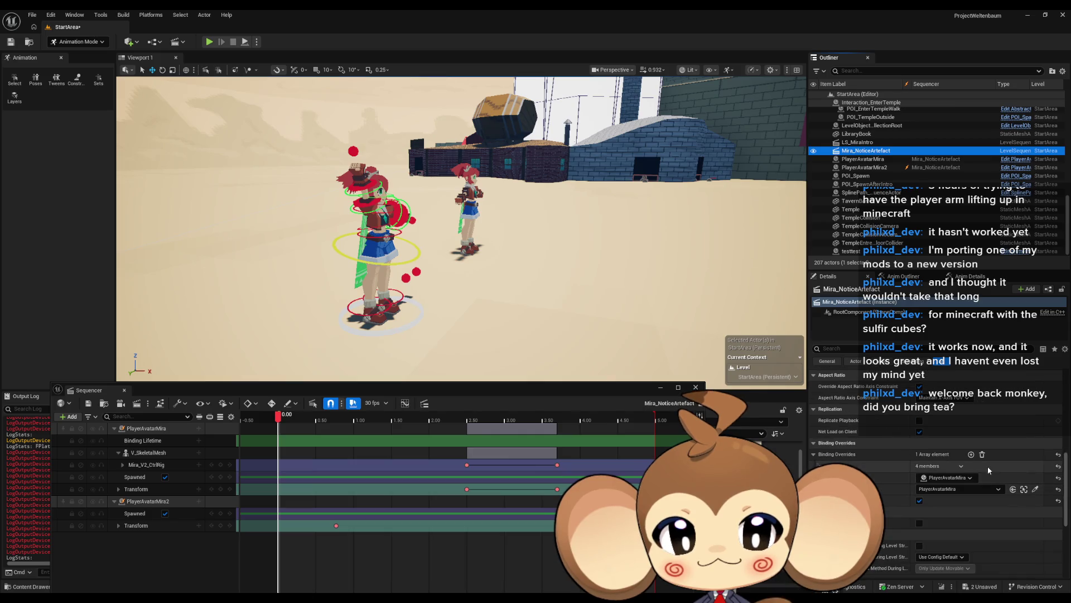
click(1058, 455)
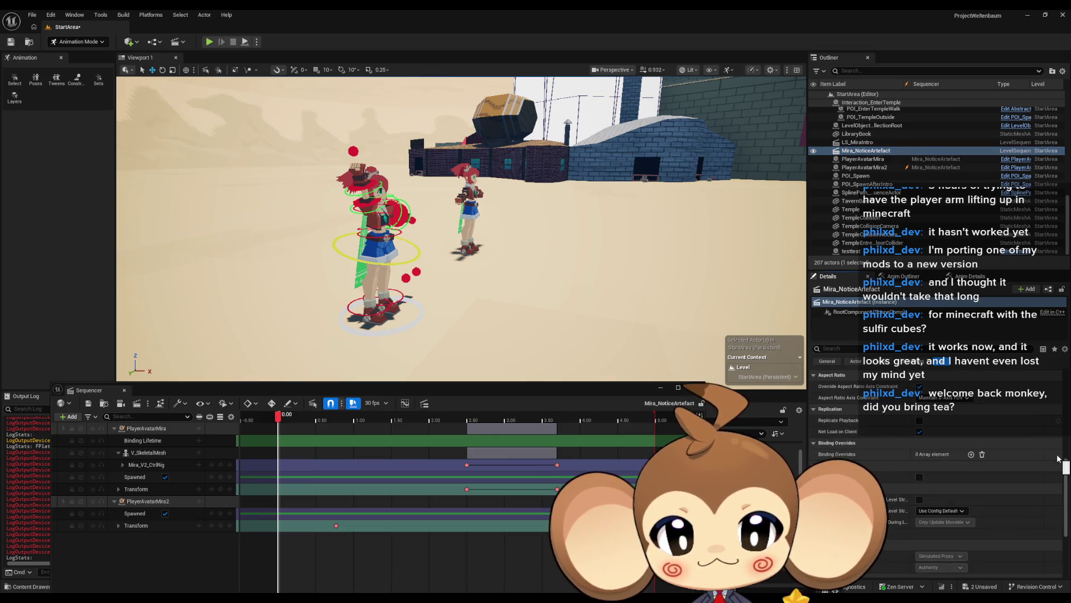
click(11, 42)
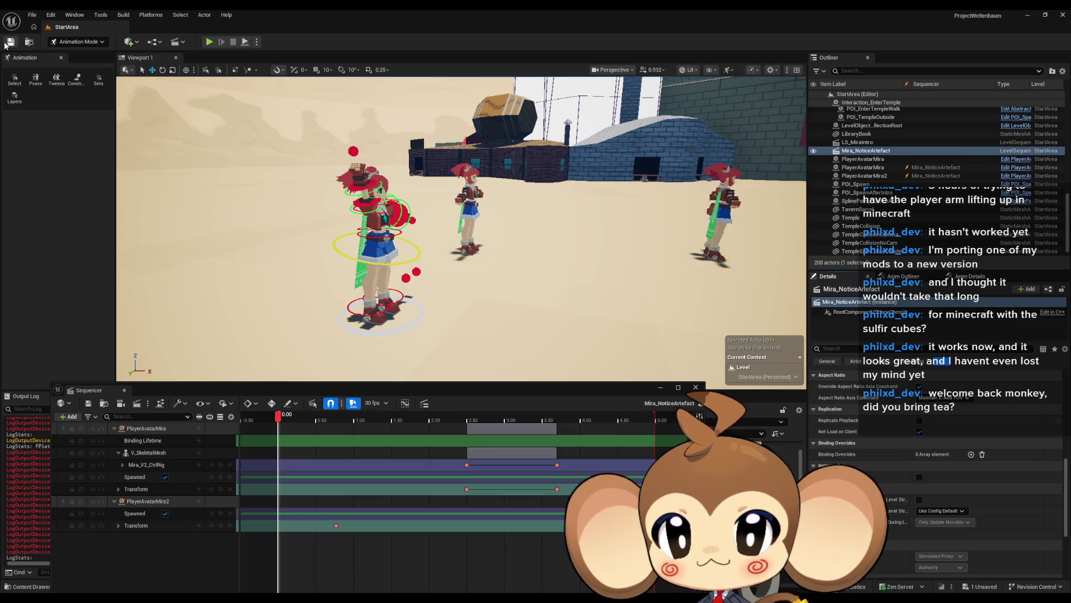
Check which tracks the PlayerAvatarMira and PlayerAvatarMira2 actors drive.
click(892, 161)
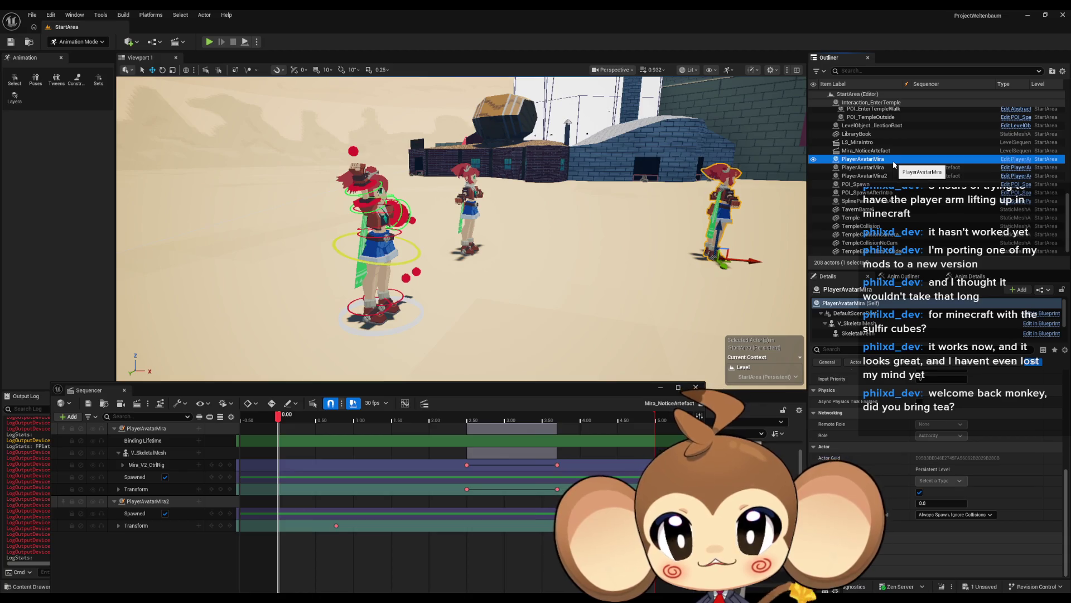
click(893, 167)
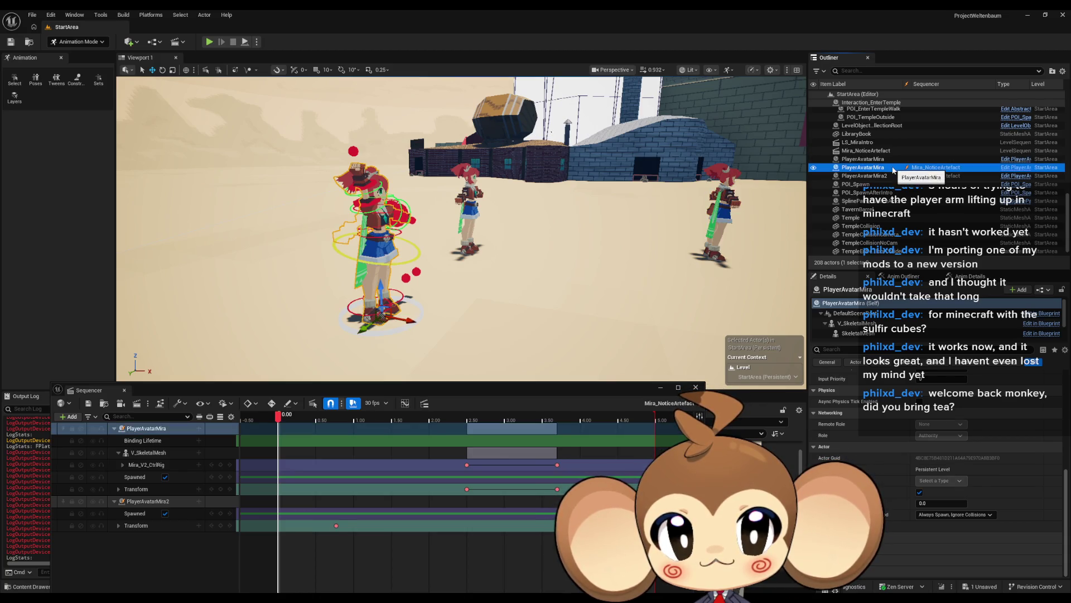
click(890, 176)
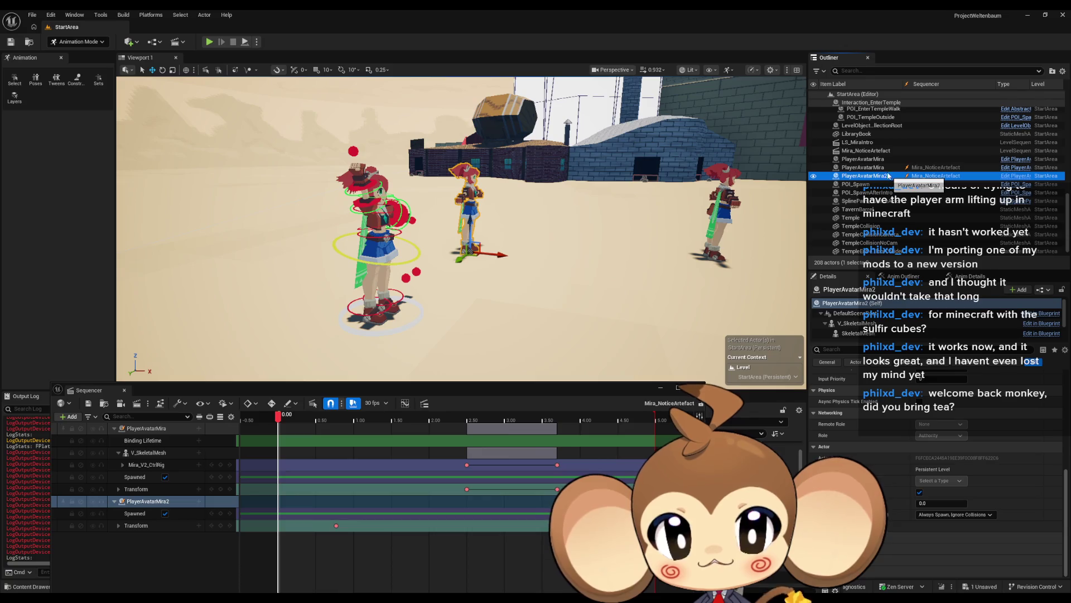
click(885, 168)
key(Up)
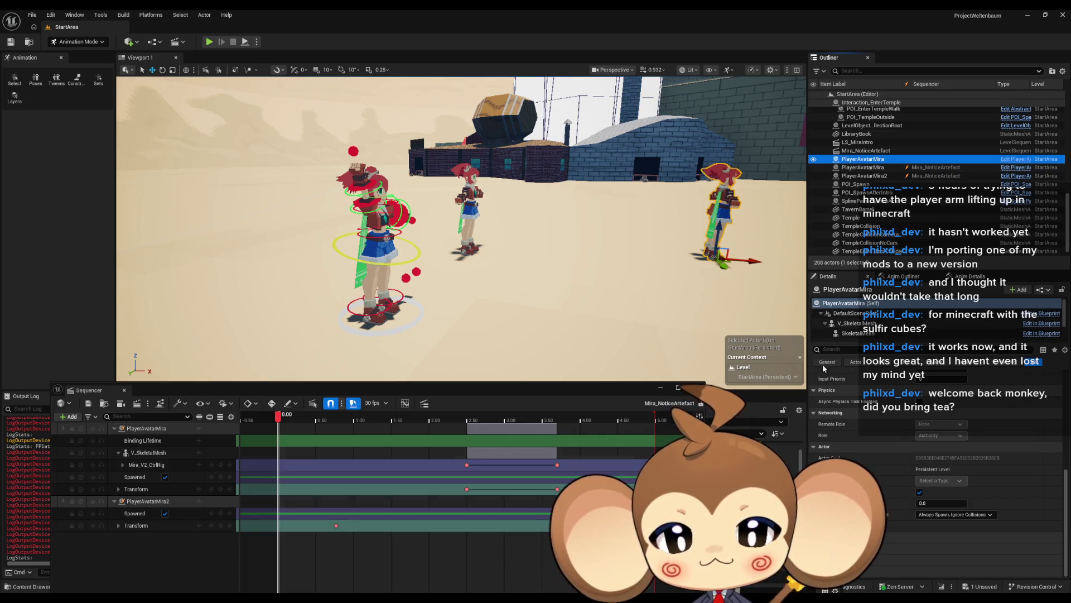
Add a fresh binding override entry to the Mira_NoticeArtefact actor.
scroll(873, 206, down, 1)
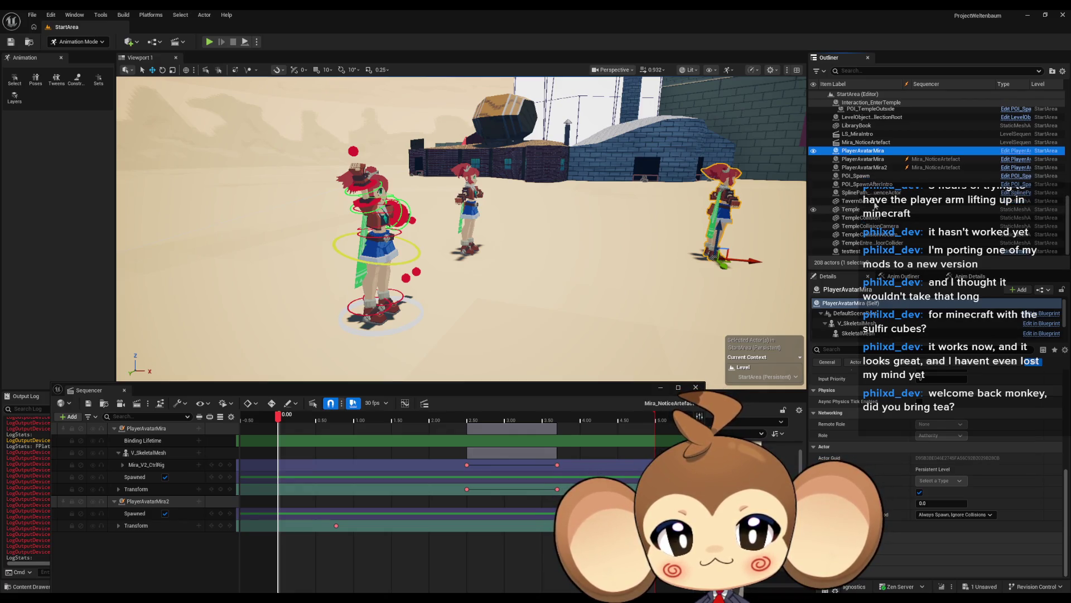
click(856, 144)
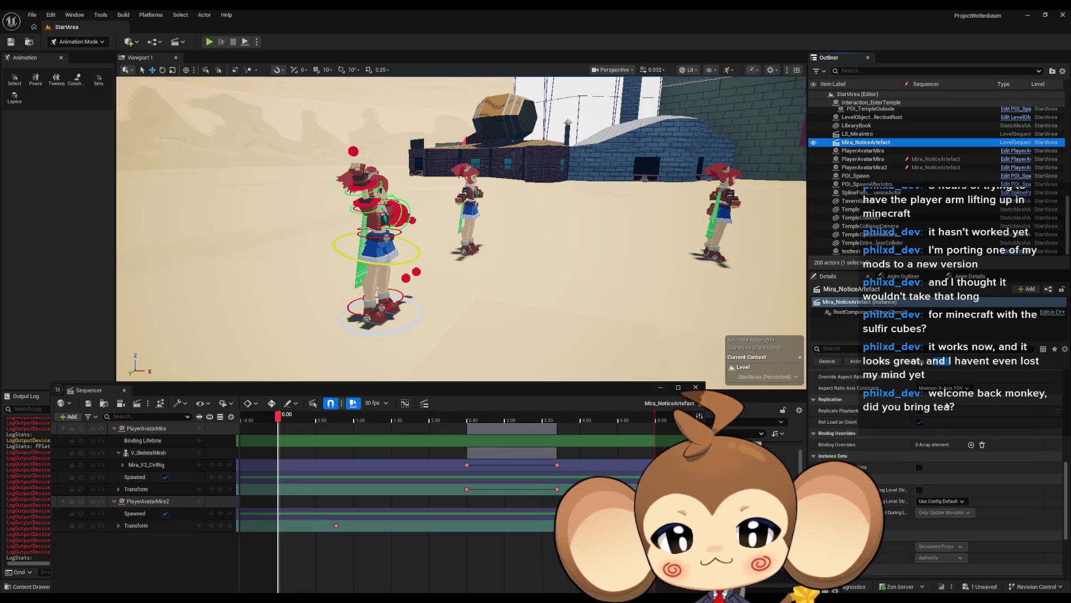
scroll(951, 405, up, 5)
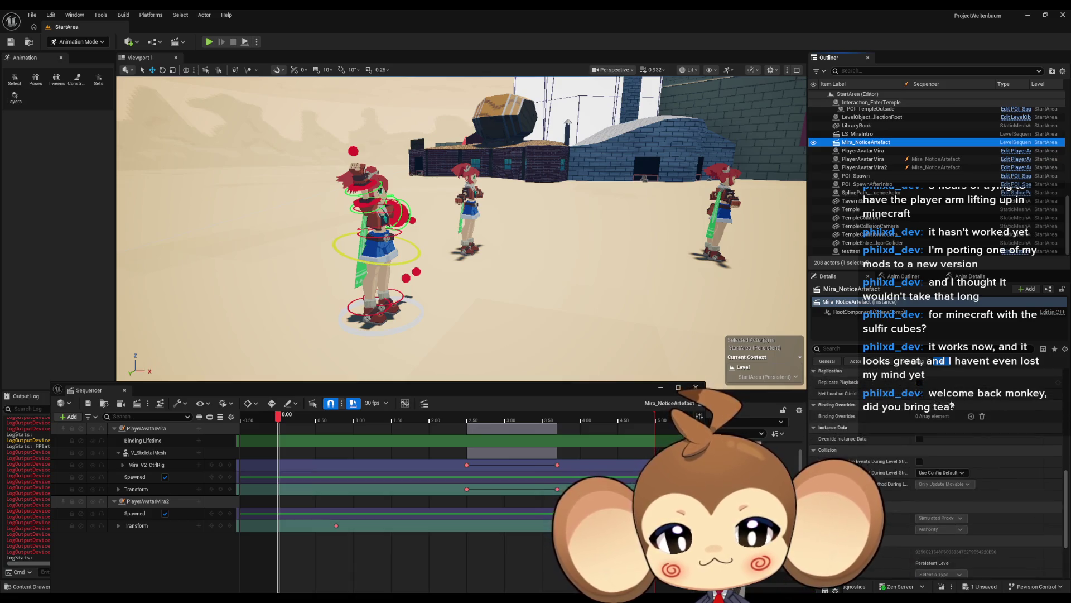
scroll(951, 406, up, 3)
scroll(952, 407, down, 10)
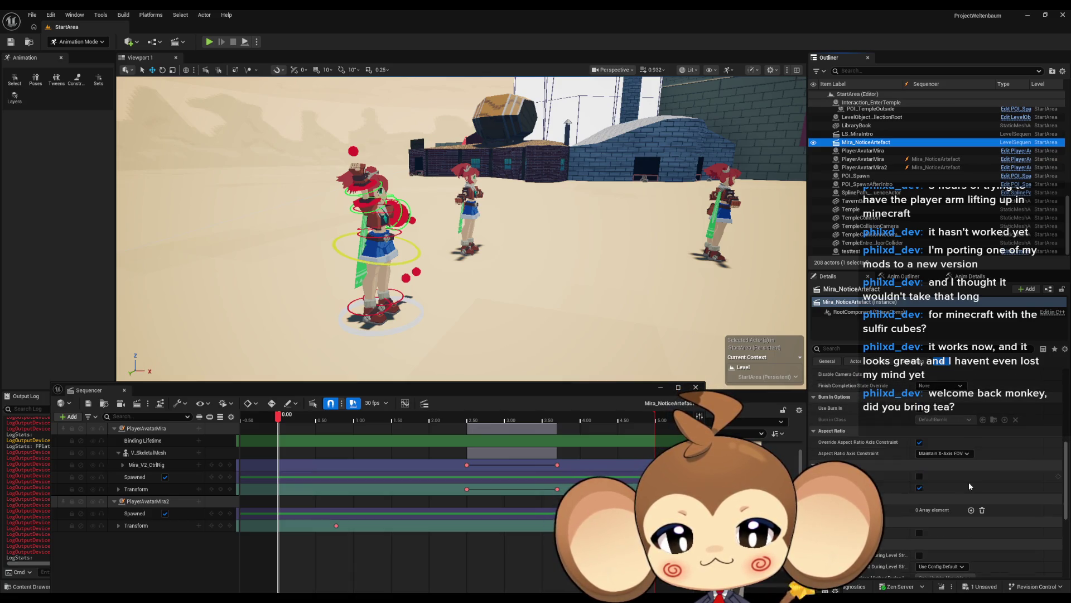
scroll(979, 447, up, 8)
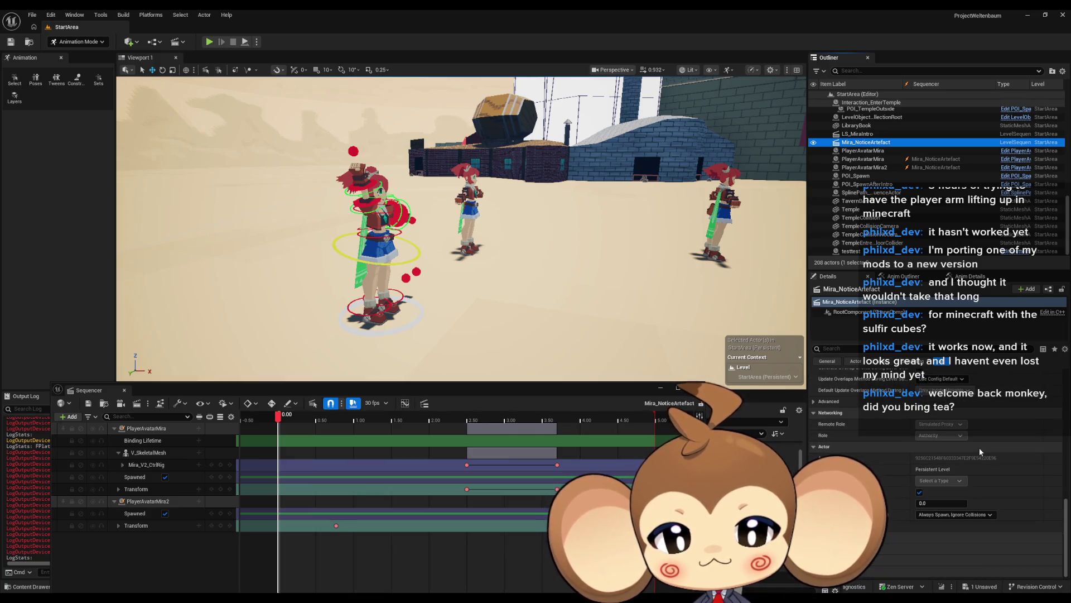
scroll(969, 444, down, 6)
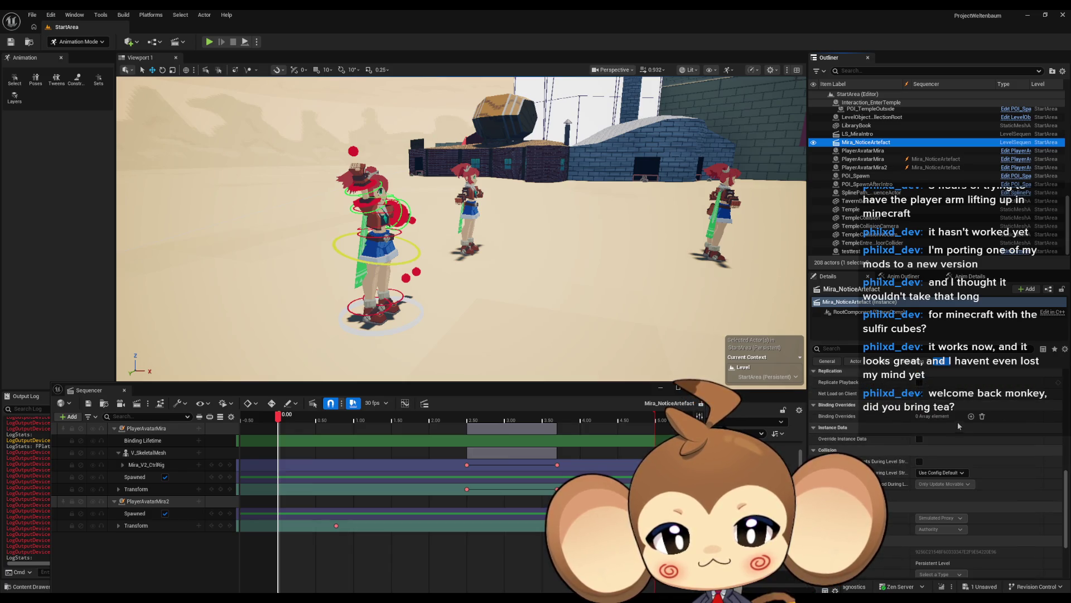
click(970, 417)
Bind the new override entry to PlayerAvatarMira and save the level.
click(946, 440)
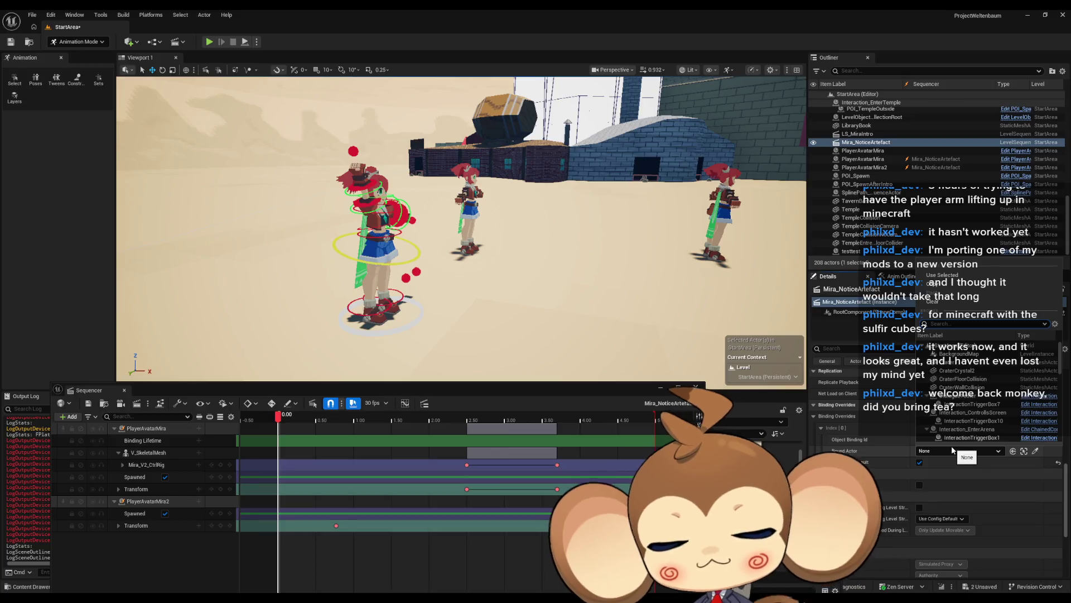
text(mir)
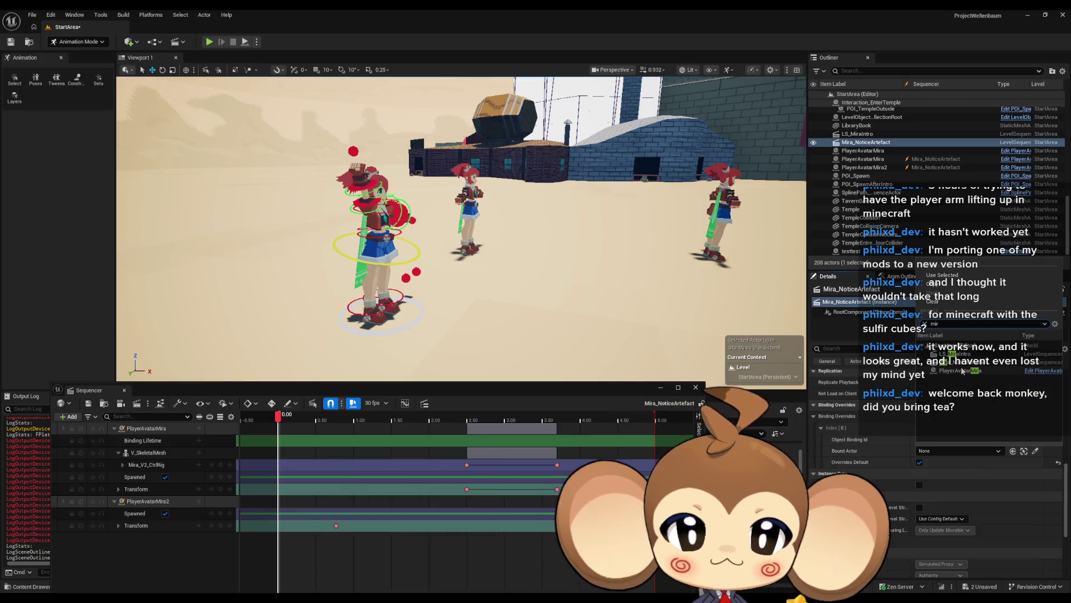
click(959, 371)
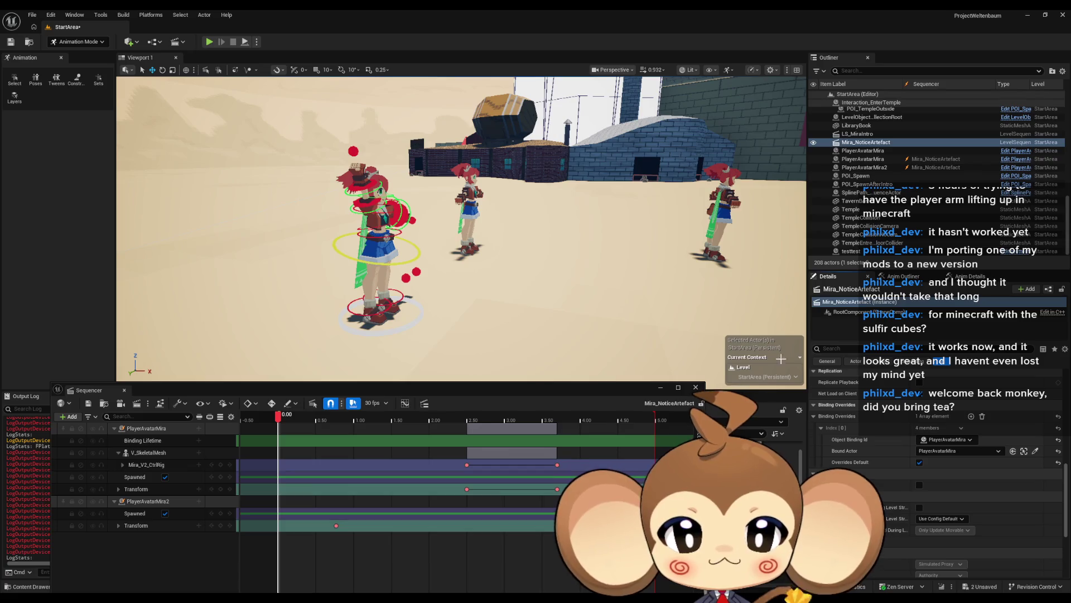
key(ctrl+s)
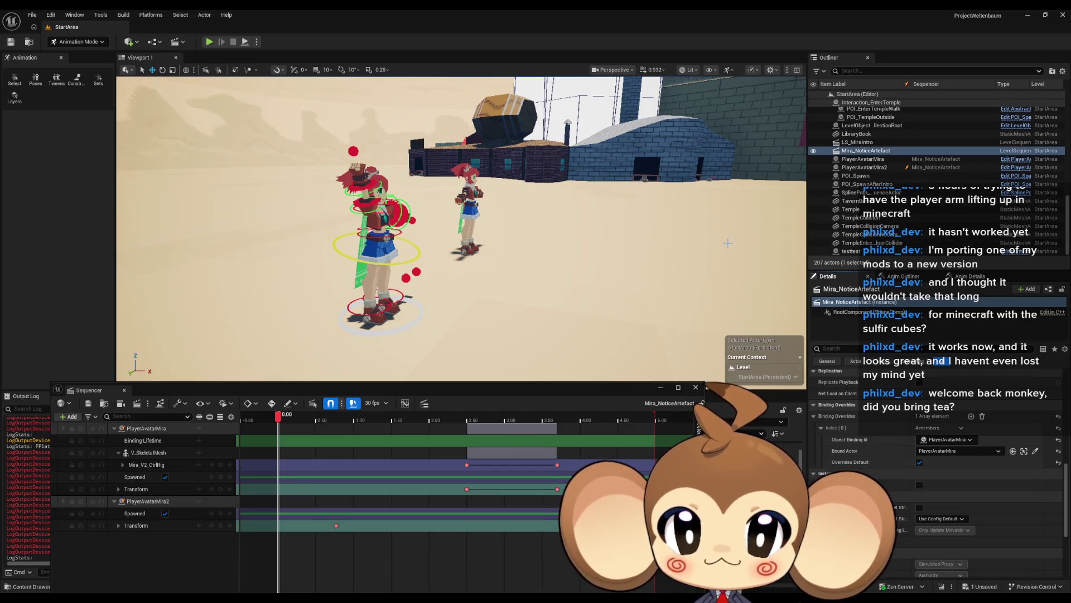
Inspect the Mira actors and scrub the sequence forward past two seconds.
click(922, 160)
click(930, 168)
click(929, 159)
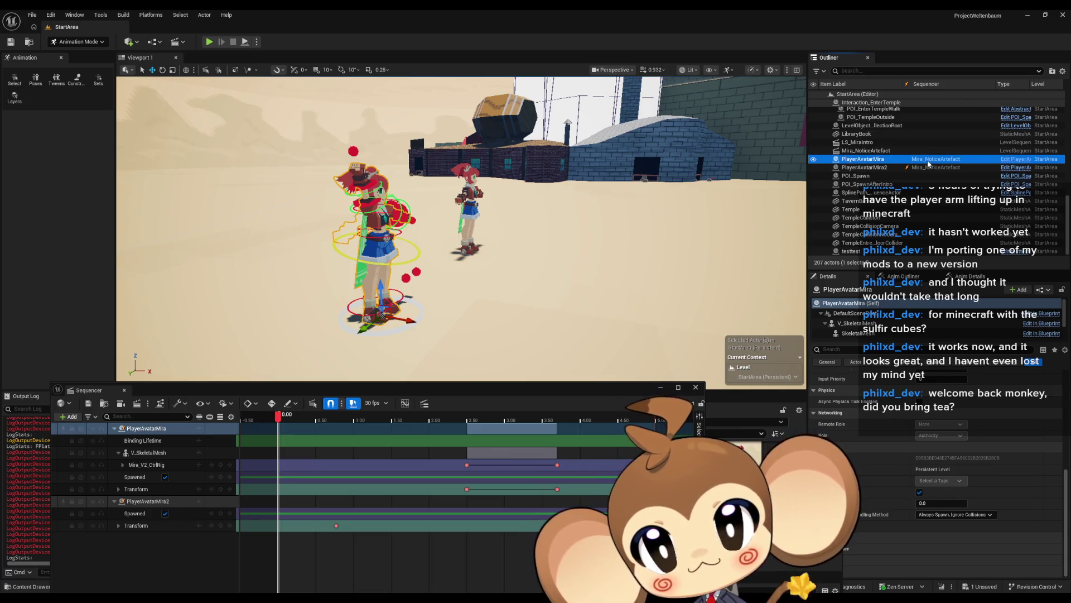
mouse_move(284, 420)
mouse_down()
mouse_move(580, 420)
mouse_move(452, 417)
mouse_up()
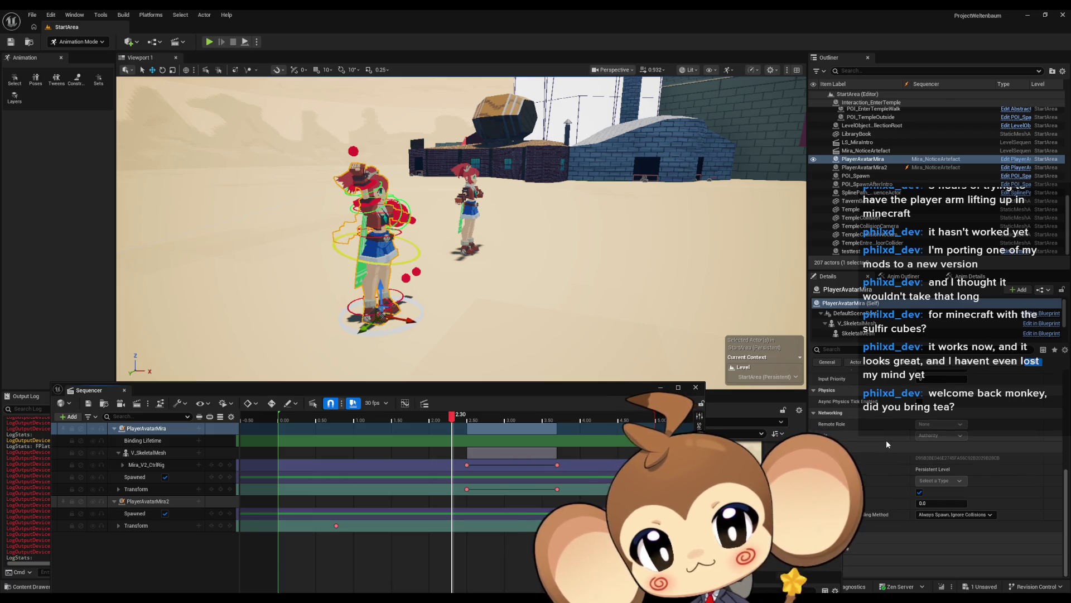
scroll(872, 444, up, 2)
scroll(872, 442, up, 3)
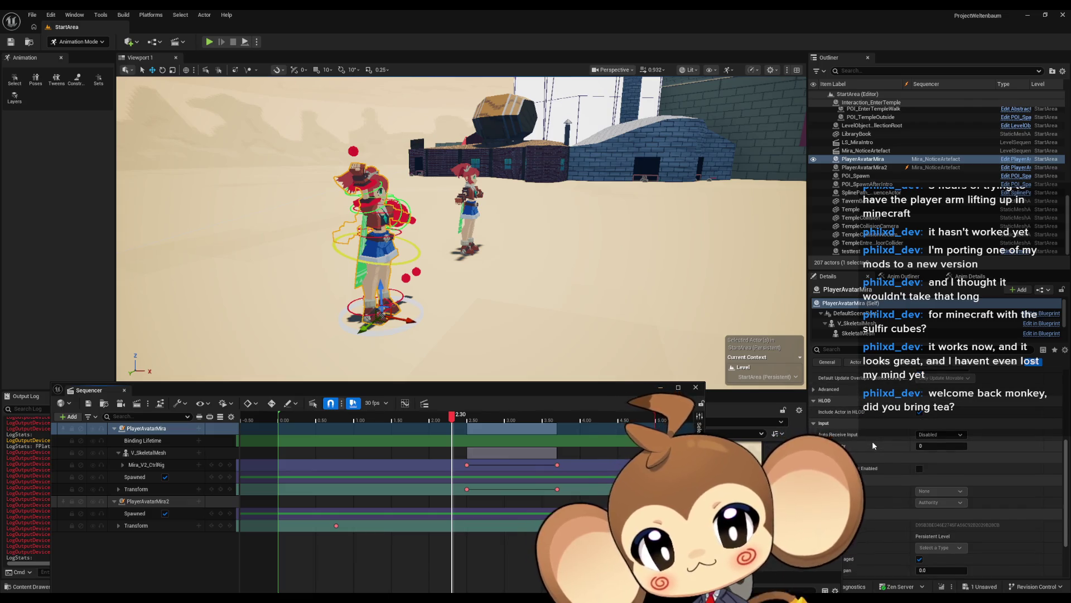
scroll(872, 441, up, 4)
scroll(872, 440, down, 5)
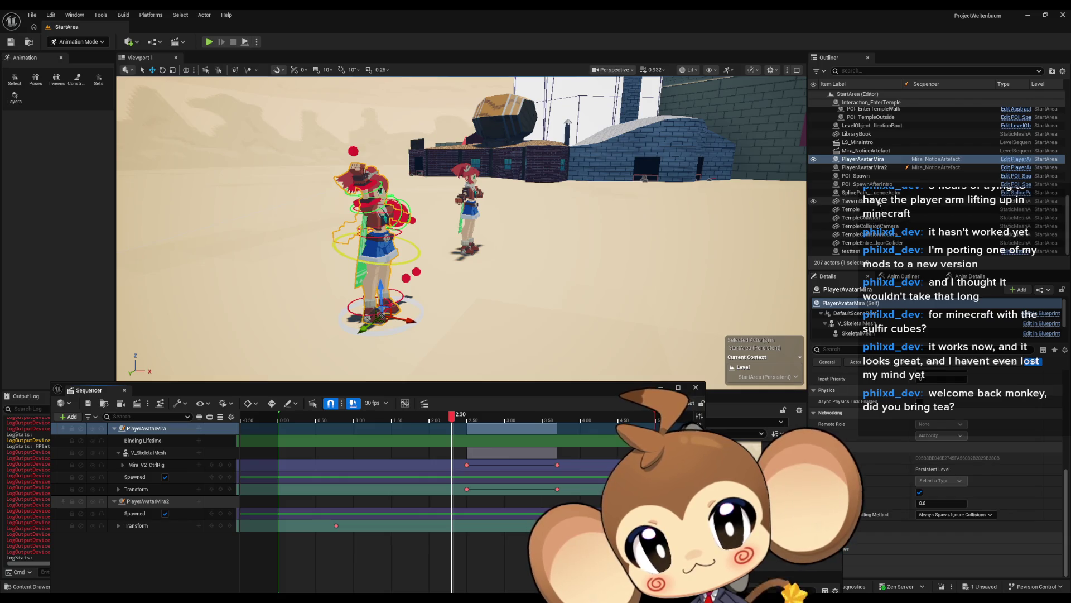
Clear the Mira_NoticeArtefact binding override entry and save the level again.
click(864, 151)
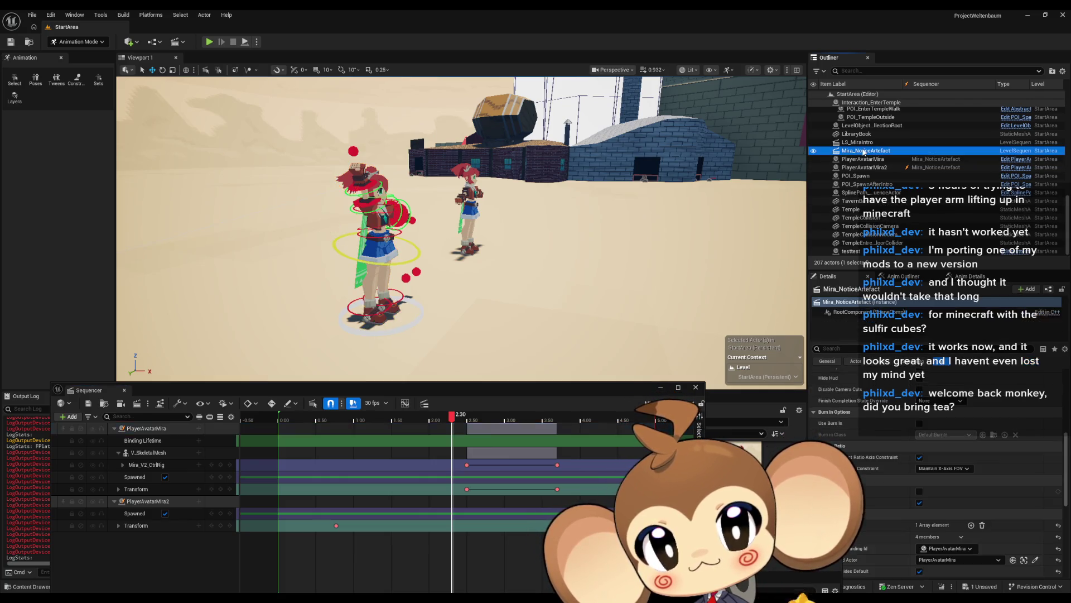
scroll(989, 443, down, 3)
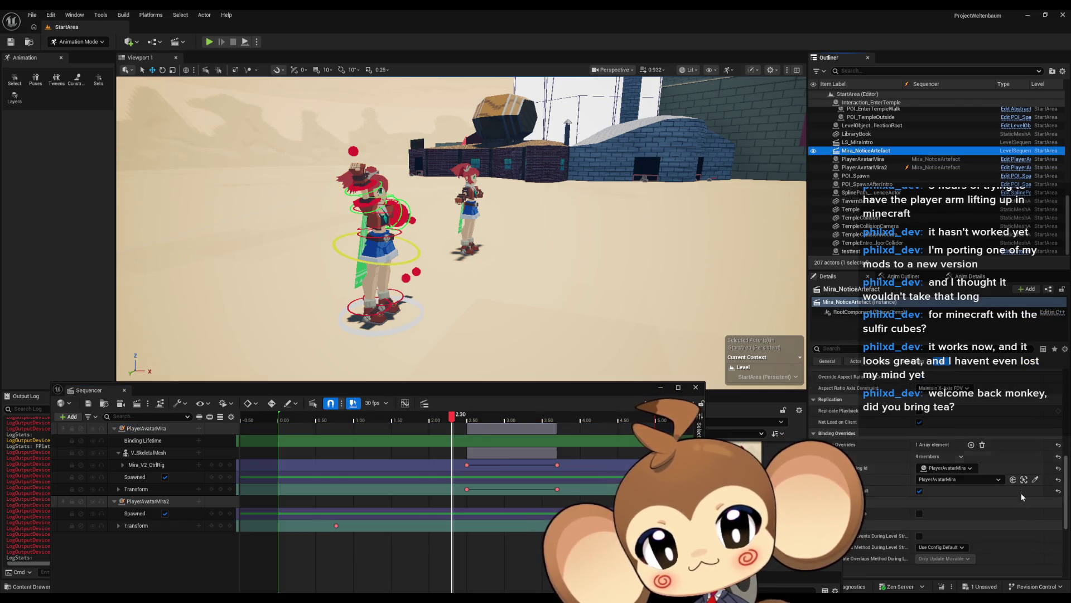
click(983, 444)
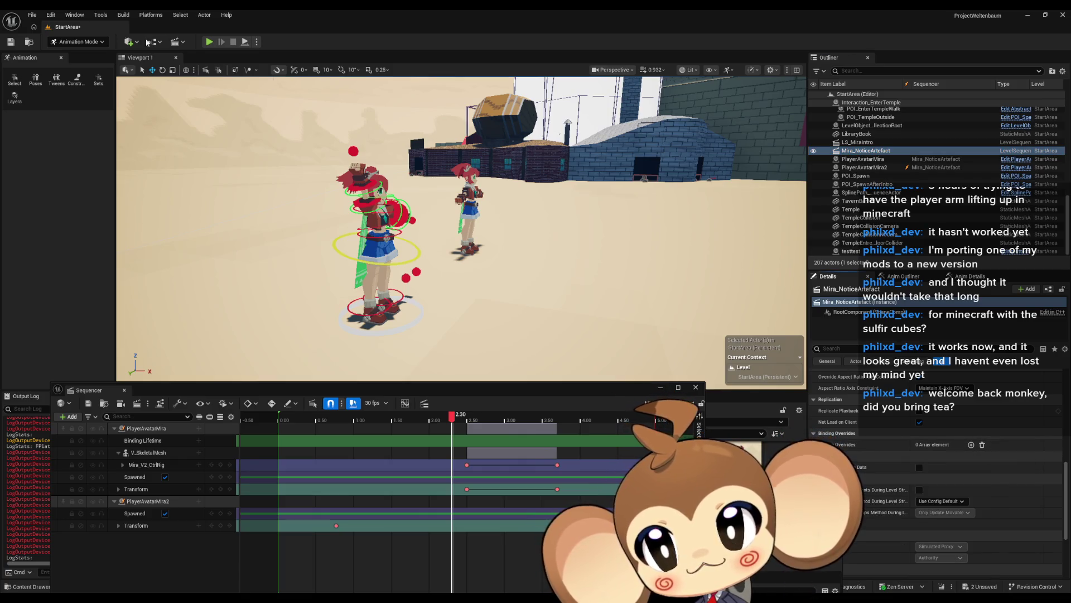
key(ctrl+s)
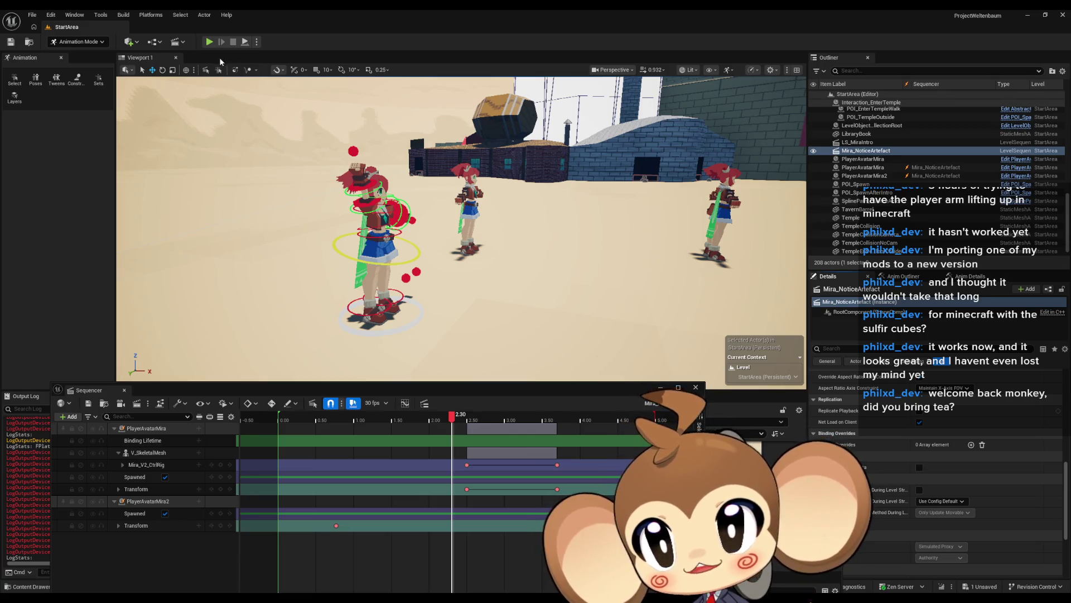
Play-test StartArea, then stop the session with Esc.
click(209, 41)
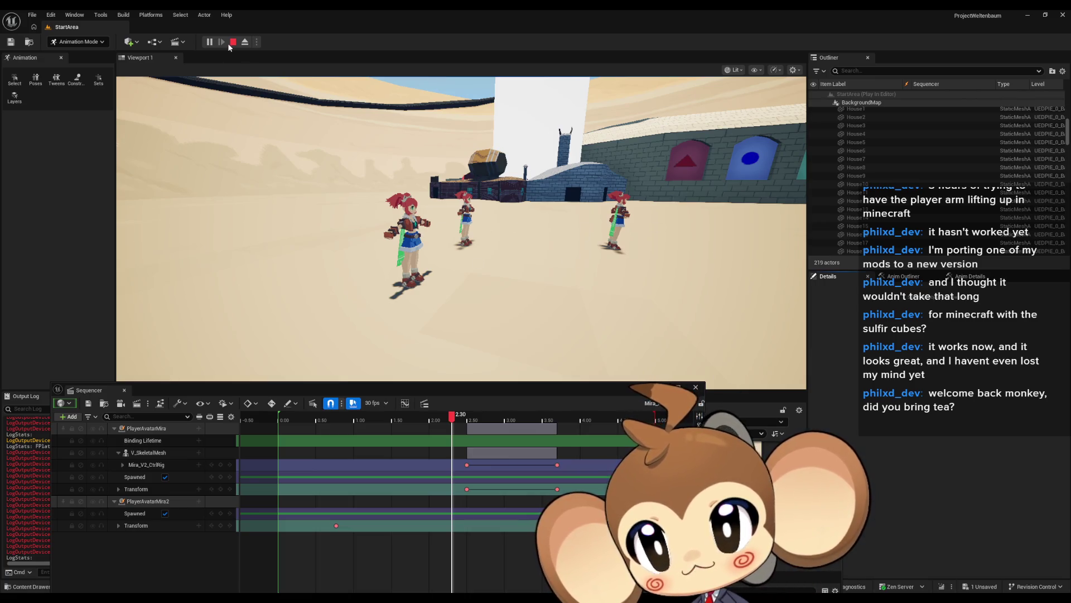
key(Escape)
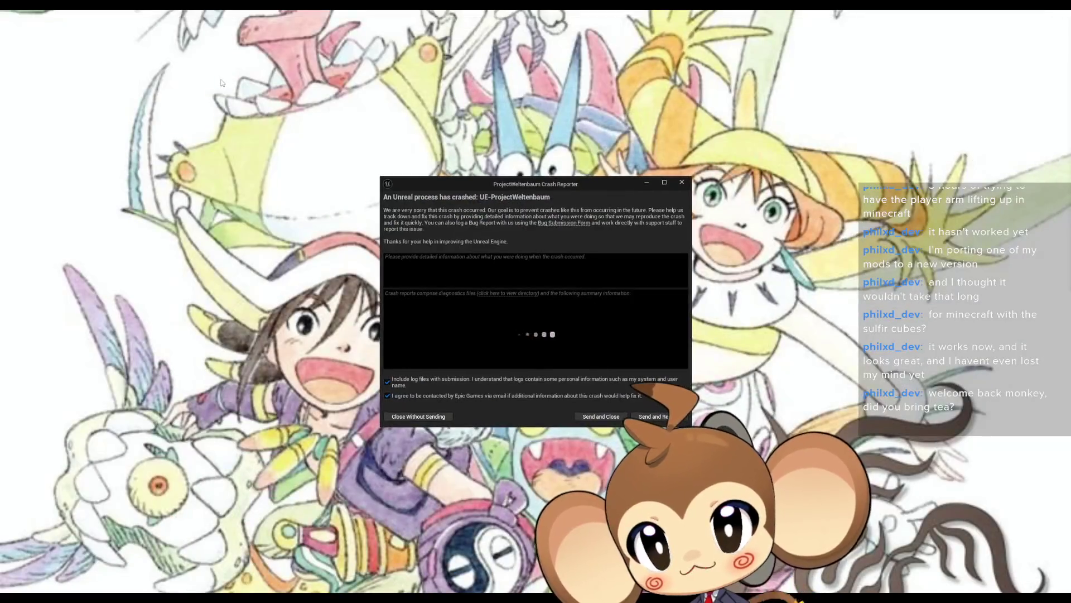
Close the crash report without sending it.
click(657, 418)
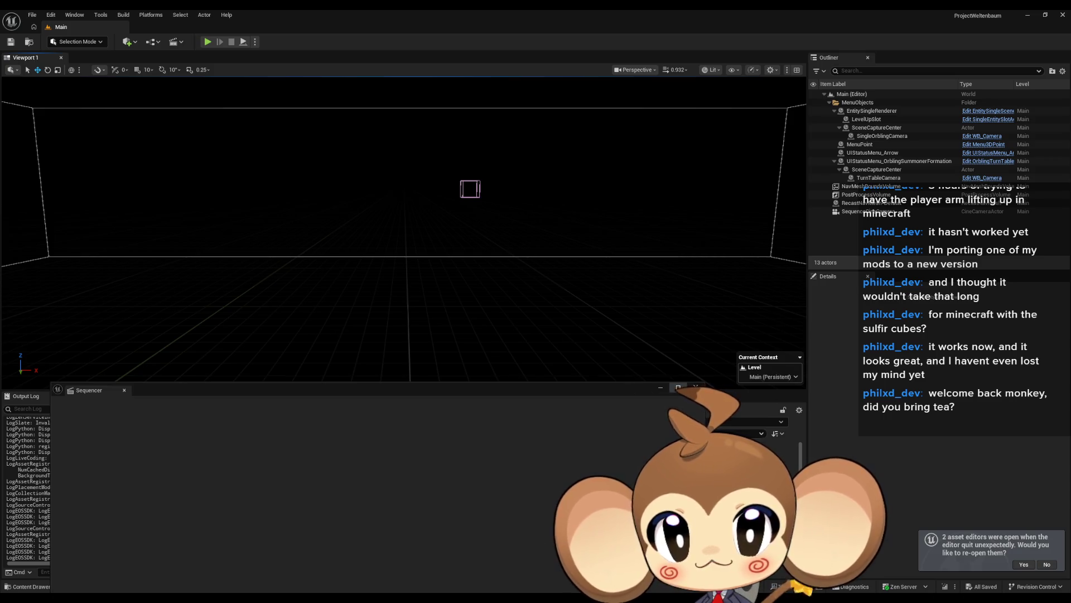
Load the StartArea map from Content > Maps > Dummy > StartArea.
click(612, 421)
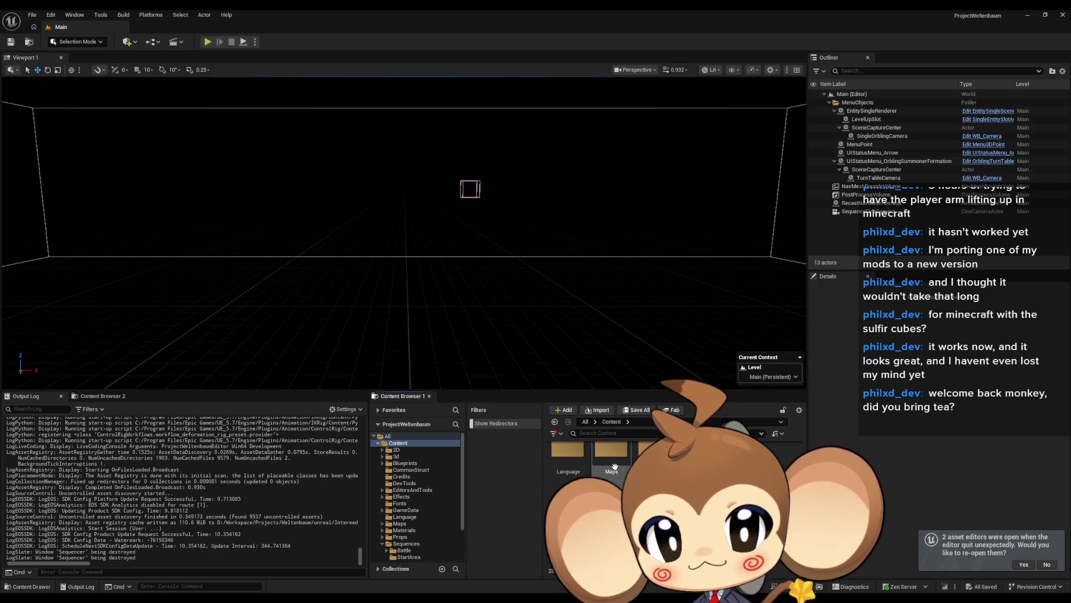
double_click(611, 449)
double_click(654, 450)
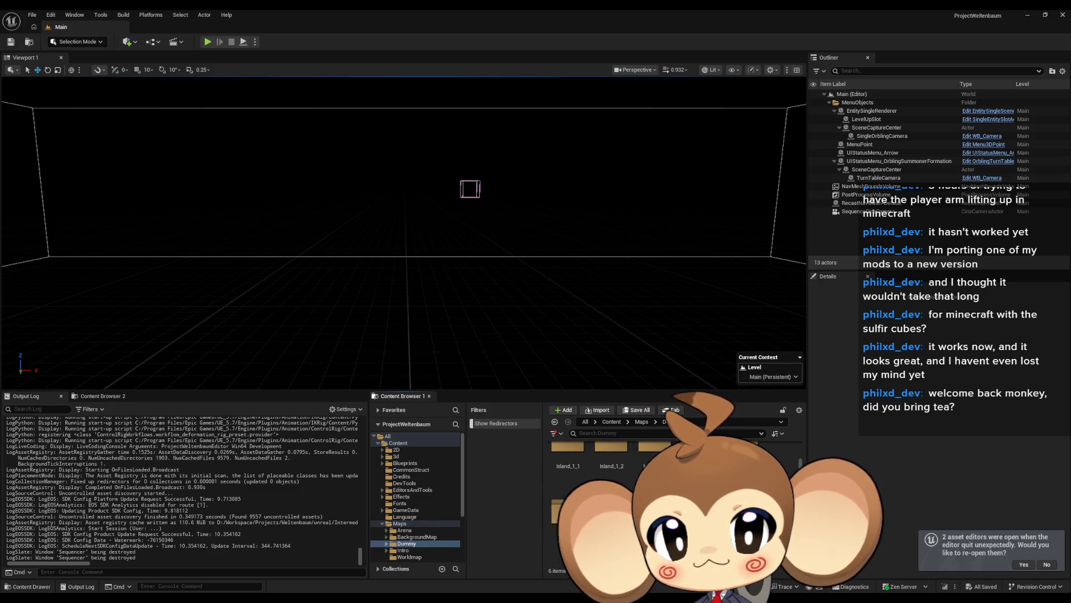
double_click(568, 505)
double_click(568, 505)
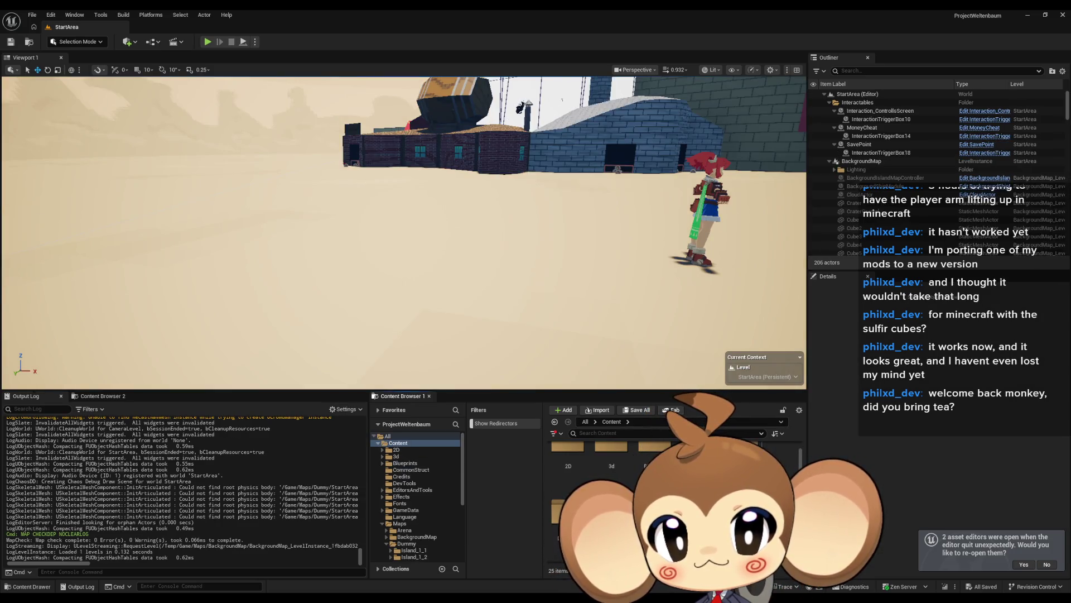
Open the Mira_NoticeArtefact sequence from the Sequences > StartArea folder.
click(407, 499)
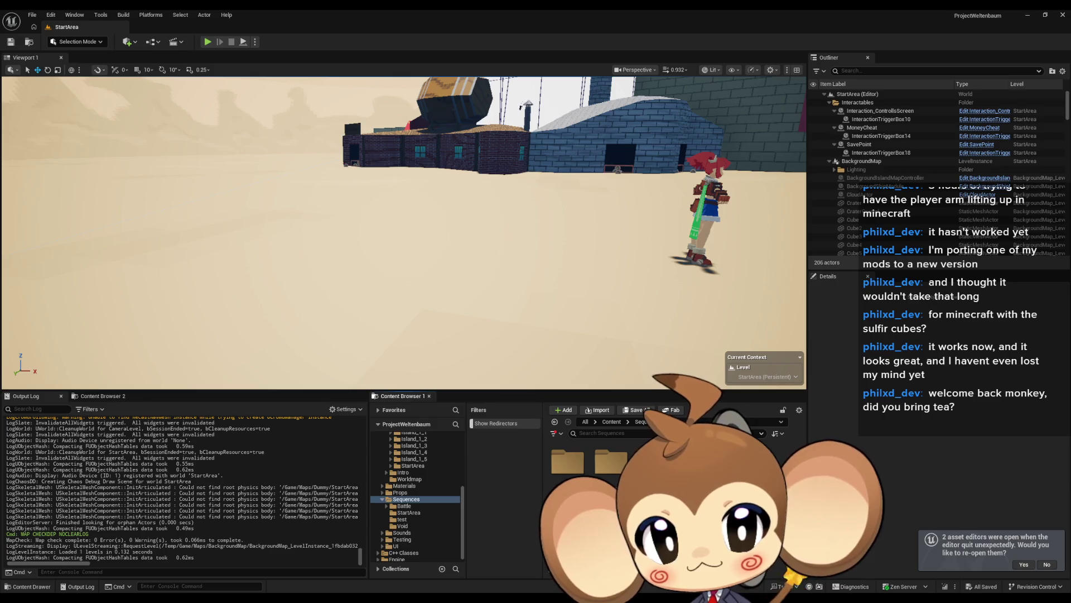
click(408, 512)
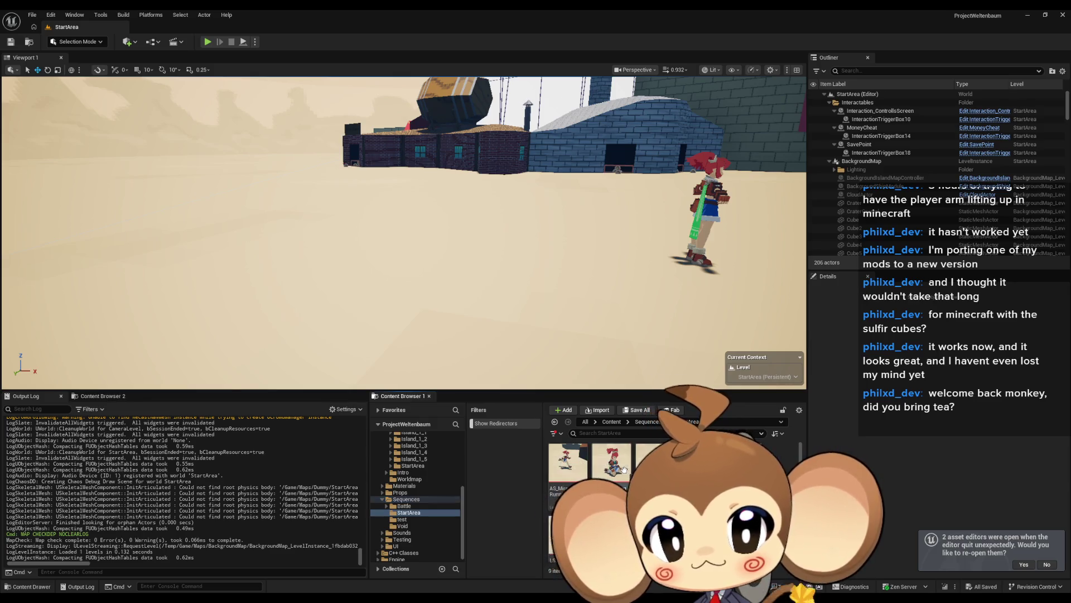
double_click(563, 535)
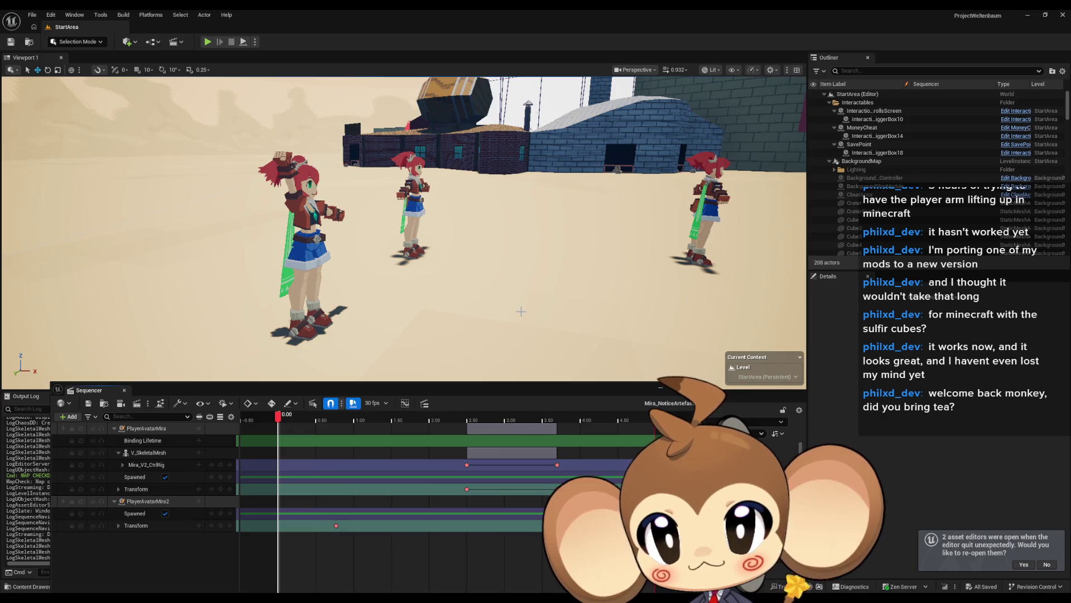
click(695, 390)
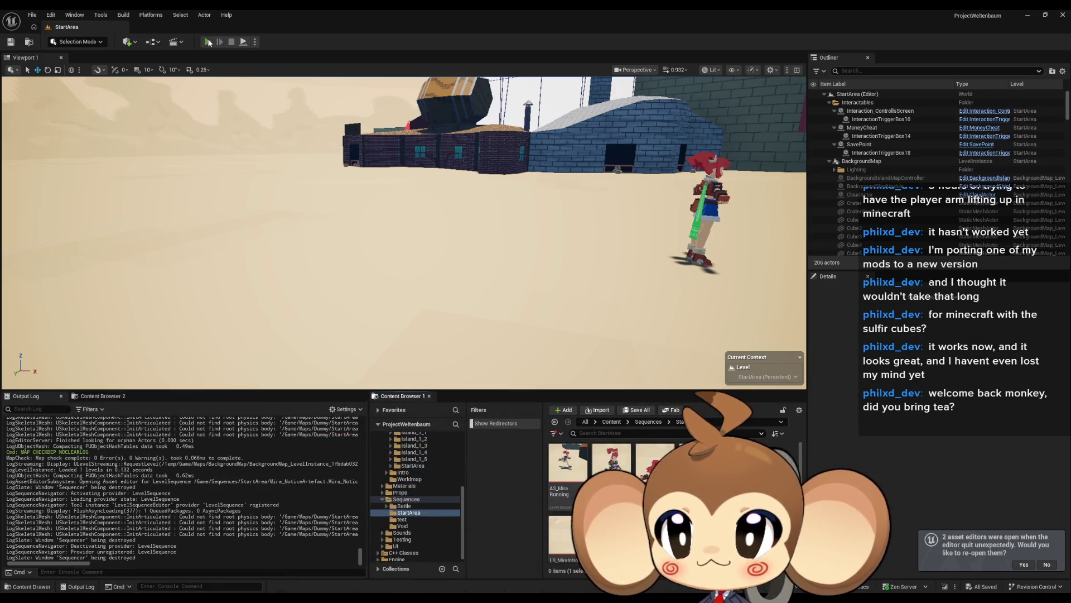
Run and stop a quick play-test, then bring the testtest event graph above the Sequencer.
click(209, 42)
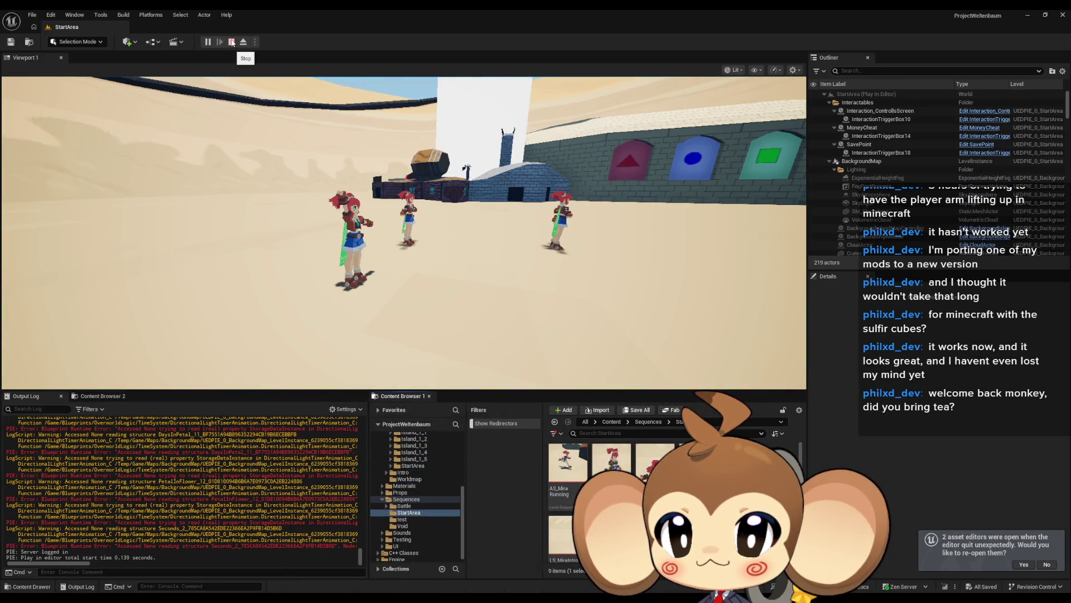
click(231, 43)
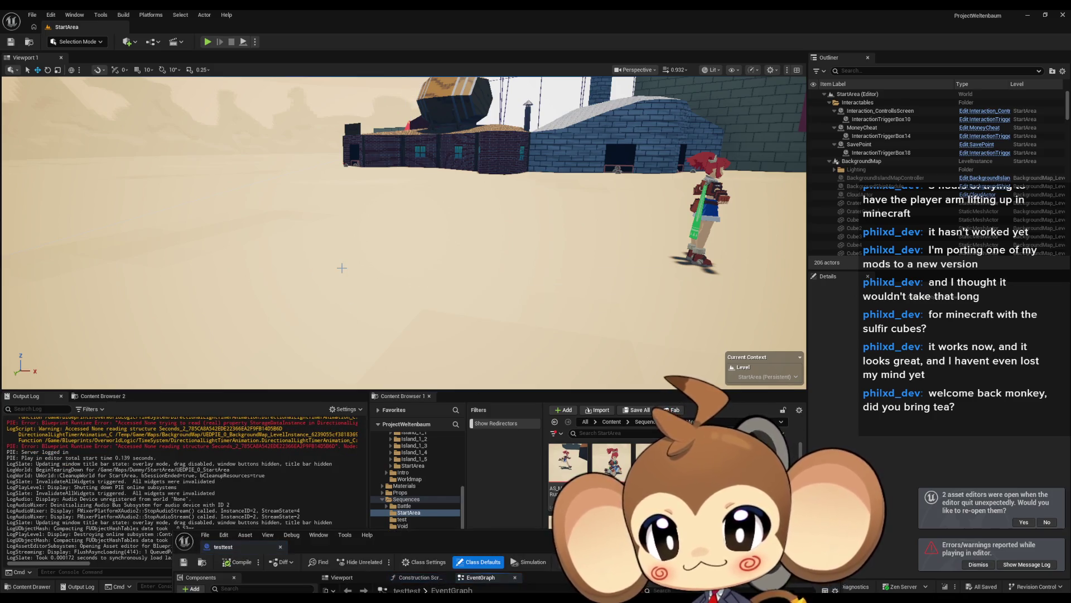
mouse_move(401, 534)
mouse_down()
mouse_move(279, 201)
mouse_move(249, 172)
mouse_up()
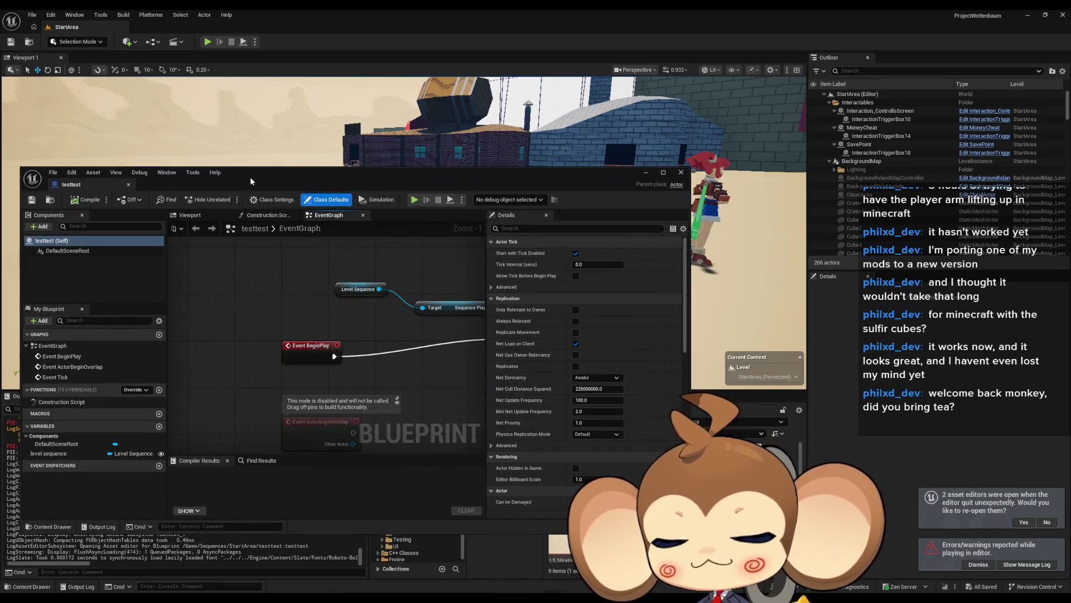
drag(400, 353, 358, 341)
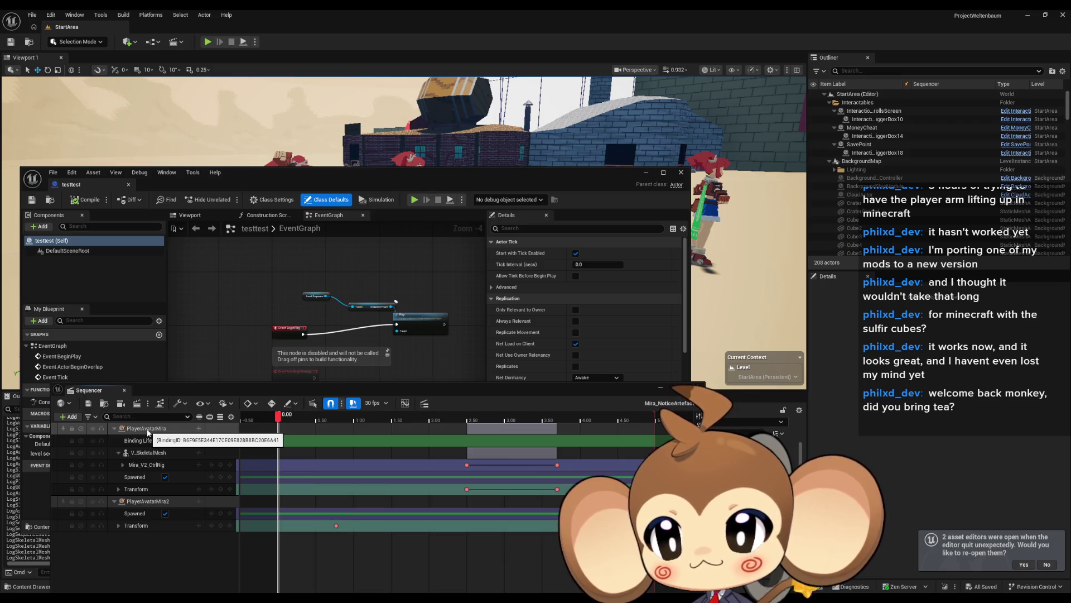
Convert the PlayerAvatarMira binding to Replaceable Actor and save the sequence.
right_click(148, 431)
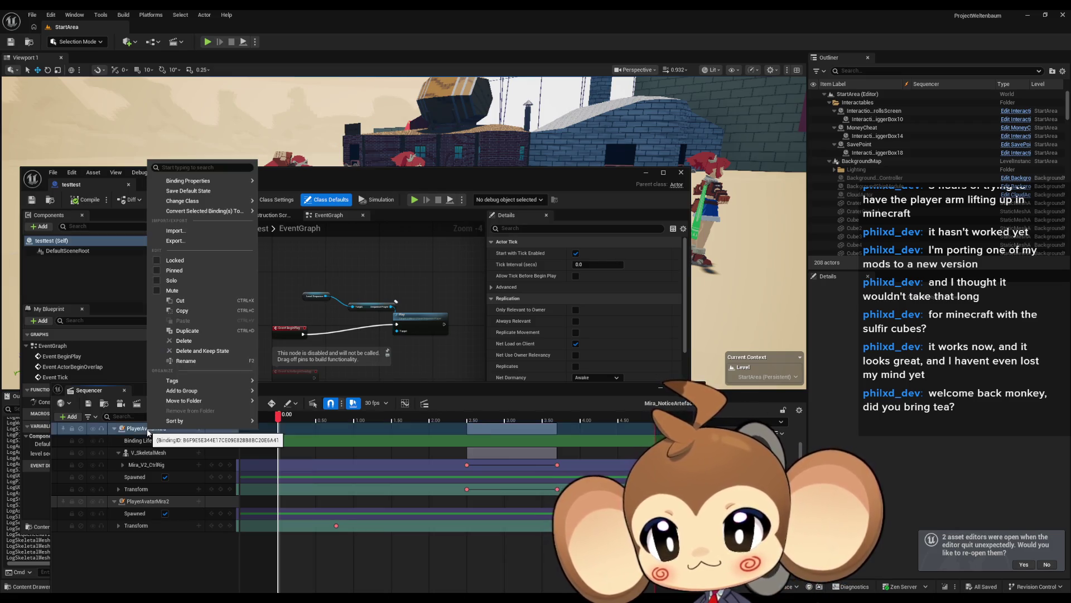
mouse_move(184, 182)
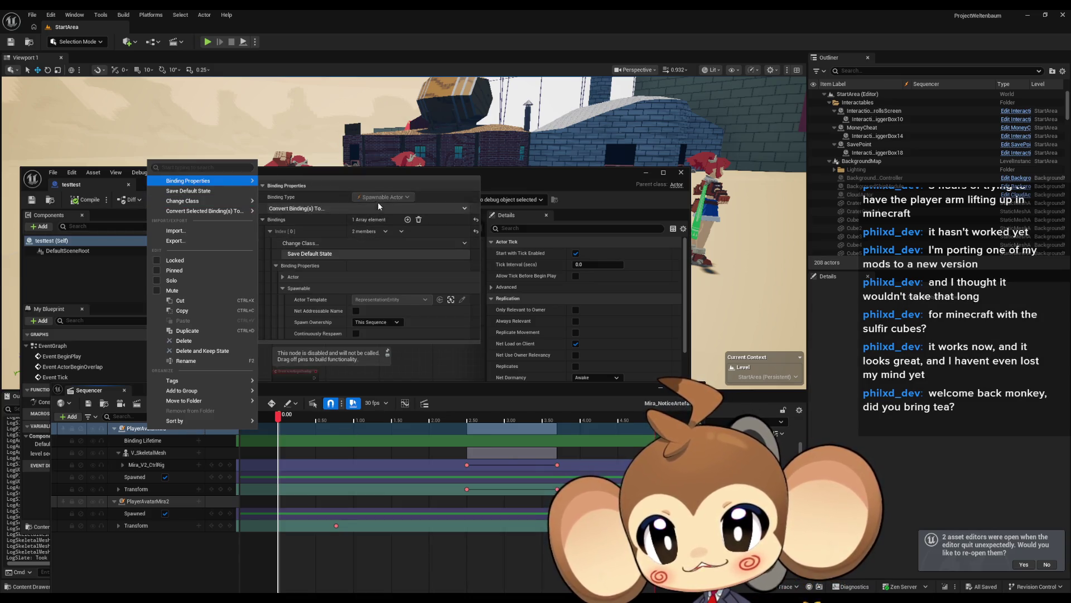
click(329, 243)
click(329, 243)
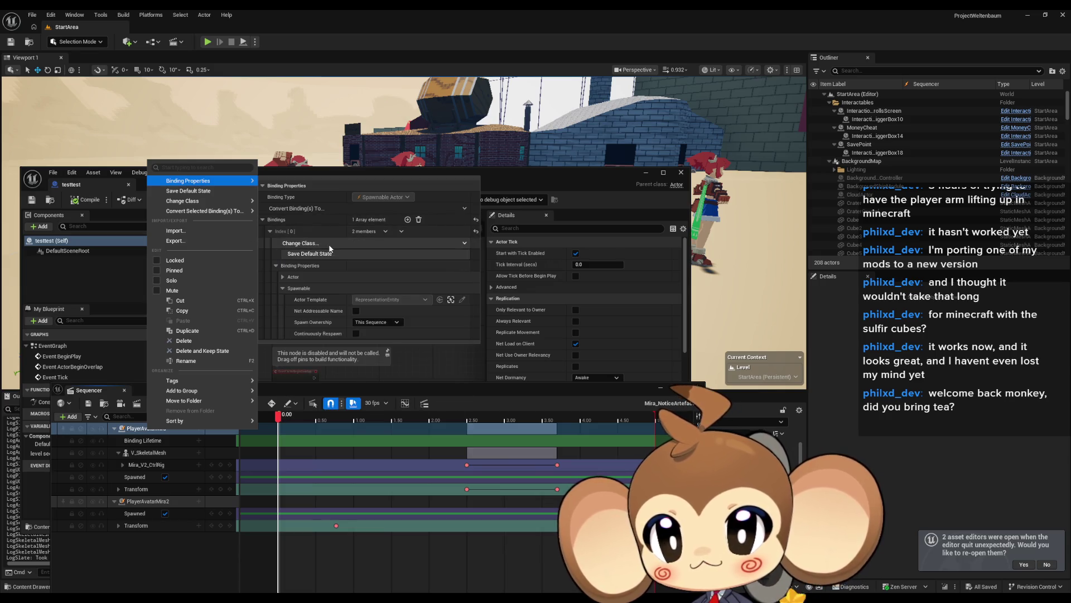
click(293, 209)
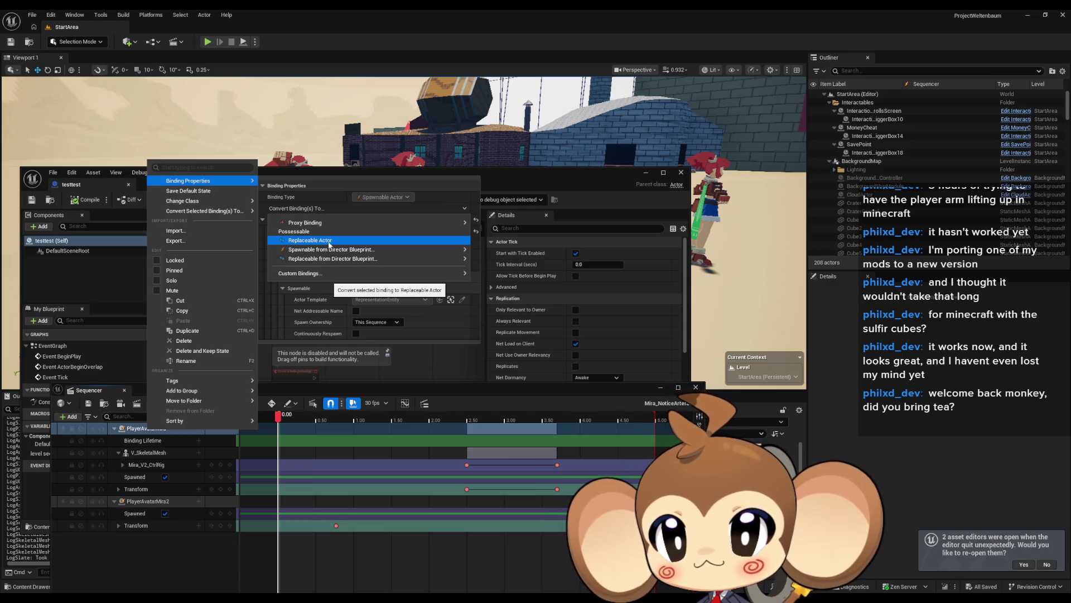
click(329, 241)
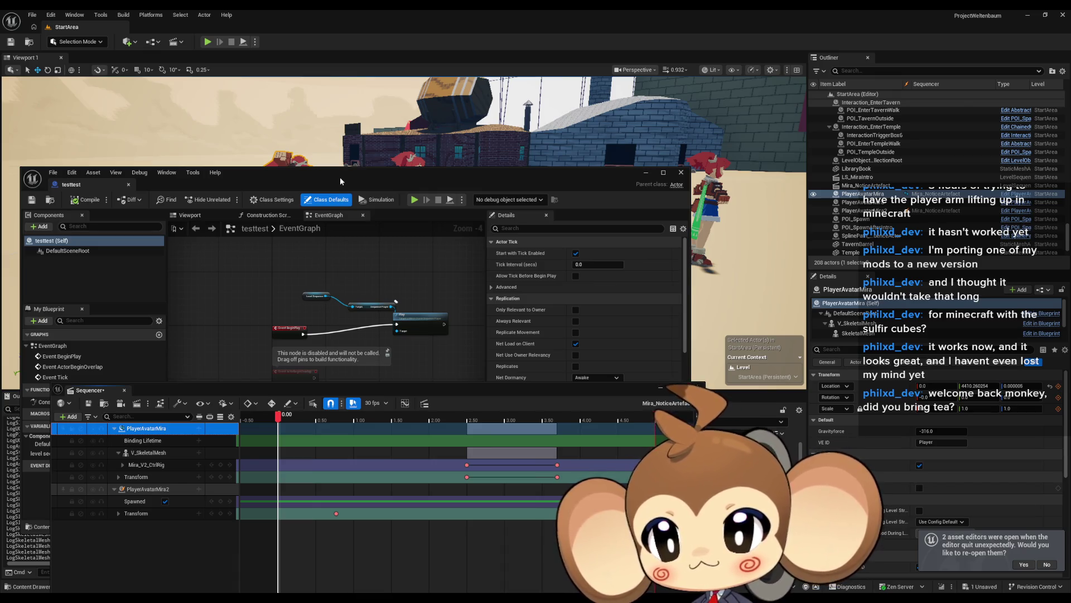
click(89, 404)
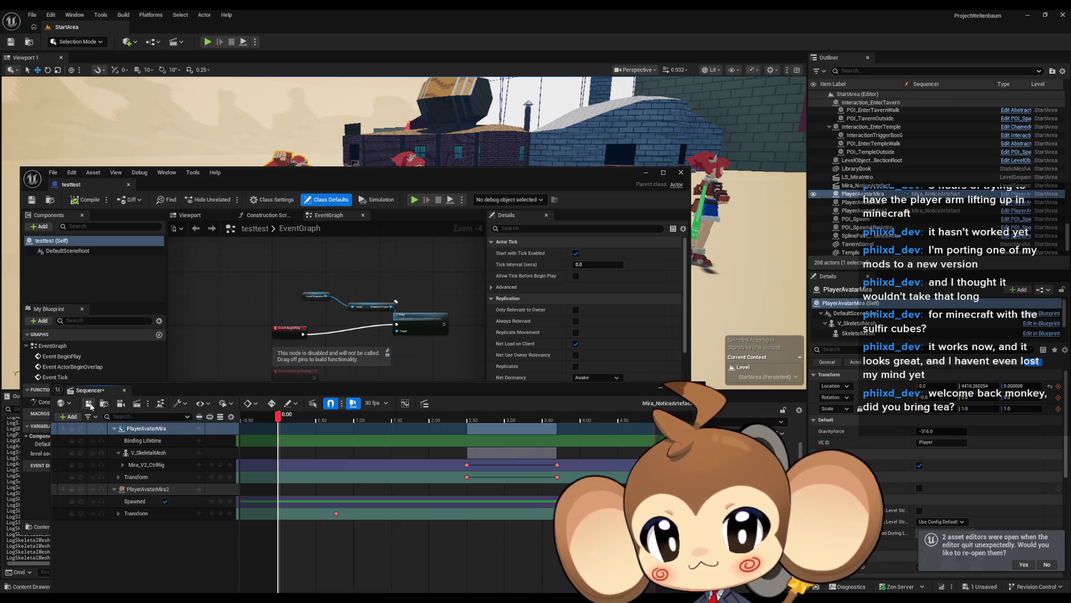
Inspect the Level Sequence variable and testtest actor, declining to reopen previous asset editors.
click(445, 264)
scroll(337, 293, down, 3)
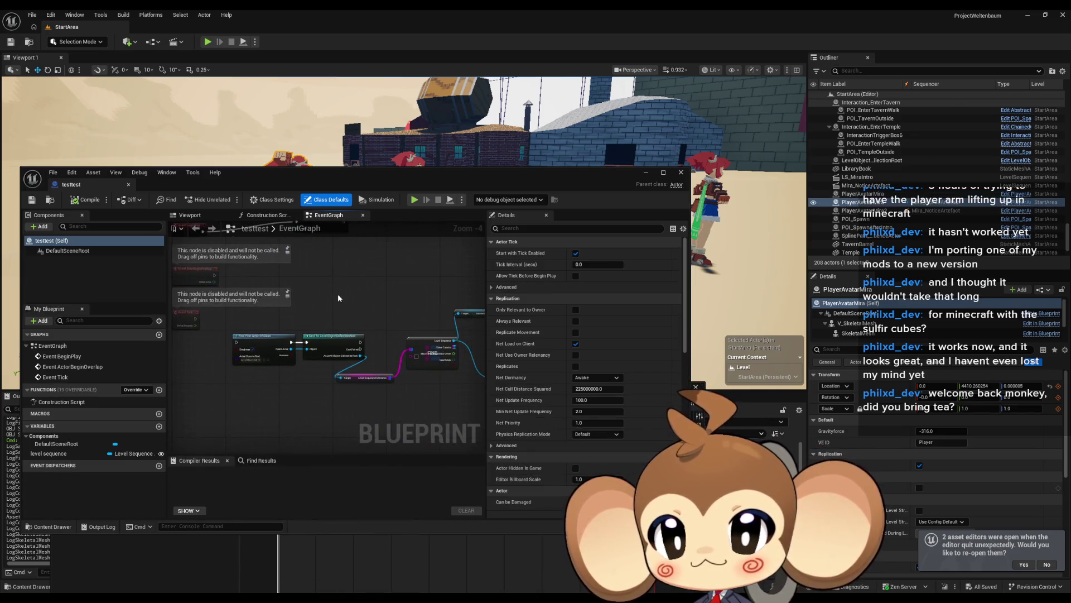
scroll(310, 313, up, 5)
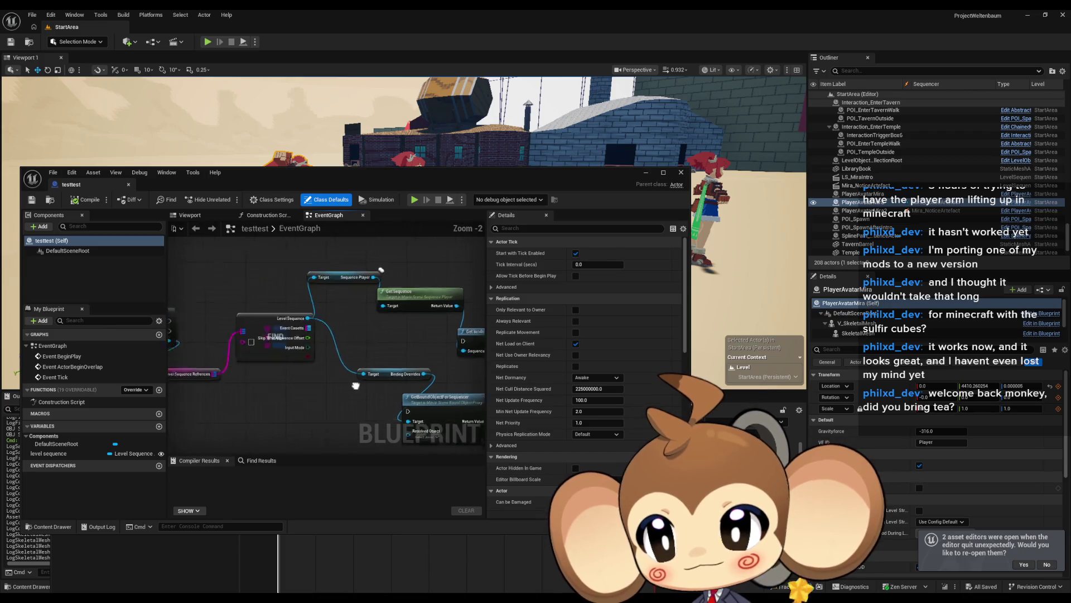
click(102, 452)
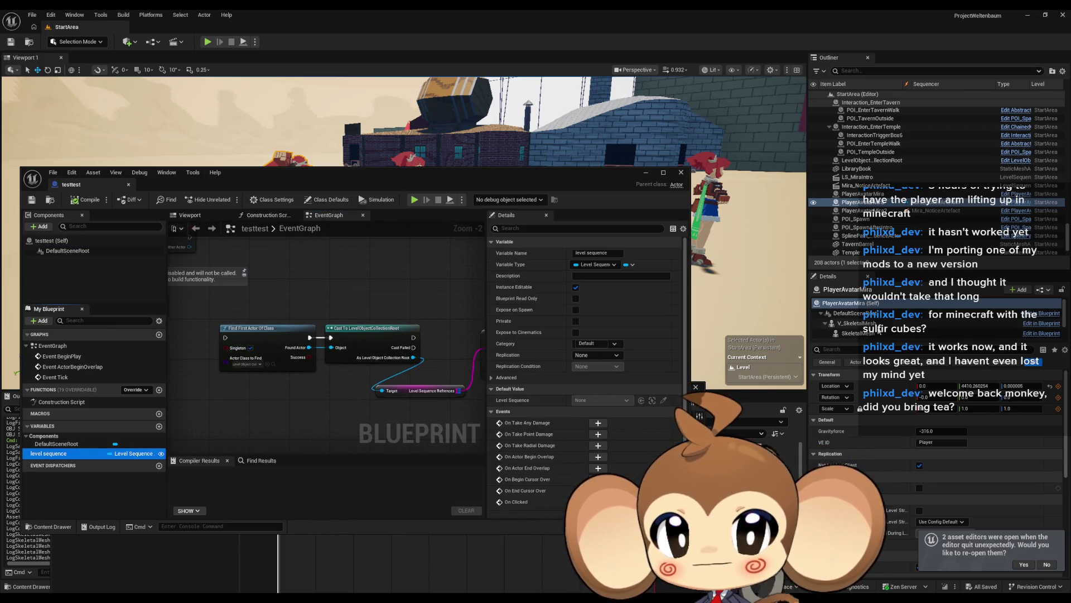
scroll(895, 238, down, 2)
click(851, 251)
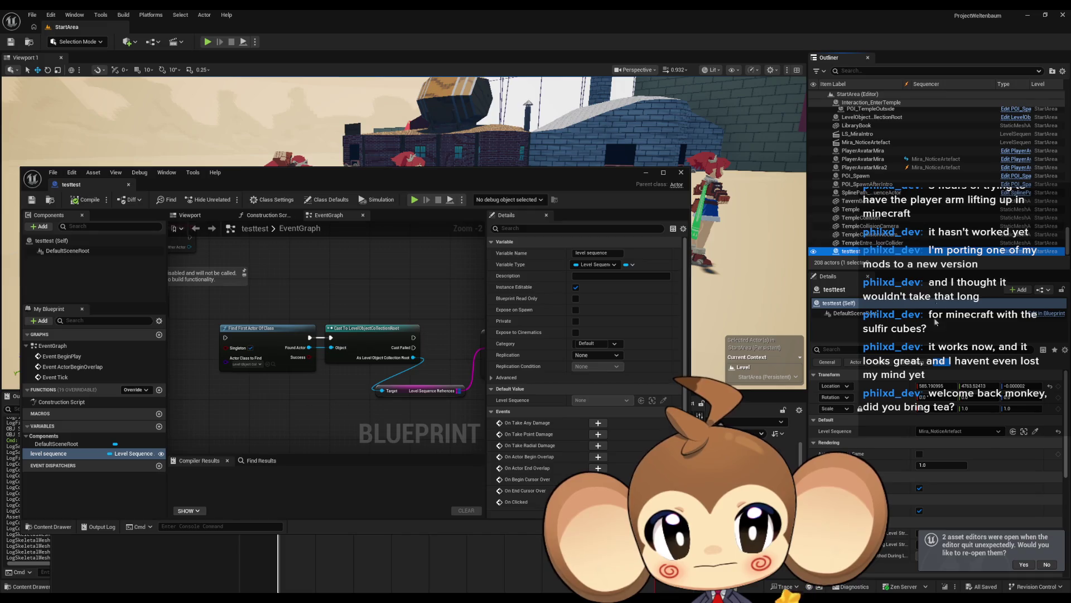
click(1041, 565)
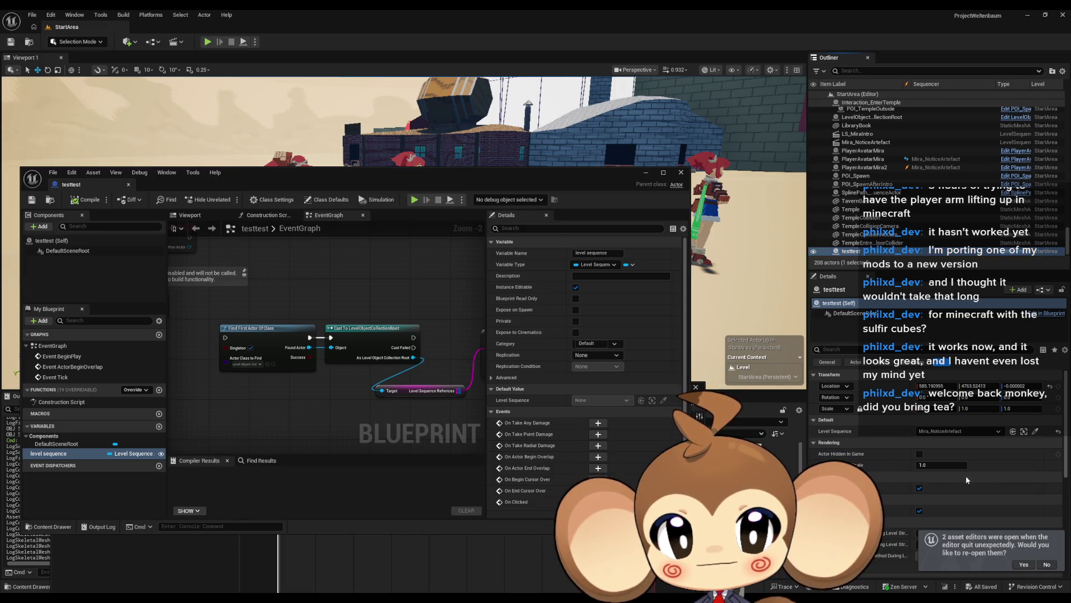
Connect the Level Sequence variable to a new Sequence Player node feeding Play.
scroll(963, 474, down, 5)
scroll(962, 474, up, 5)
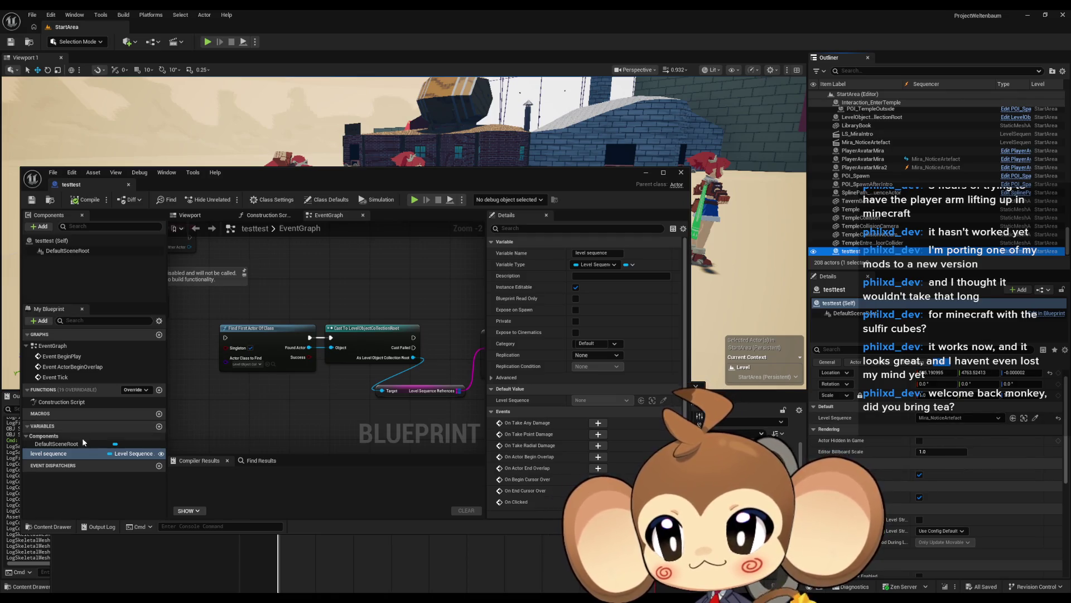
drag(275, 368, 399, 454)
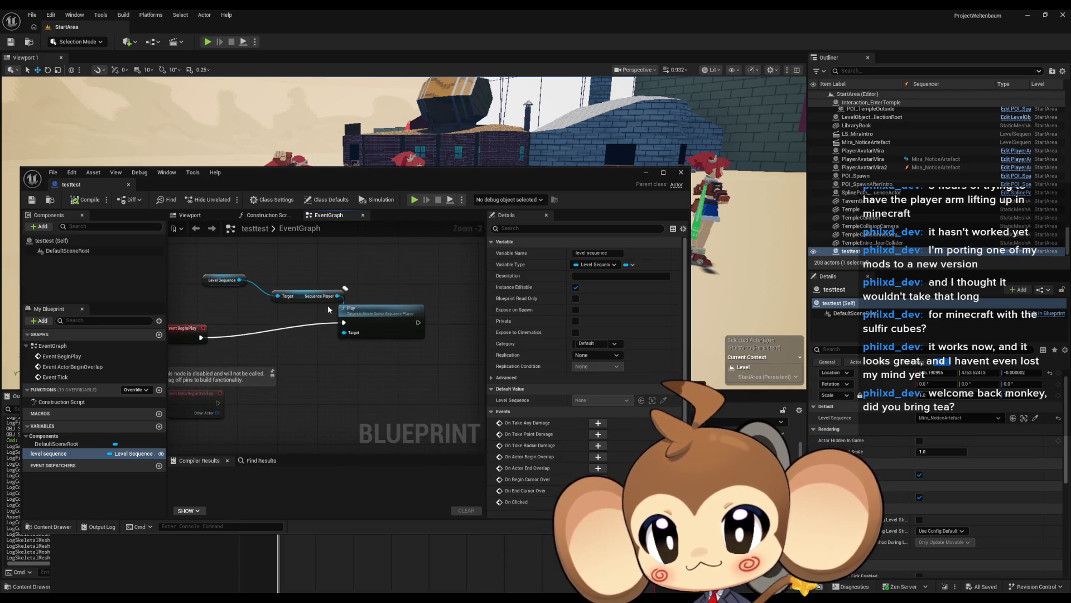
drag(236, 282, 271, 315)
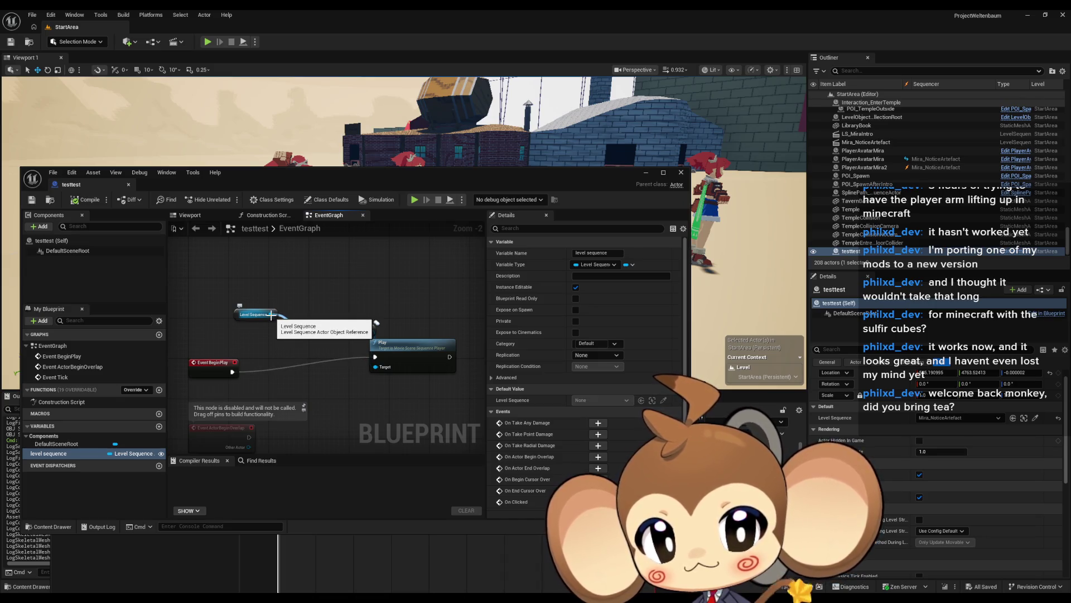
drag(272, 314, 375, 366)
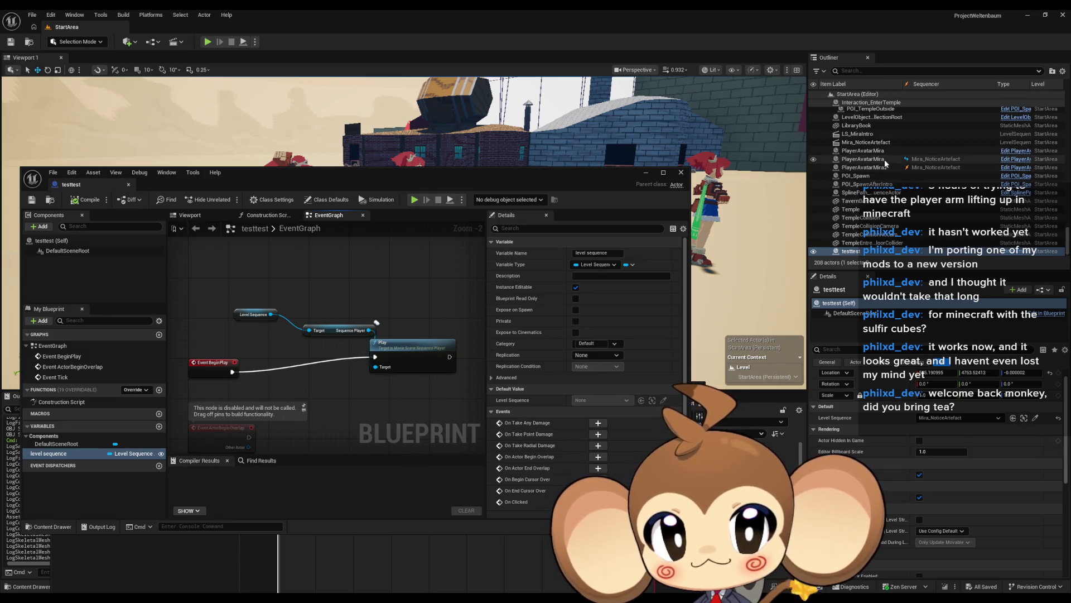
Select the PlayerAvatarMira and PlayerAvatarMira2 actors to inspect the characters.
drag(545, 167, 547, 282)
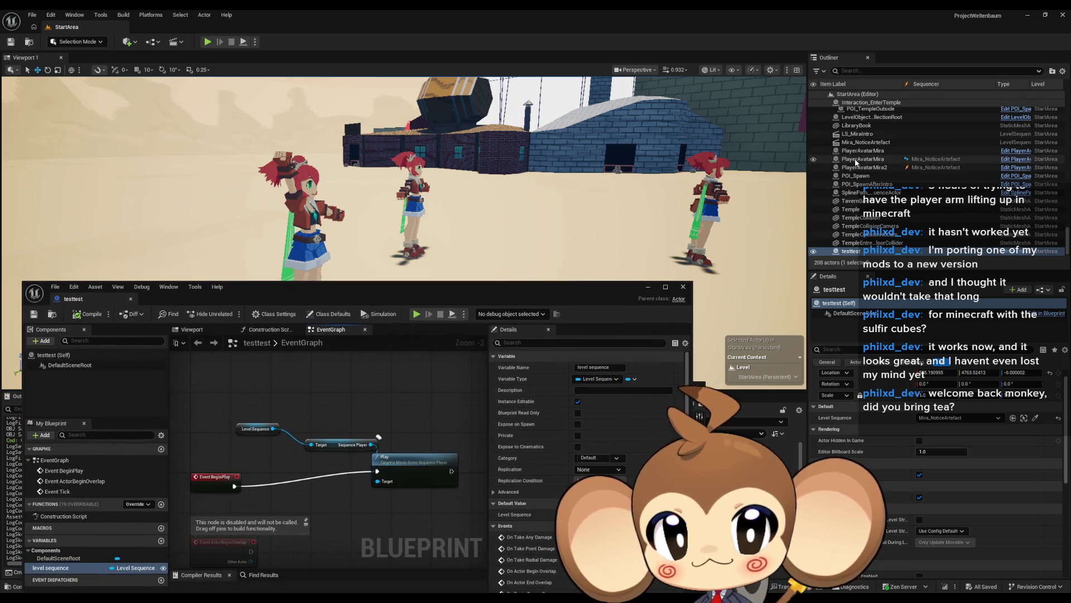
click(862, 159)
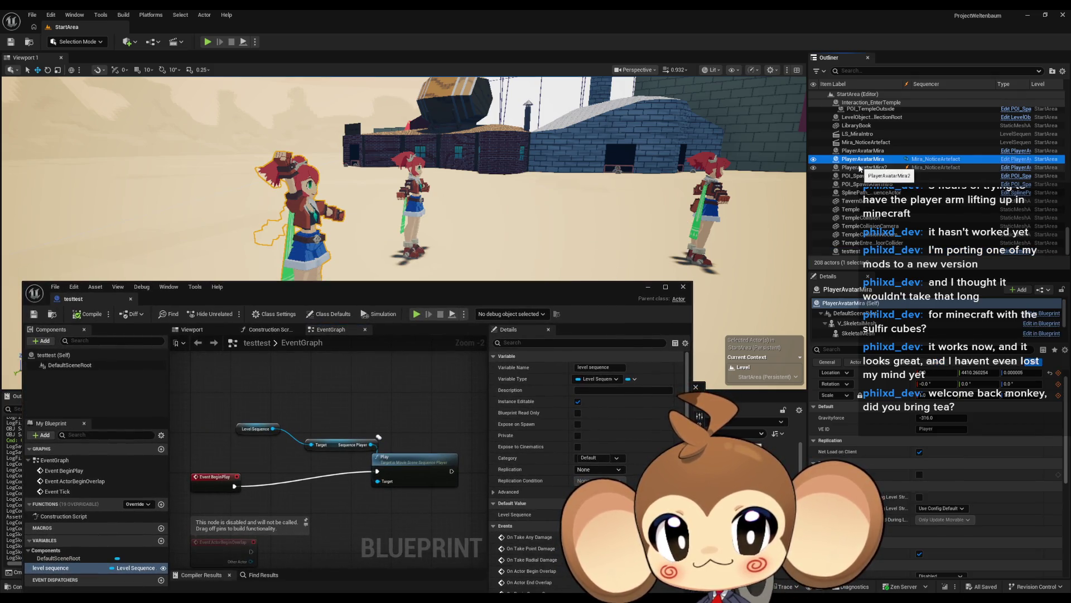
click(860, 167)
click(856, 152)
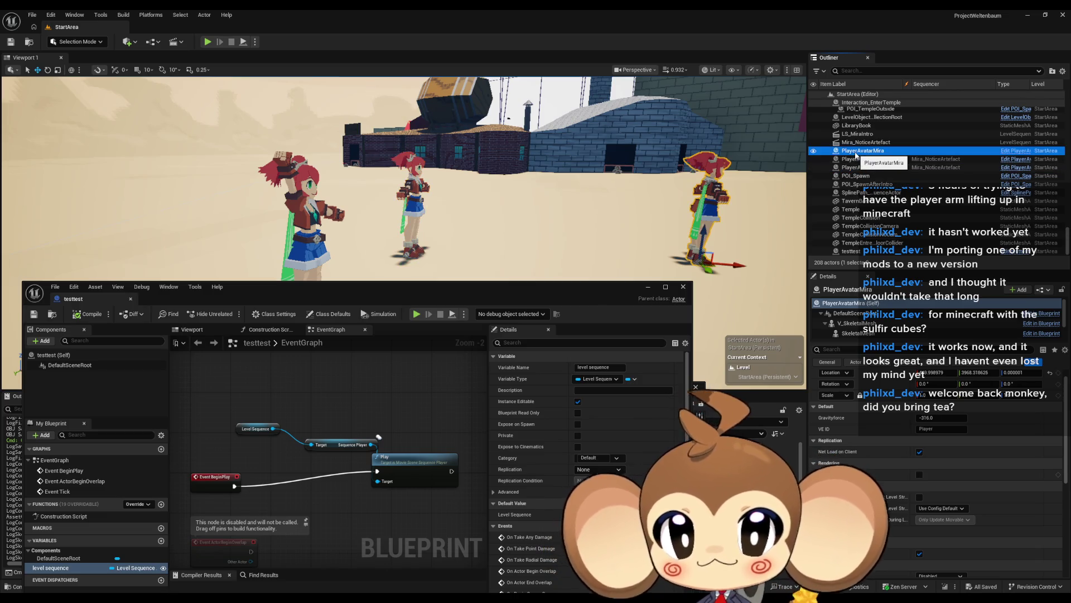
click(874, 161)
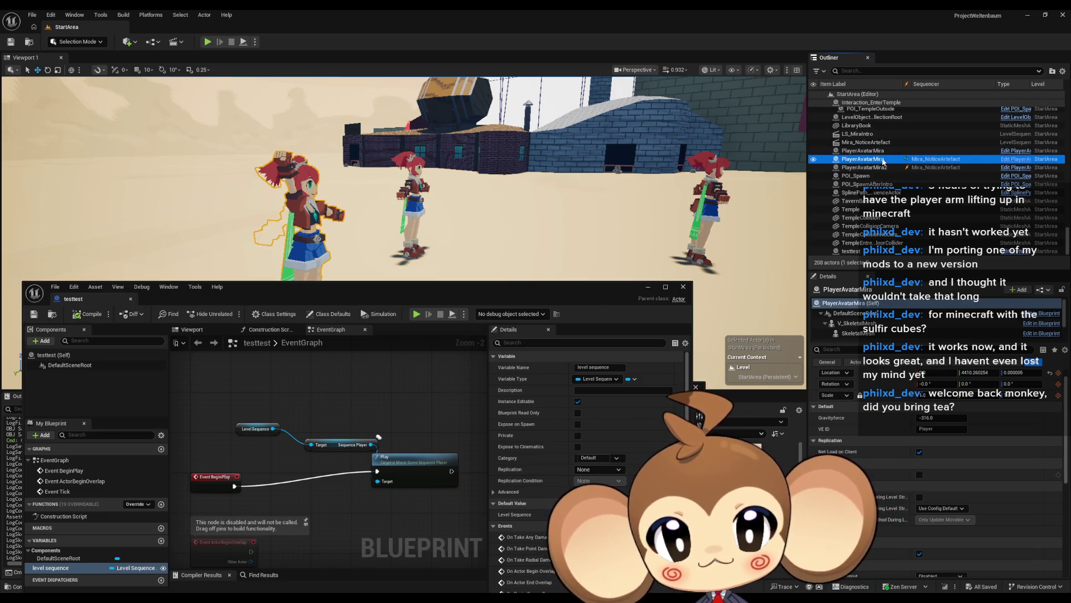
Minimize the testtest Blueprint, reopen Mira_NoticeArtefact, select the PlayerAvatarMira track, then close Sequencer.
drag(523, 290, 491, 112)
click(126, 428)
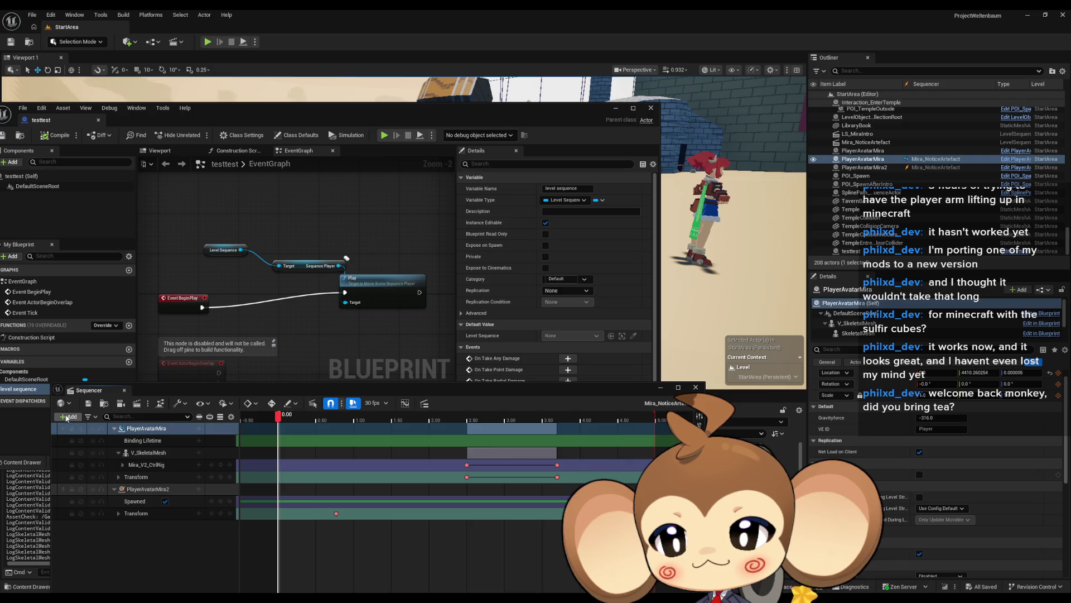
click(614, 109)
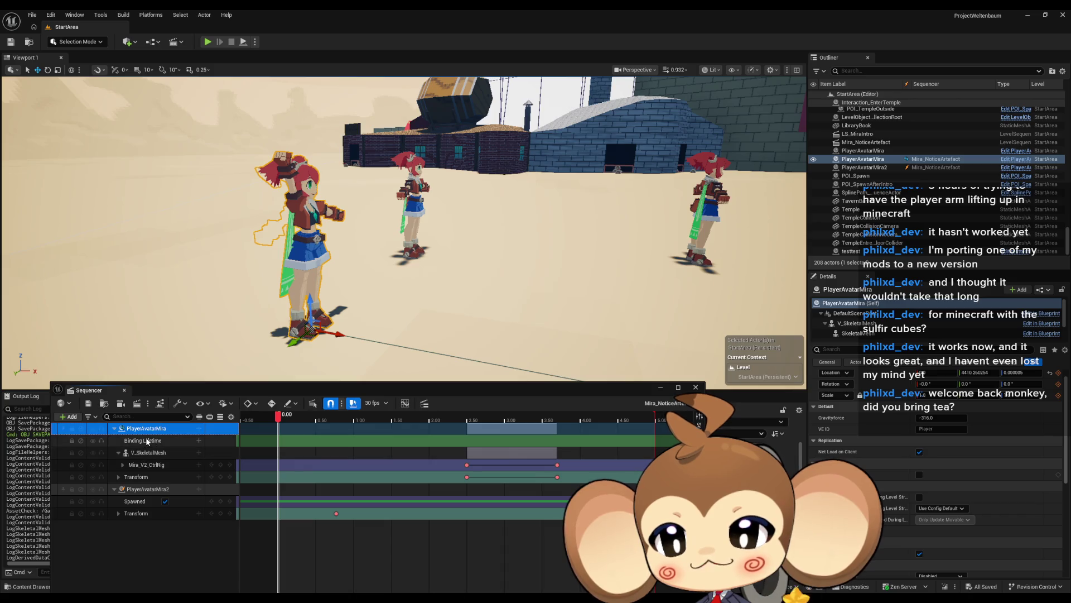
click(695, 387)
double_click(567, 525)
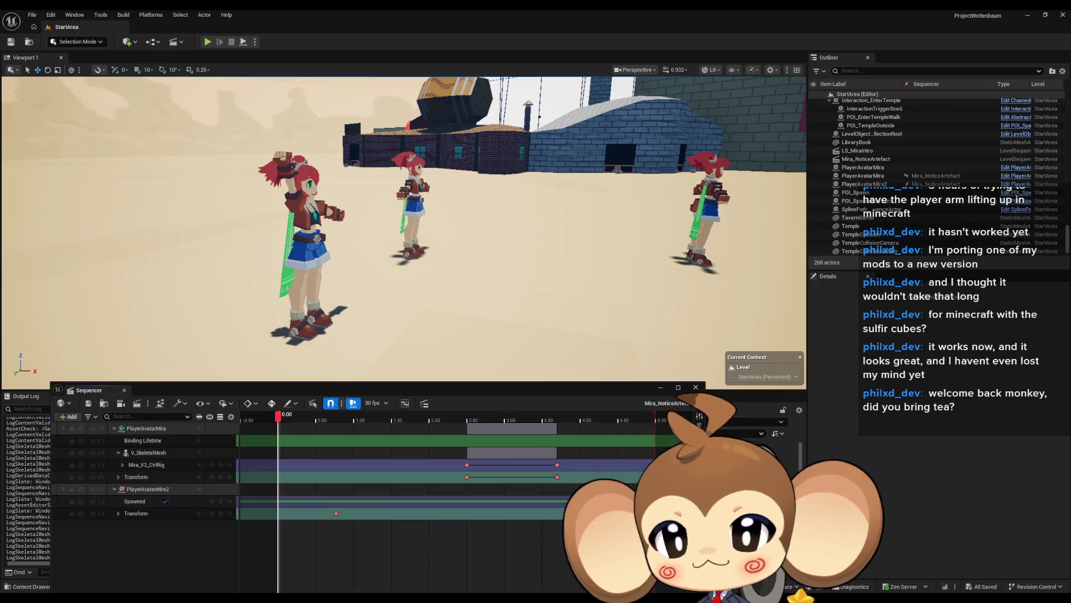
click(145, 432)
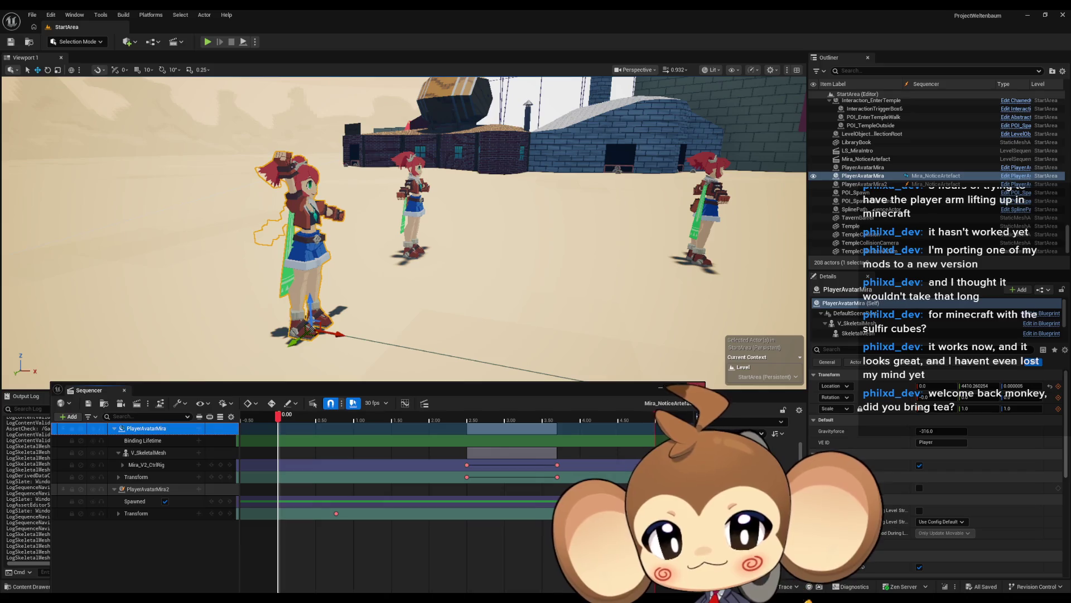
click(696, 386)
Restore the testtest Blueprint and search 'bind' in the Level Sequence pin's action menu.
mouse_move(438, 598)
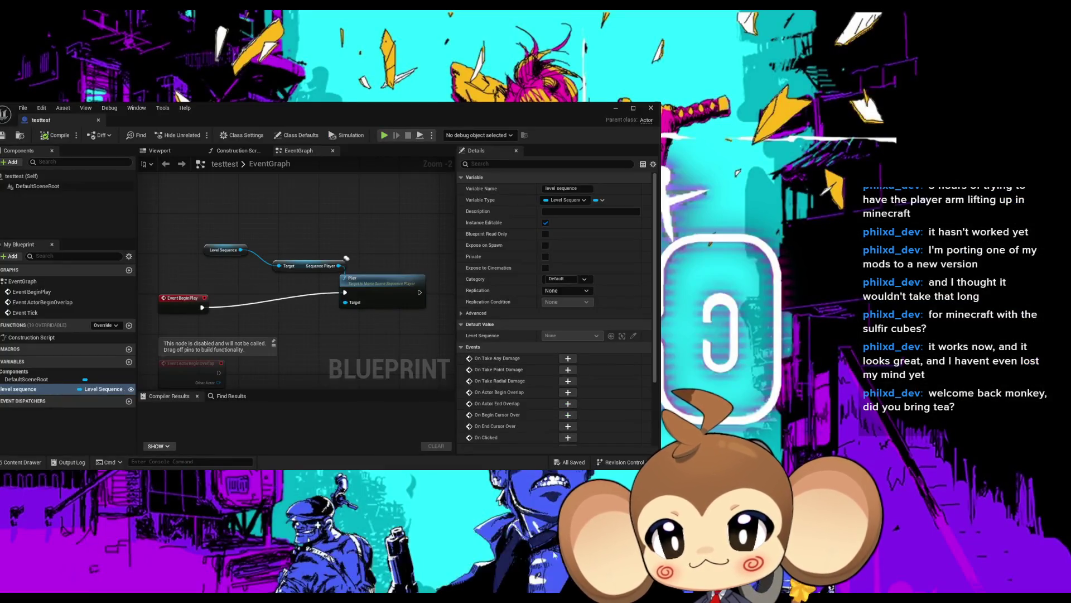
click(554, 557)
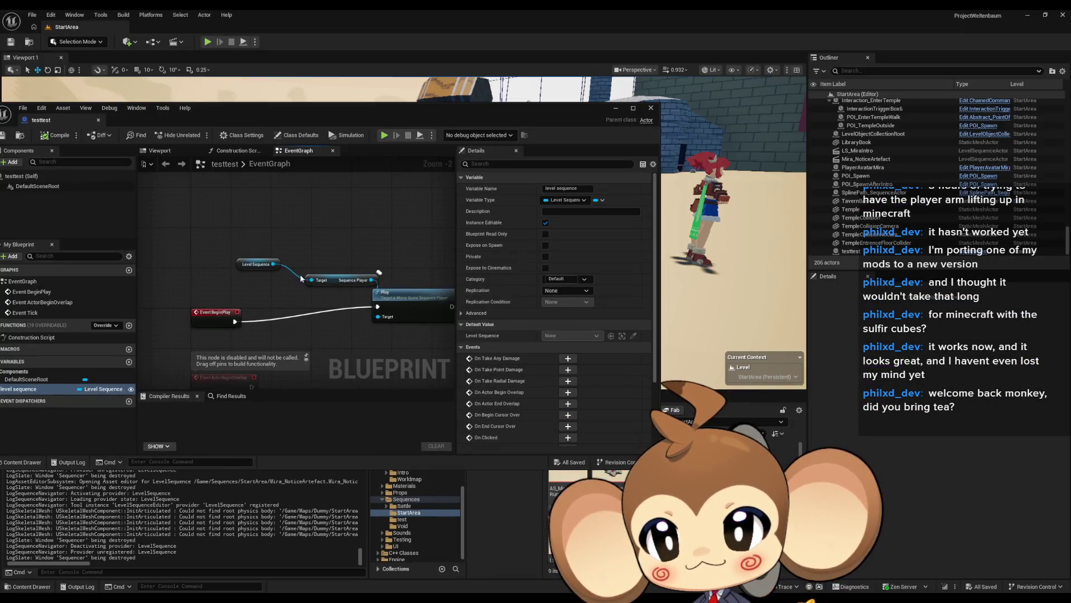
drag(273, 263, 339, 335)
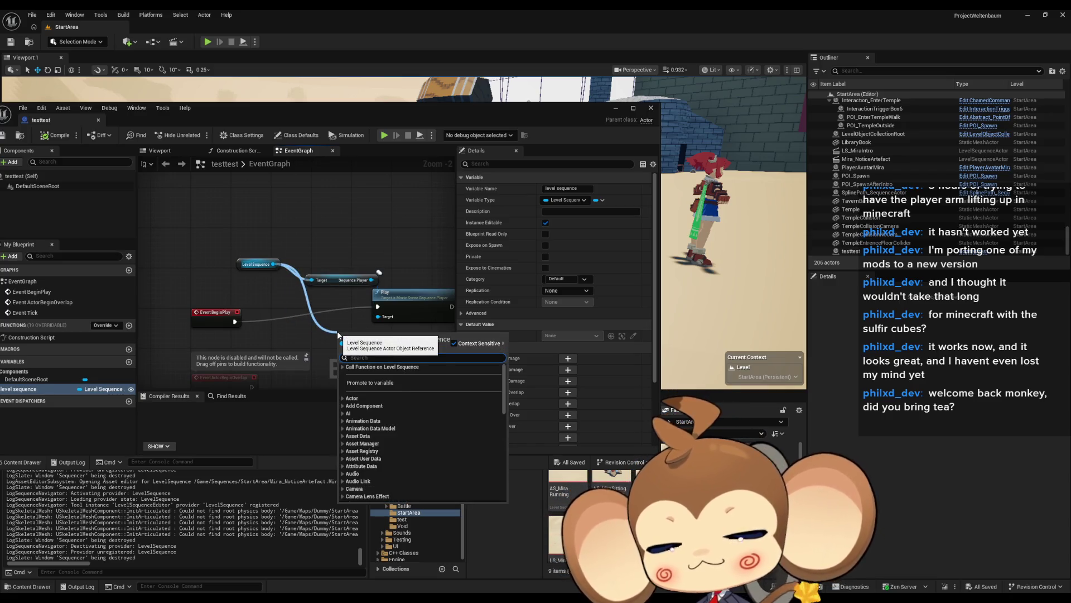
text(bind)
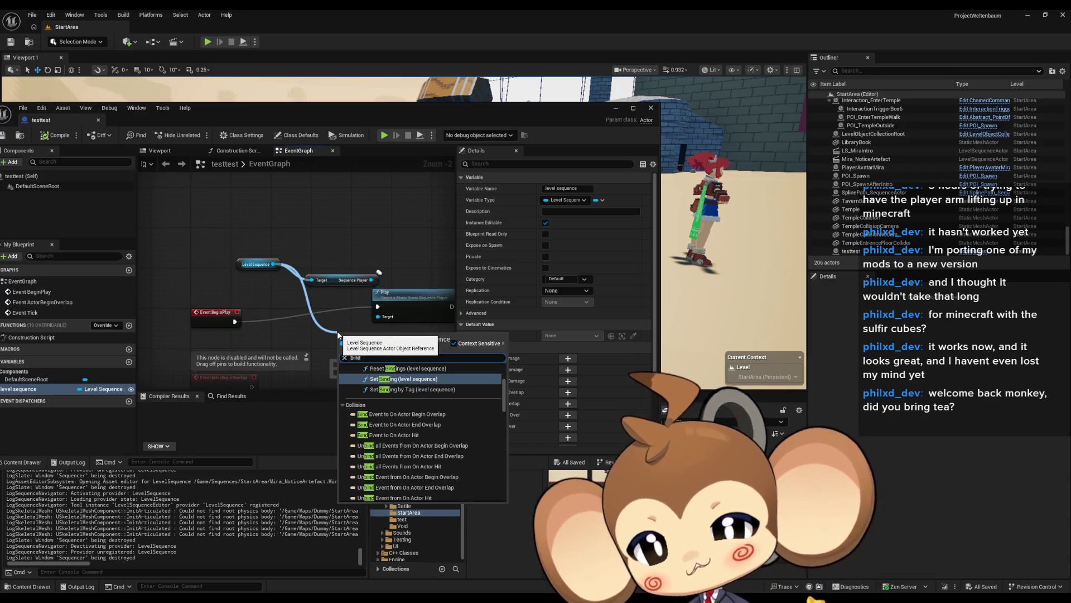
scroll(413, 399, up, 2)
scroll(414, 396, up, 3)
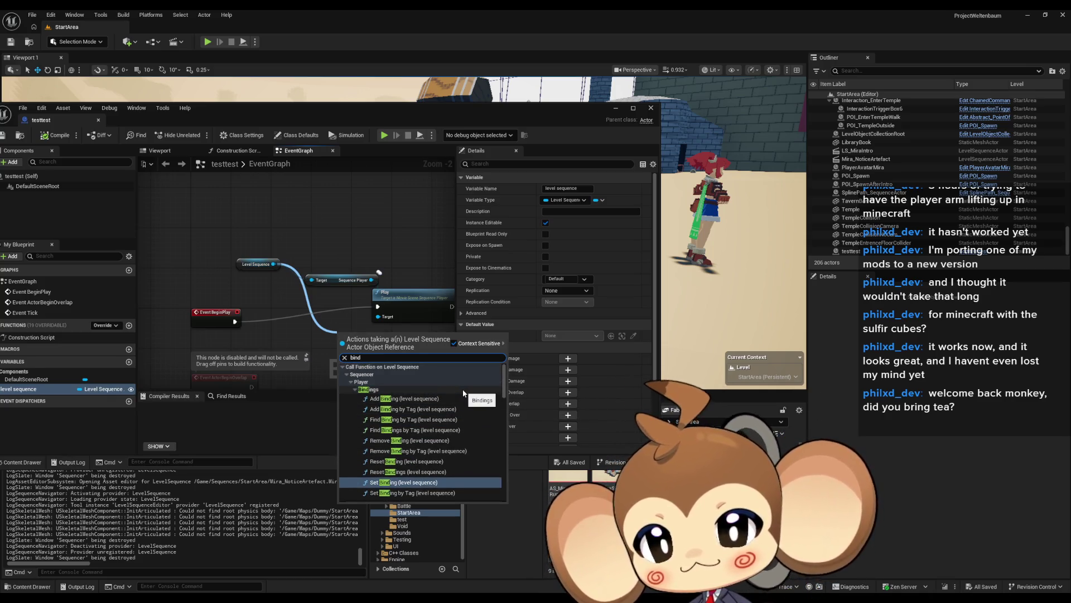
scroll(467, 377, down, 1)
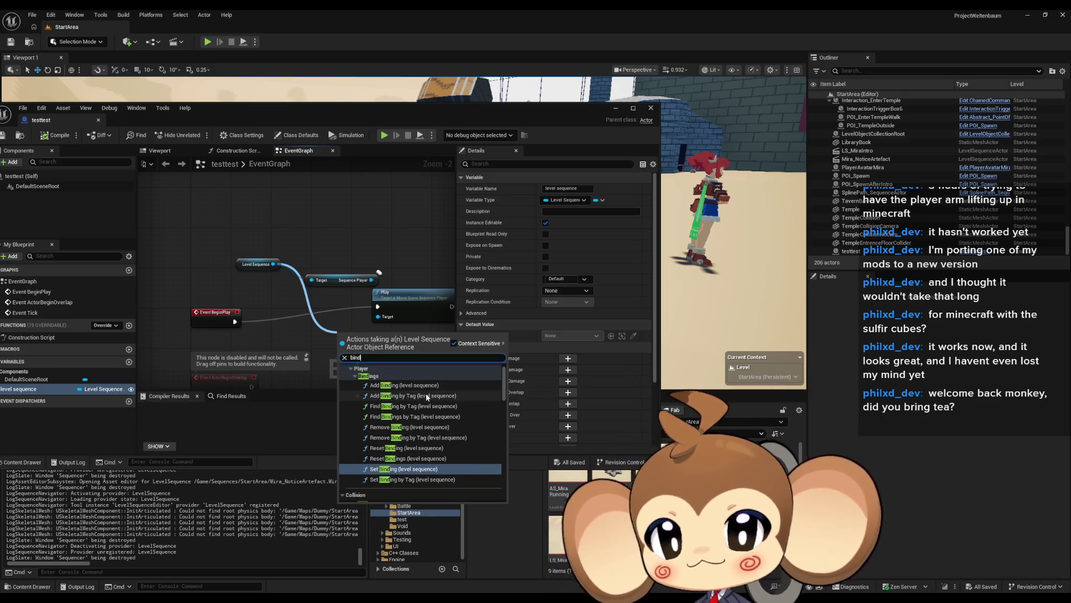
scroll(457, 446, down, 1)
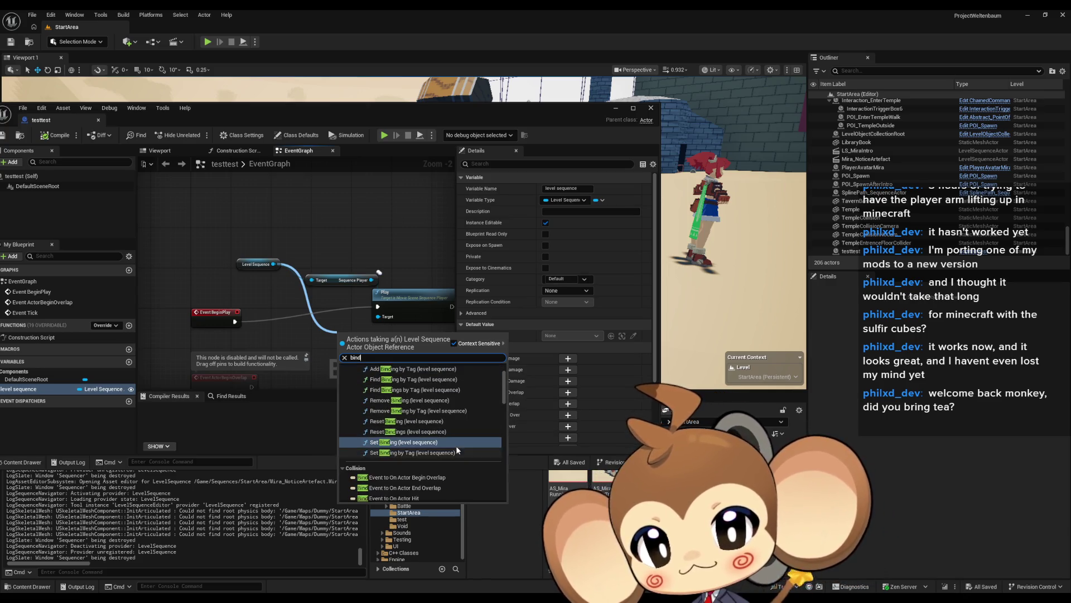
scroll(494, 424, down, 5)
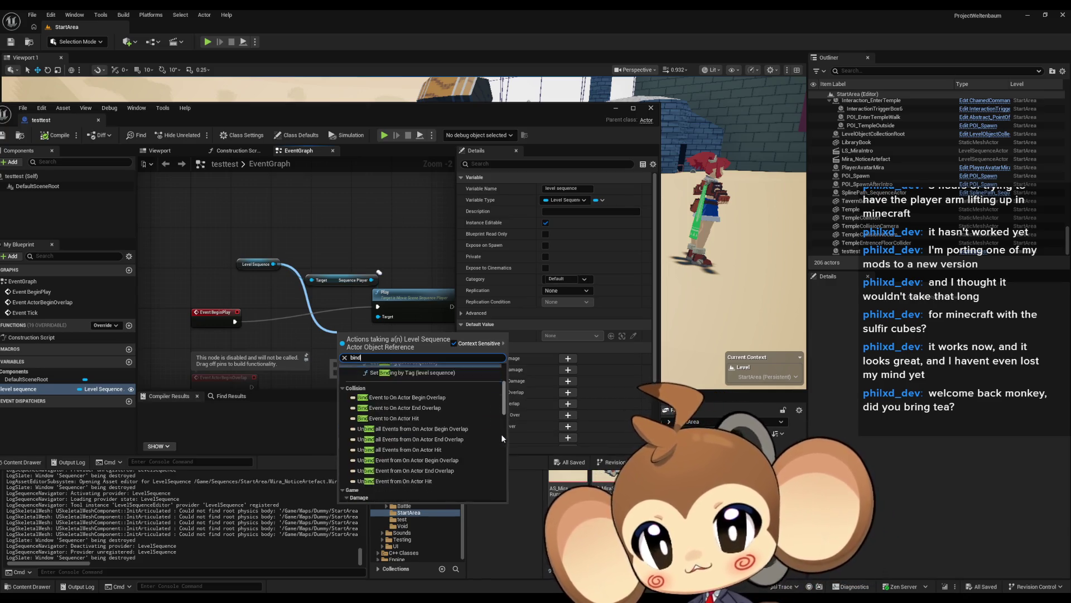
scroll(488, 400, down, 8)
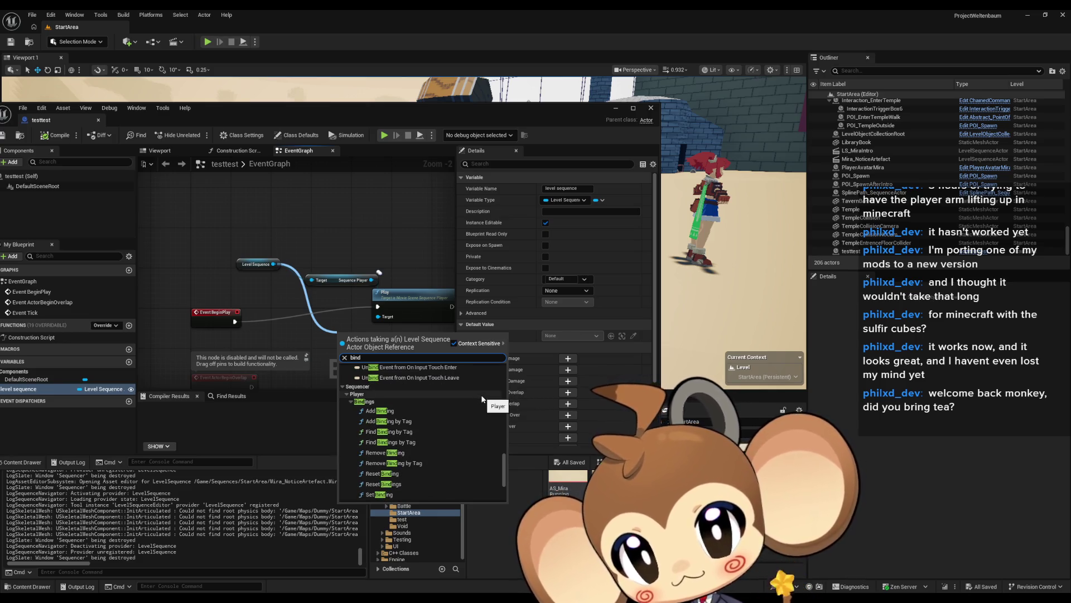
Place the Add Binding node with the Level Sequence wired into its Target, then inspect its Binding input.
click(416, 413)
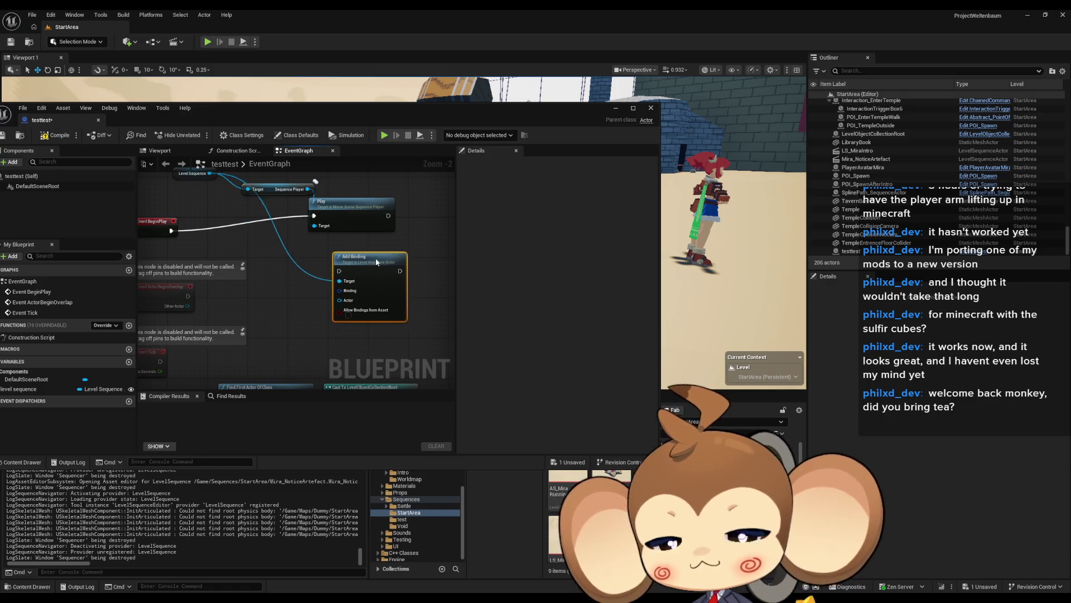
scroll(295, 309, up, 2)
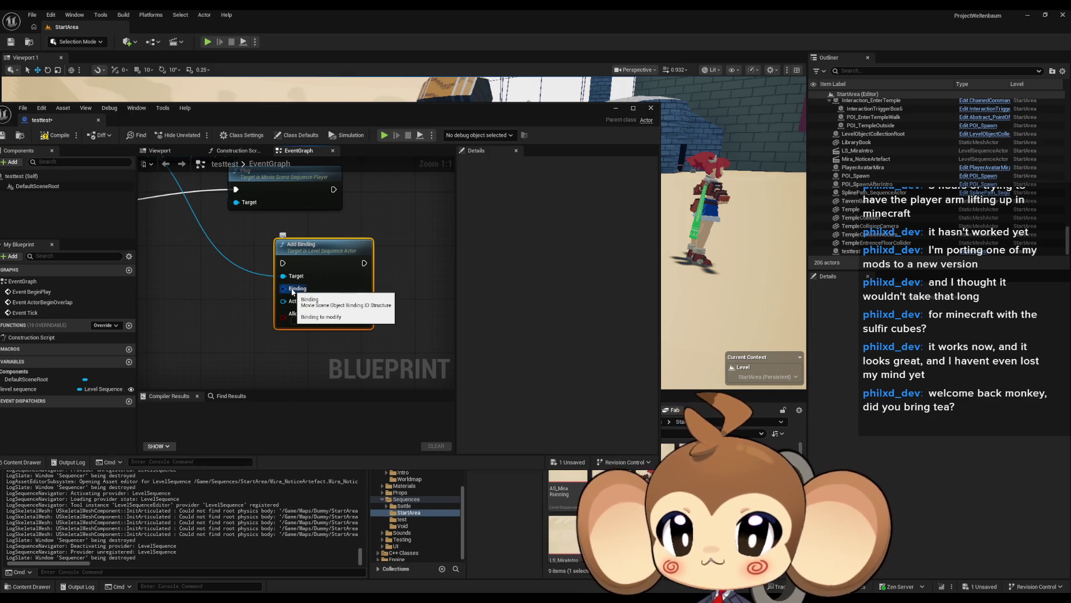
right_click(292, 291)
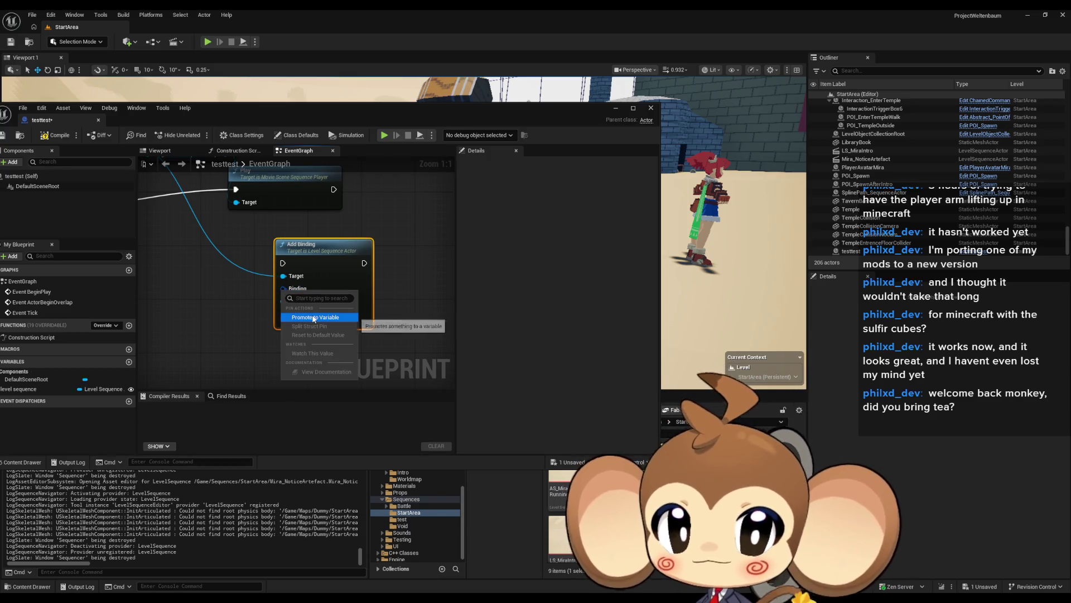
click(254, 297)
Look for nodes that could feed the Binding input, then reposition the Add Binding and Play nodes.
drag(283, 289, 225, 297)
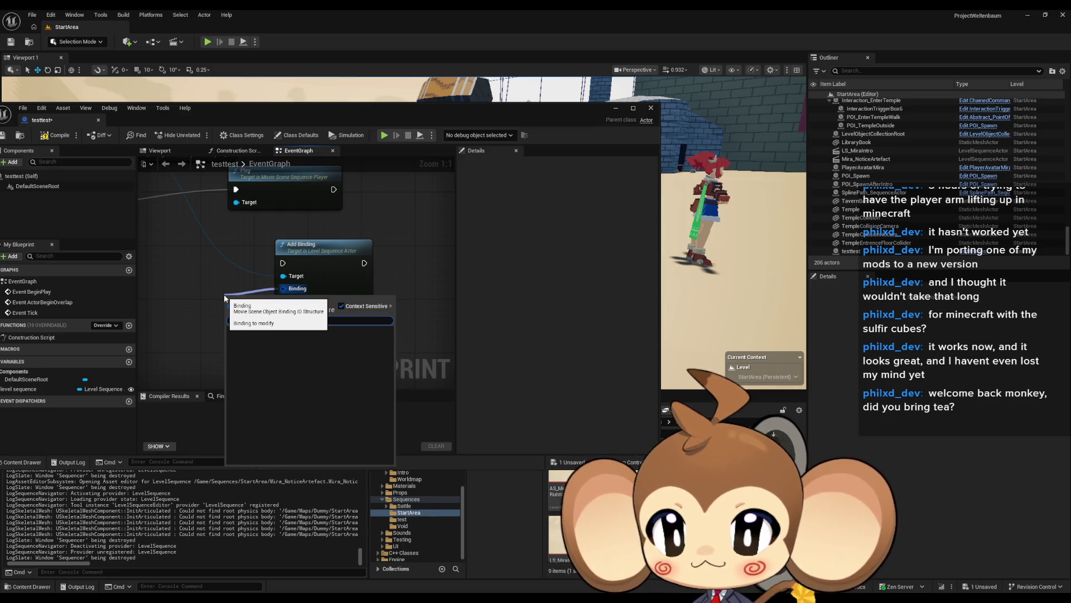
drag(307, 296, 374, 291)
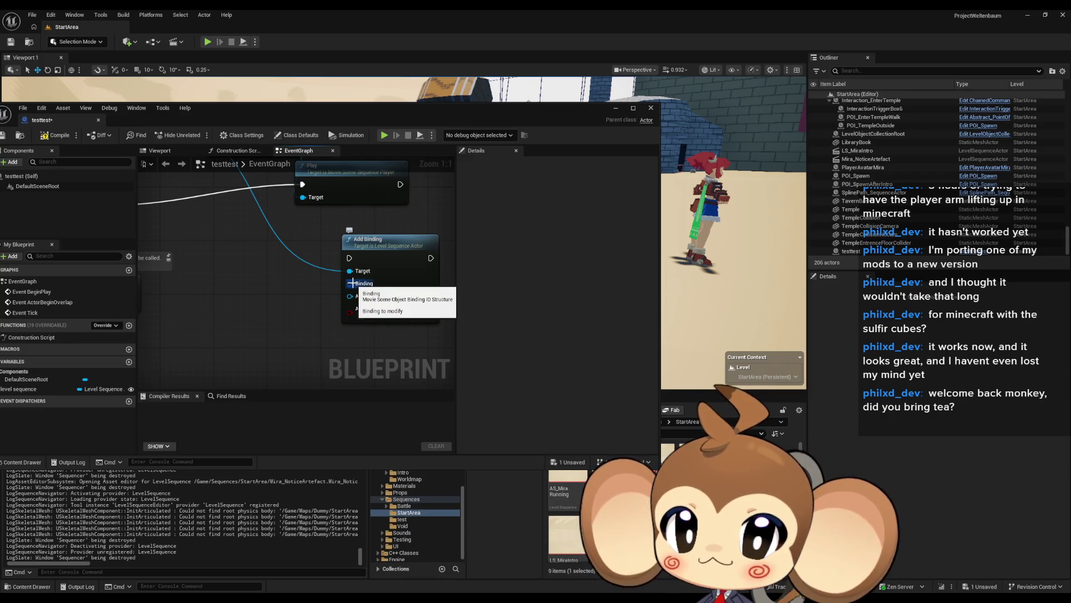
mouse_move(351, 283)
mouse_down()
mouse_move(271, 330)
mouse_move(362, 318)
mouse_up()
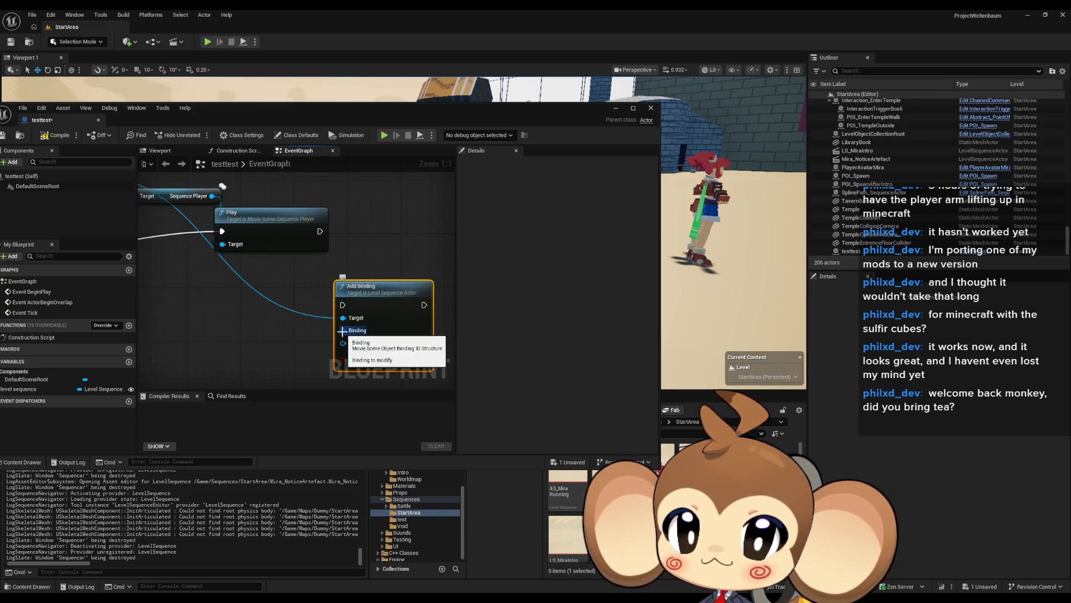
drag(296, 335, 295, 306)
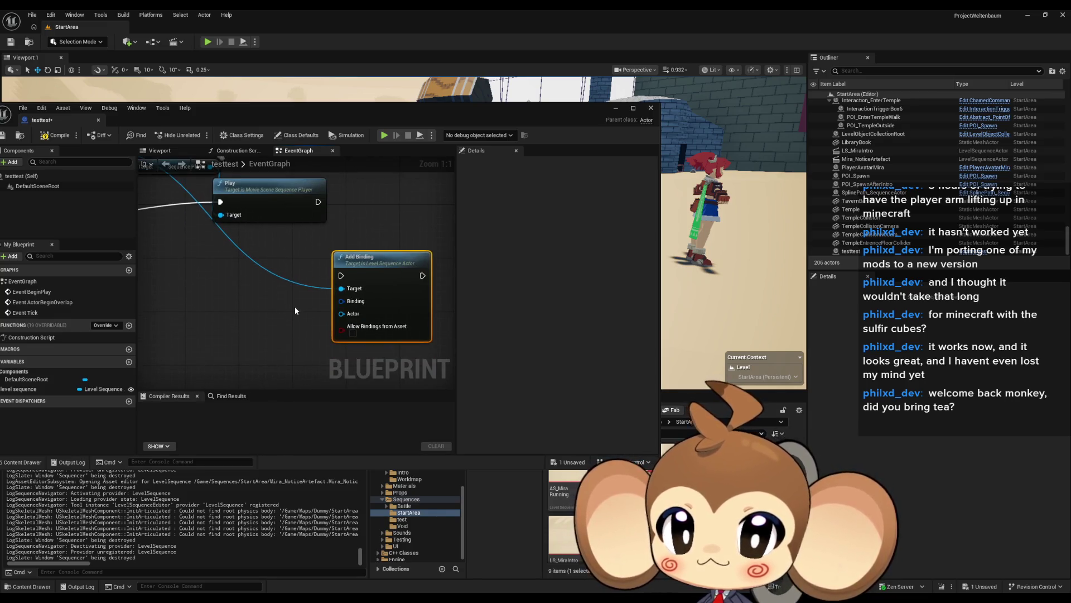
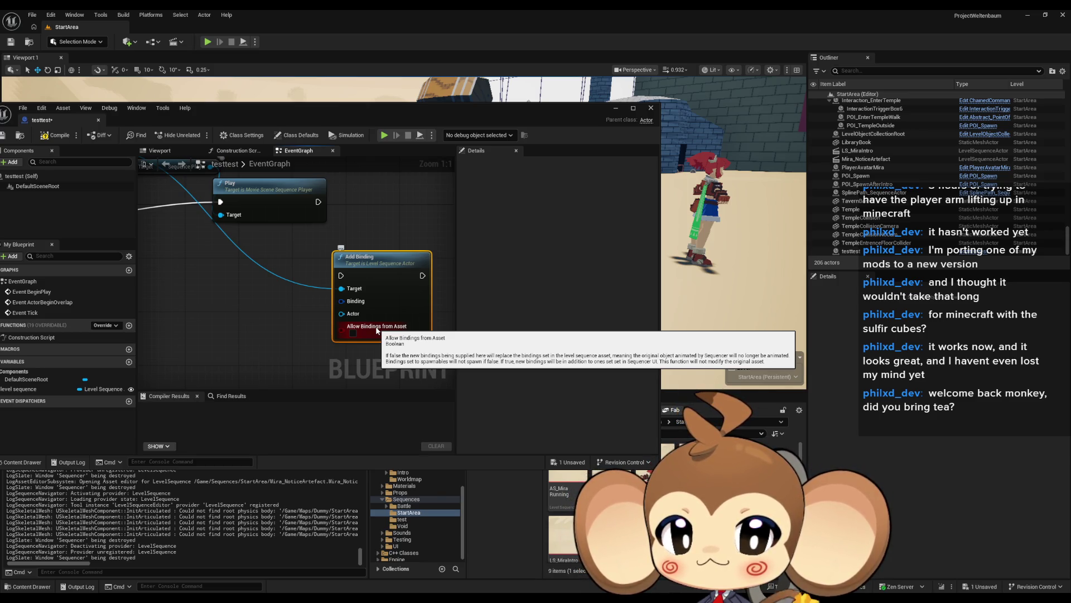
Add a new variable named 'mira' to the testtest Blueprint.
mouse_move(377, 330)
mouse_down()
mouse_move(396, 315)
mouse_move(403, 276)
mouse_move(254, 288)
mouse_move(329, 333)
mouse_up()
scroll(389, 289, down, 5)
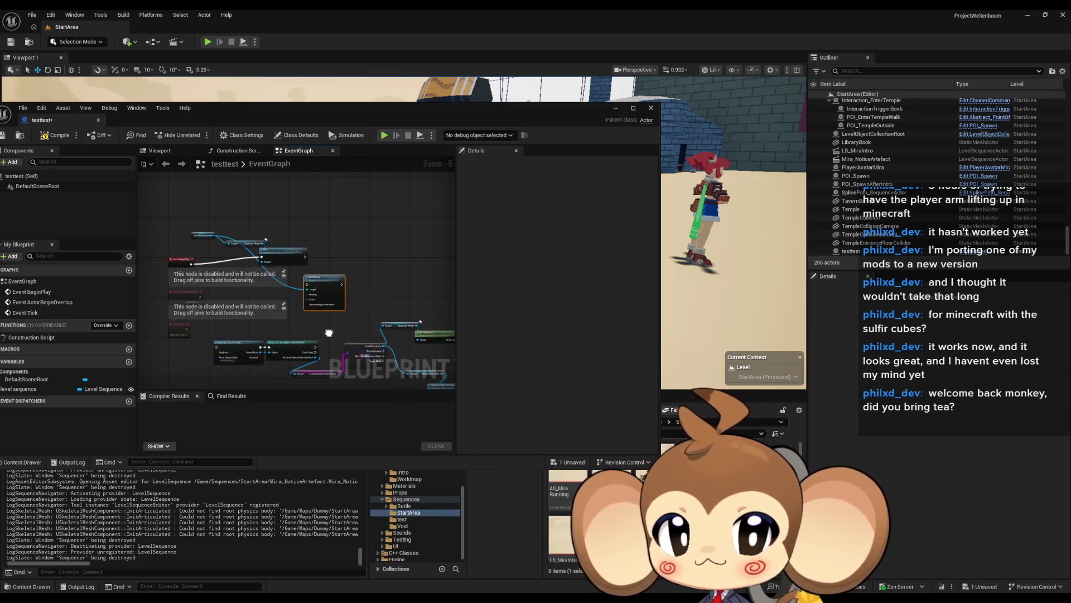
drag(444, 112, 469, 102)
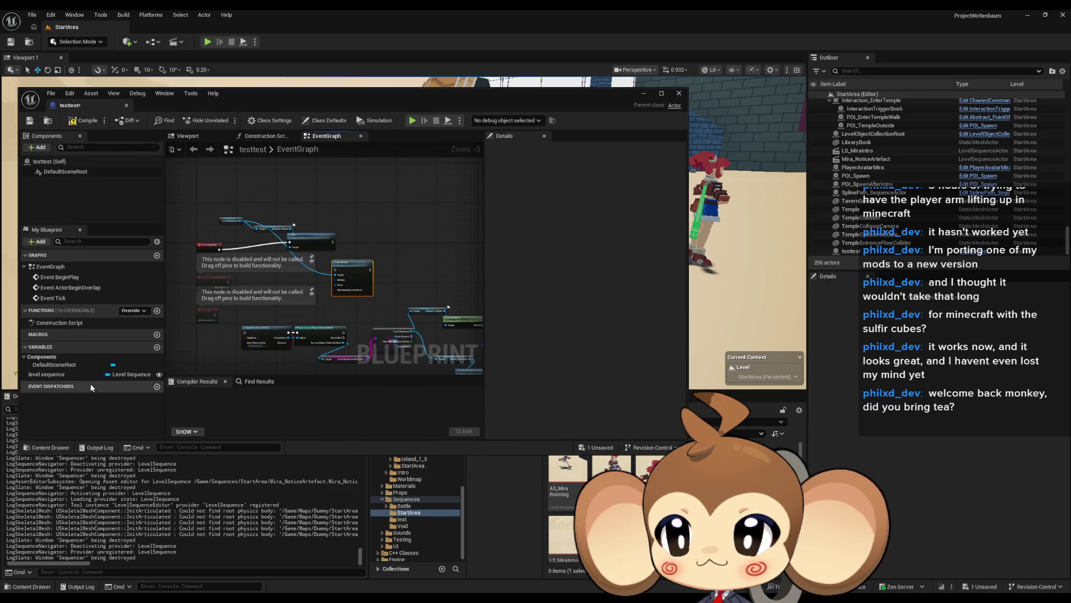
click(157, 346)
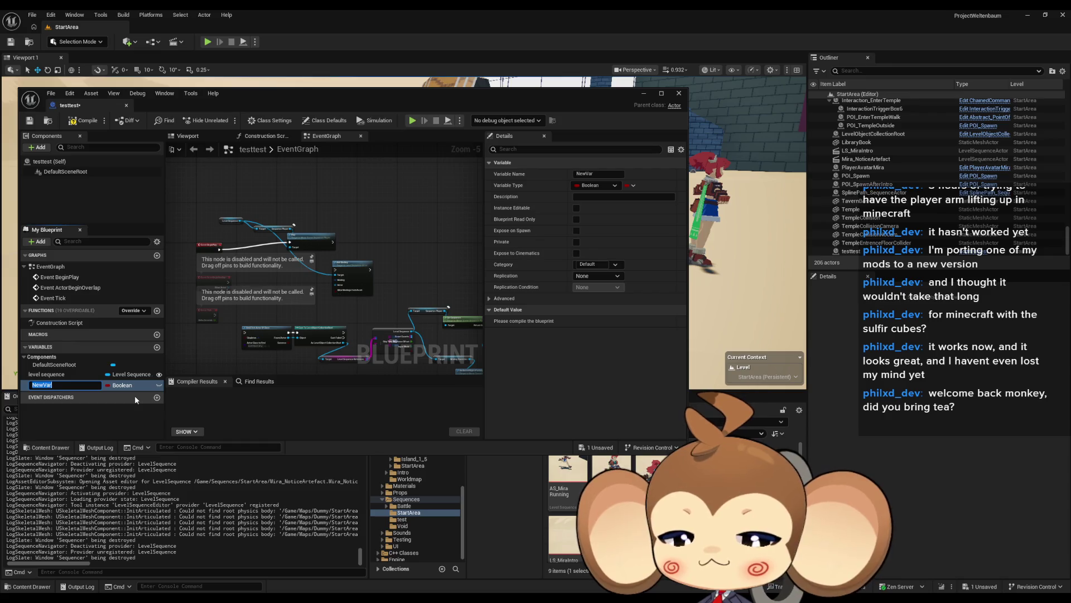
text(mira)
key(Return)
Make mira an Instance Editable Player Avatar Mira reference, then compile and save.
click(116, 387)
text(mira)
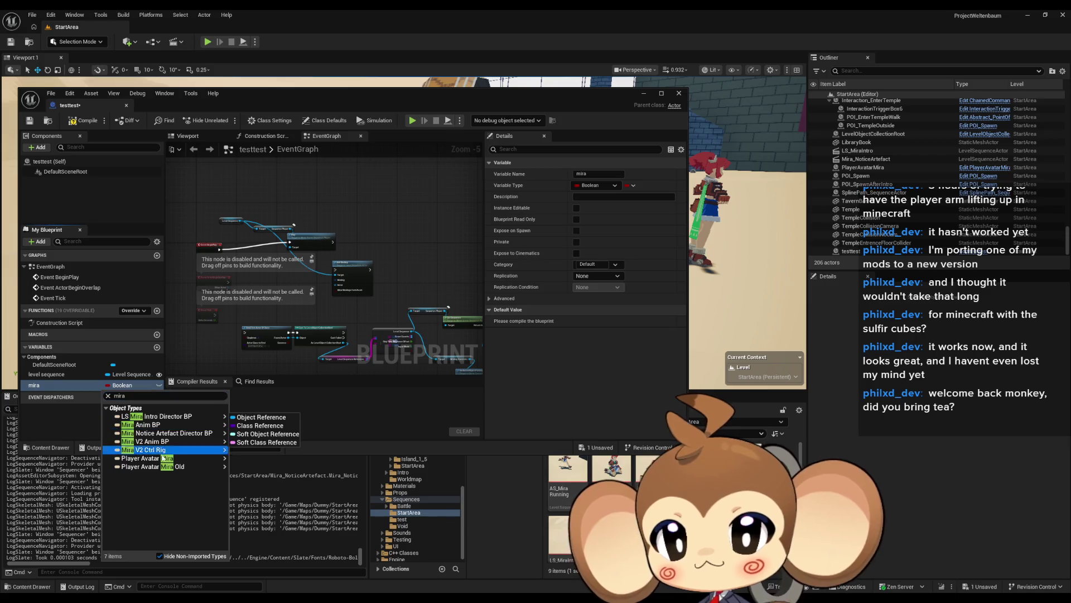
click(148, 458)
click(159, 385)
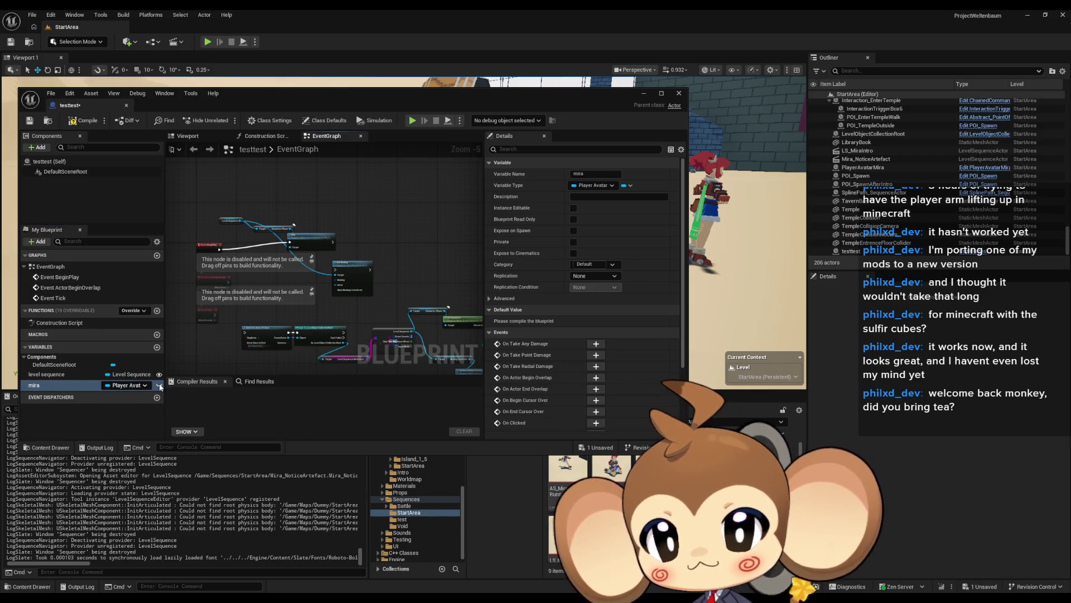
key(ctrl+s)
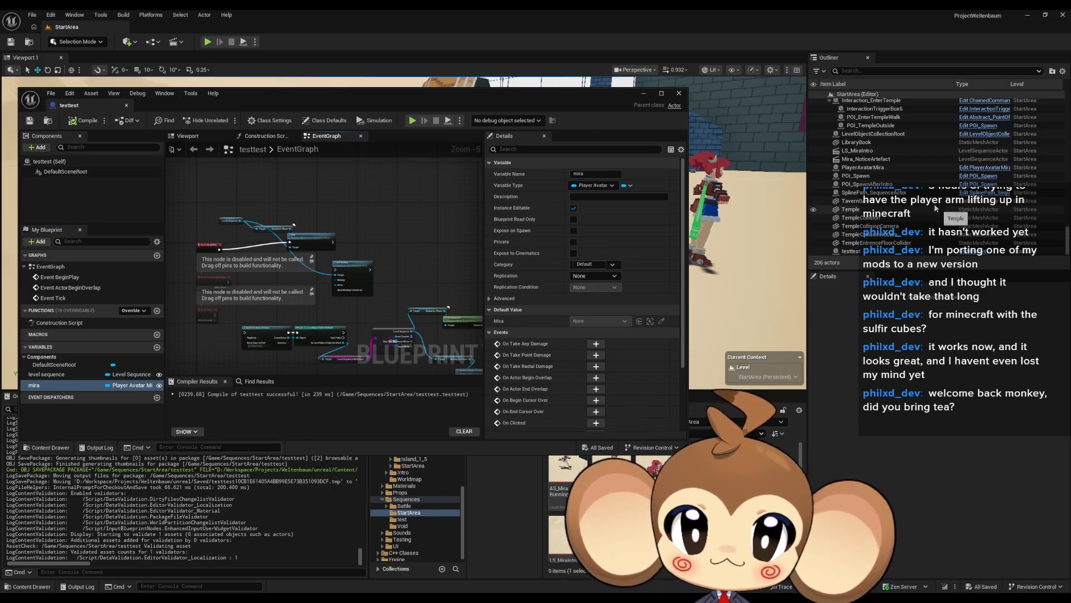
Set the placed testtest actor's Mira property to PlayerAvatarMira, recompile, and save the StartArea level.
click(864, 252)
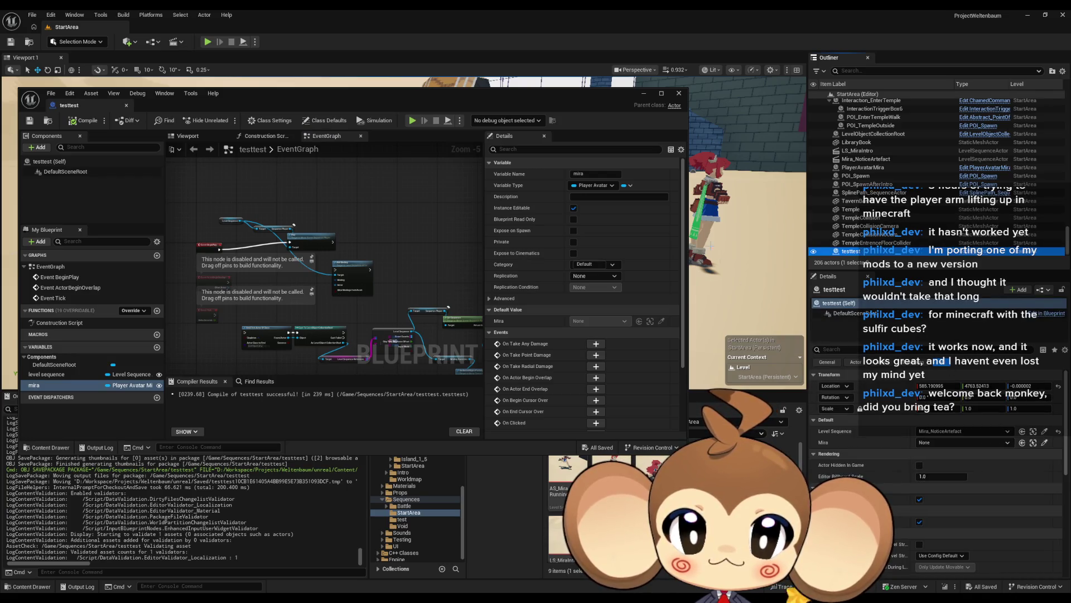
click(969, 438)
click(960, 346)
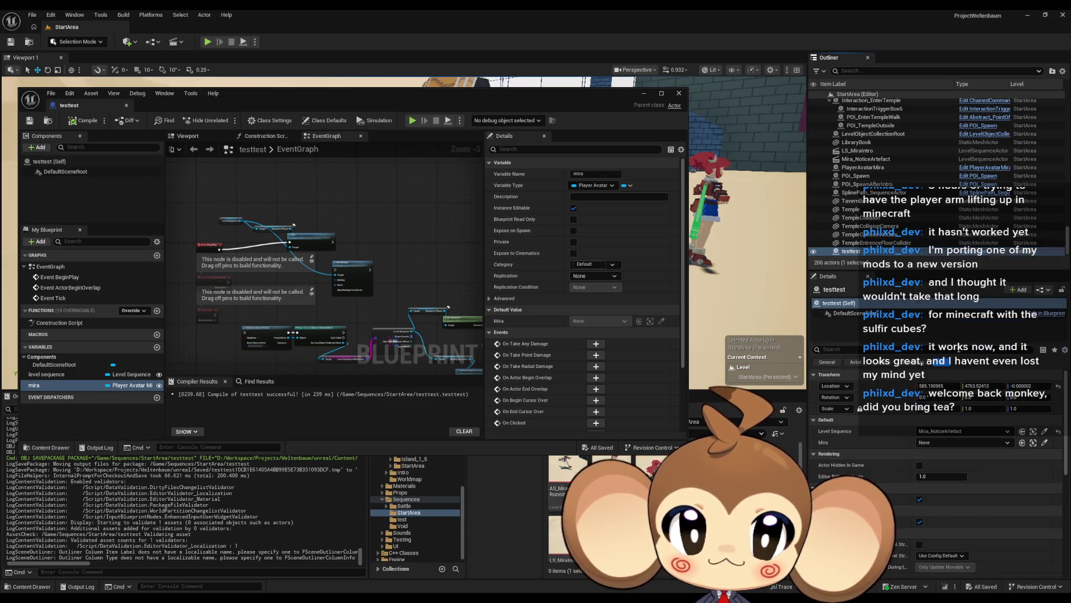
click(83, 122)
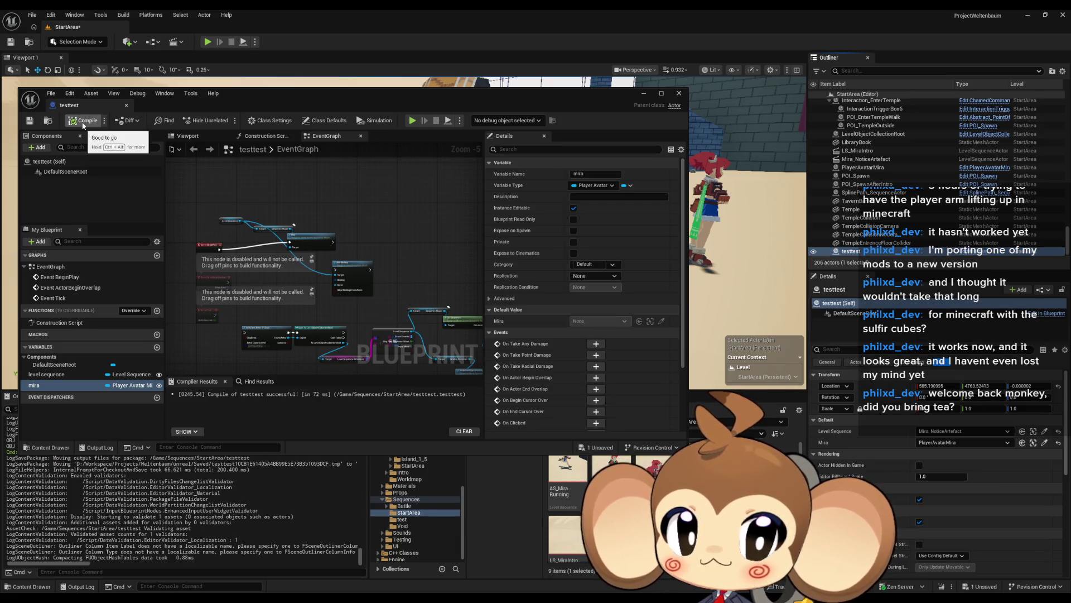
key(ctrl+shift+s)
Place a Get mira node in the event graph.
drag(129, 385, 282, 306)
click(282, 306)
scroll(317, 302, up, 5)
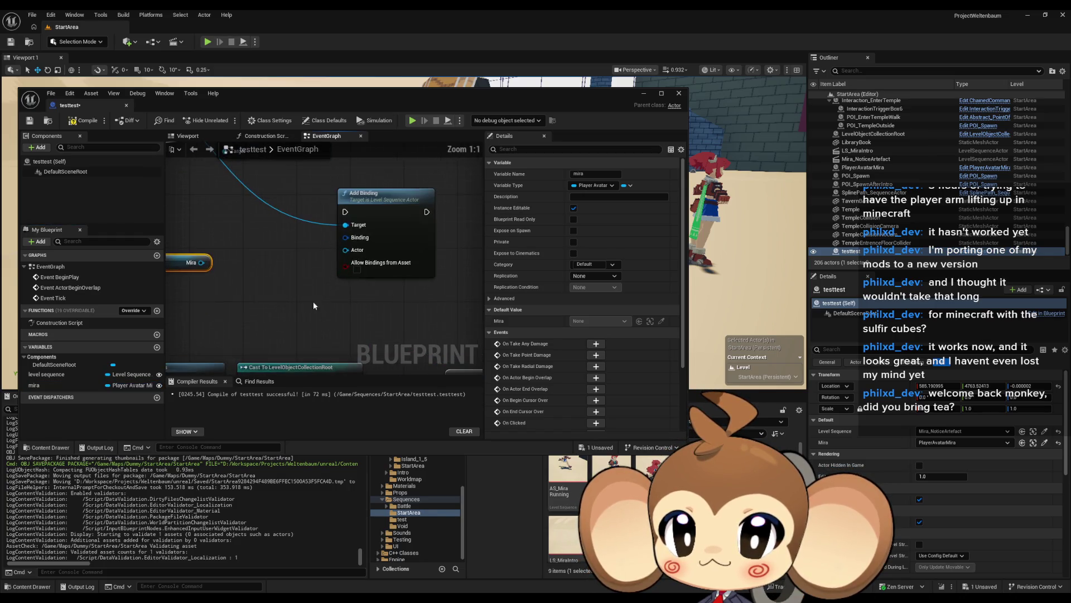
Wire the mira getter into Add Binding's Actor input.
mouse_move(201, 262)
mouse_down()
mouse_move(345, 250)
mouse_move(307, 267)
mouse_move(315, 290)
mouse_up()
scroll(422, 301, down, 2)
drag(421, 301, 307, 289)
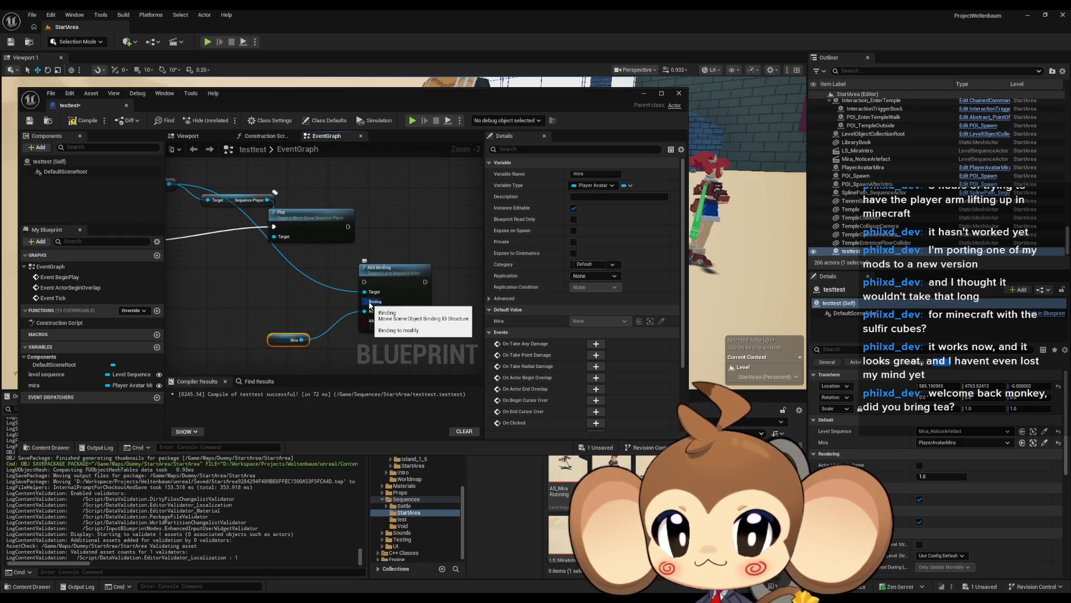
Add a Get Portable Binding ID node from Add Binding's Binding input.
drag(370, 306, 260, 299)
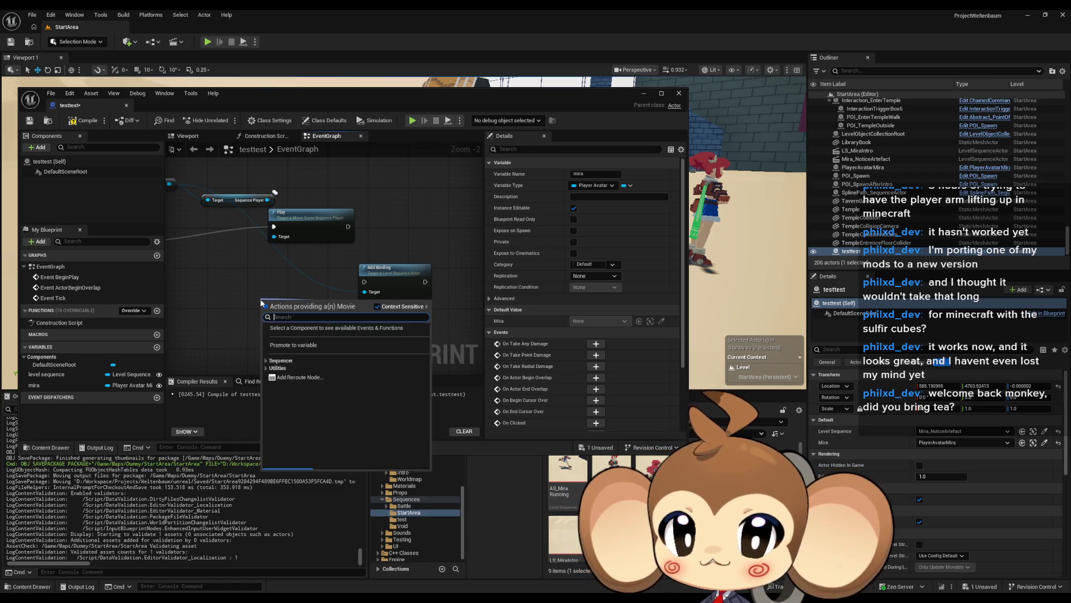
click(264, 383)
click(267, 376)
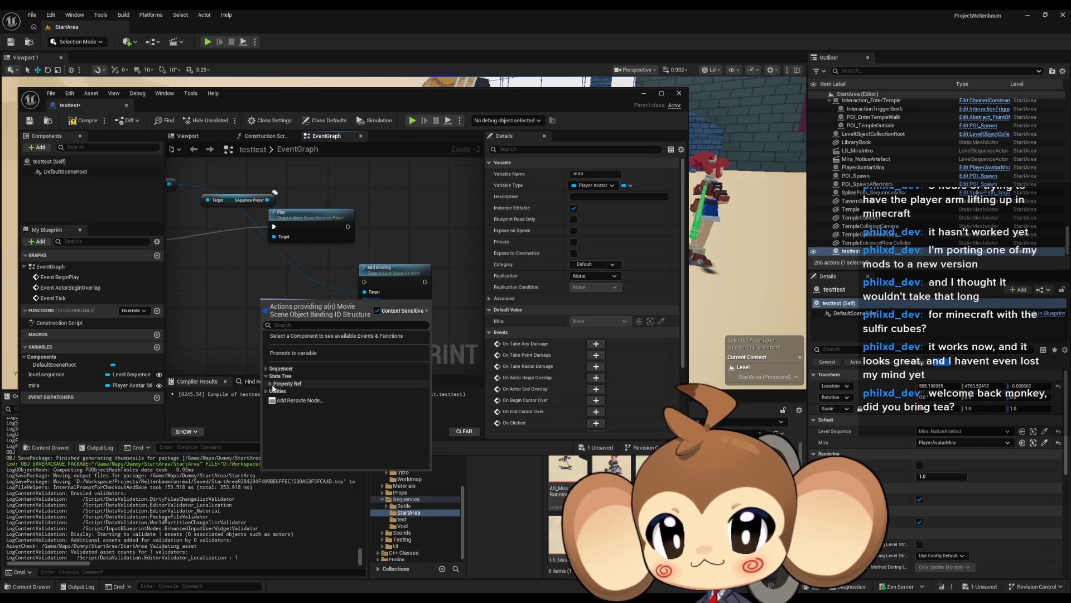
click(271, 383)
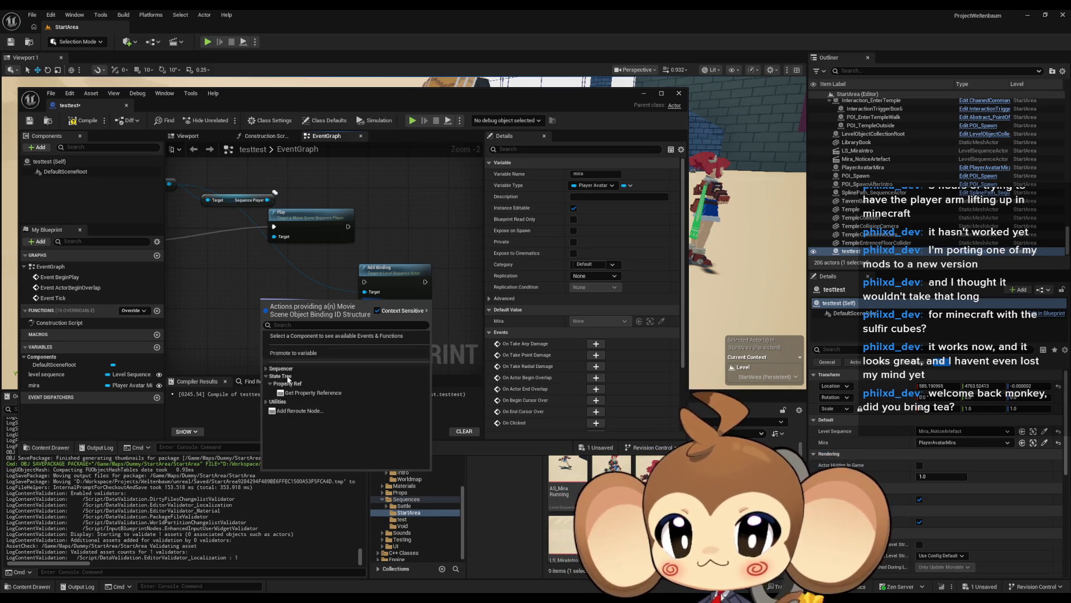
click(267, 368)
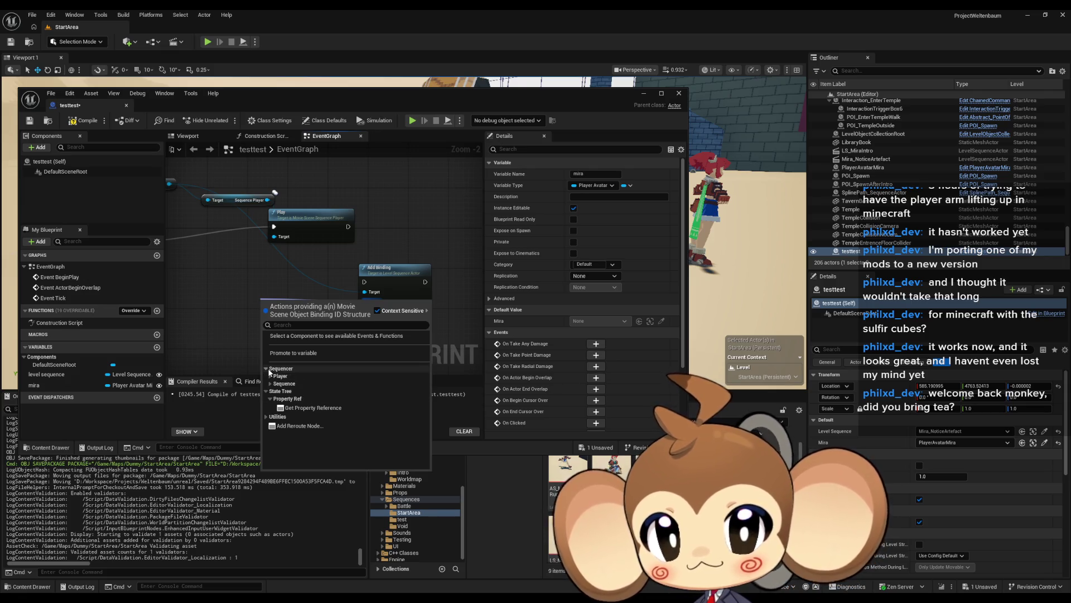
click(271, 376)
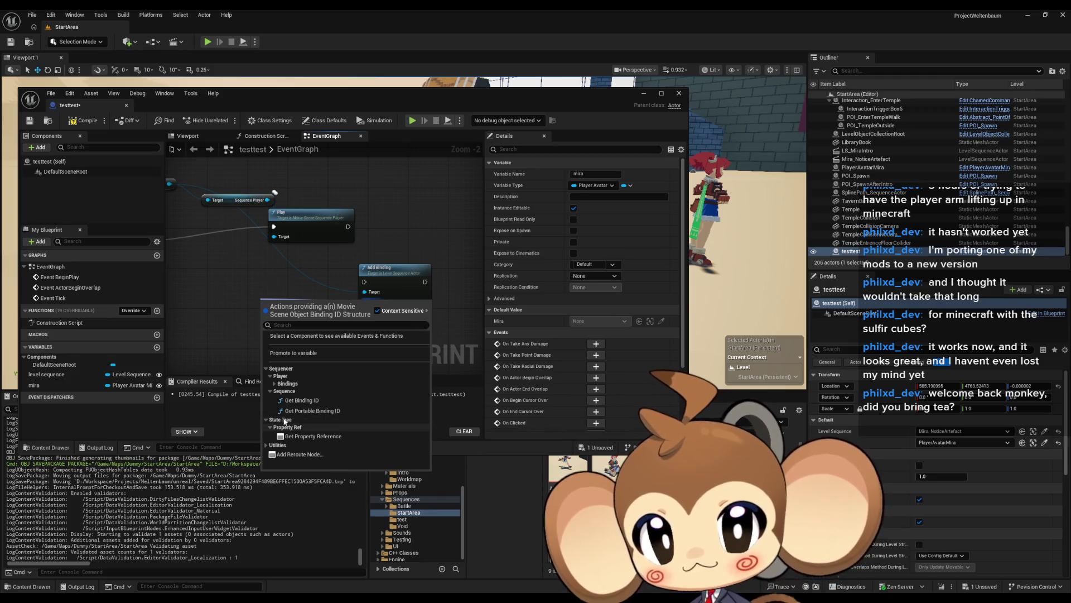
click(279, 445)
scroll(304, 424, down, 2)
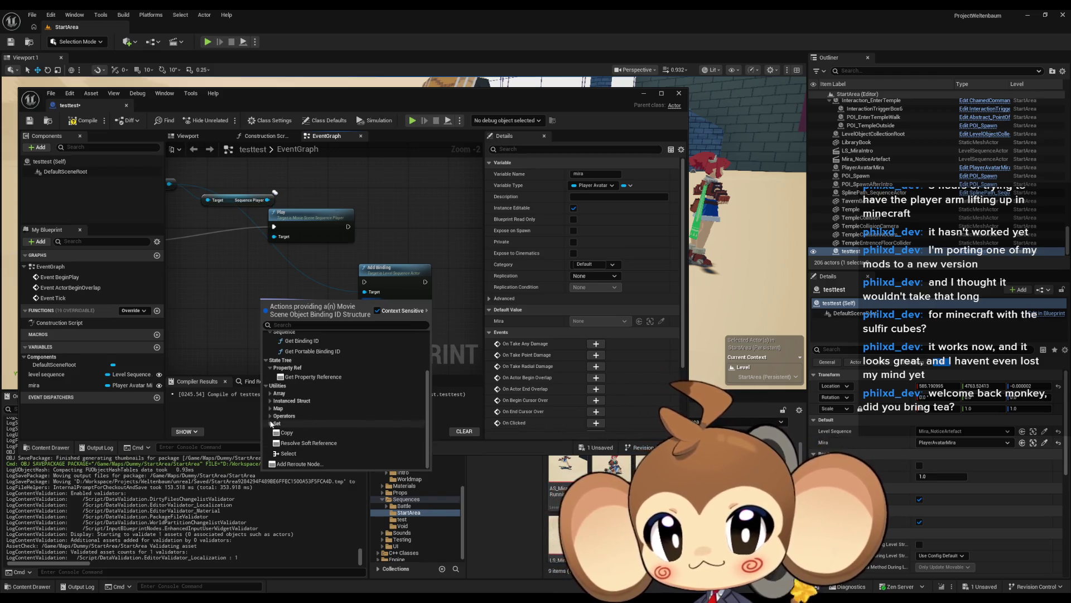
scroll(271, 427, up, 2)
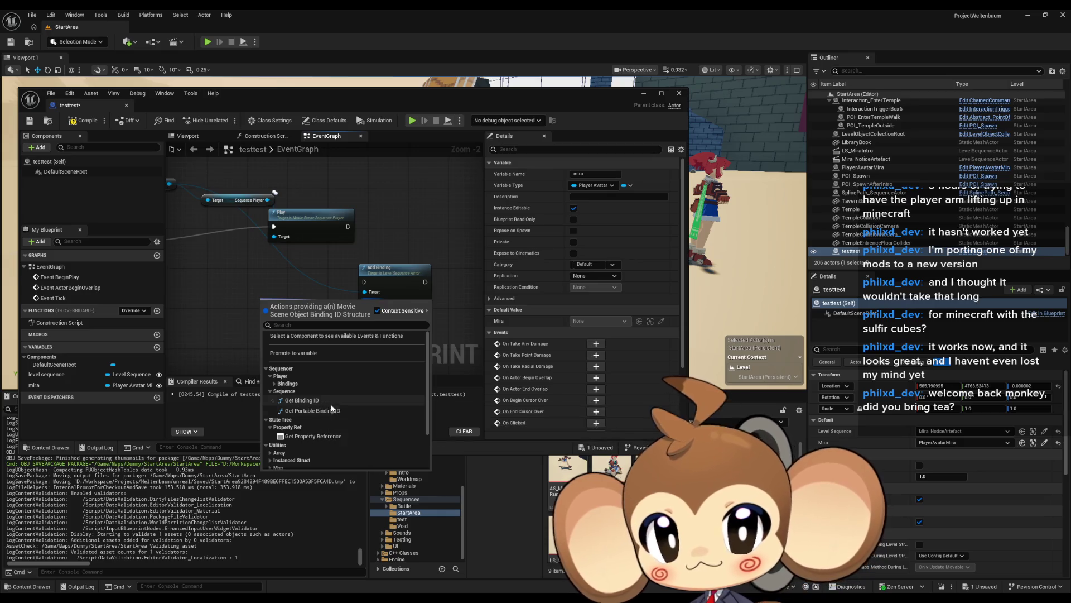
click(331, 411)
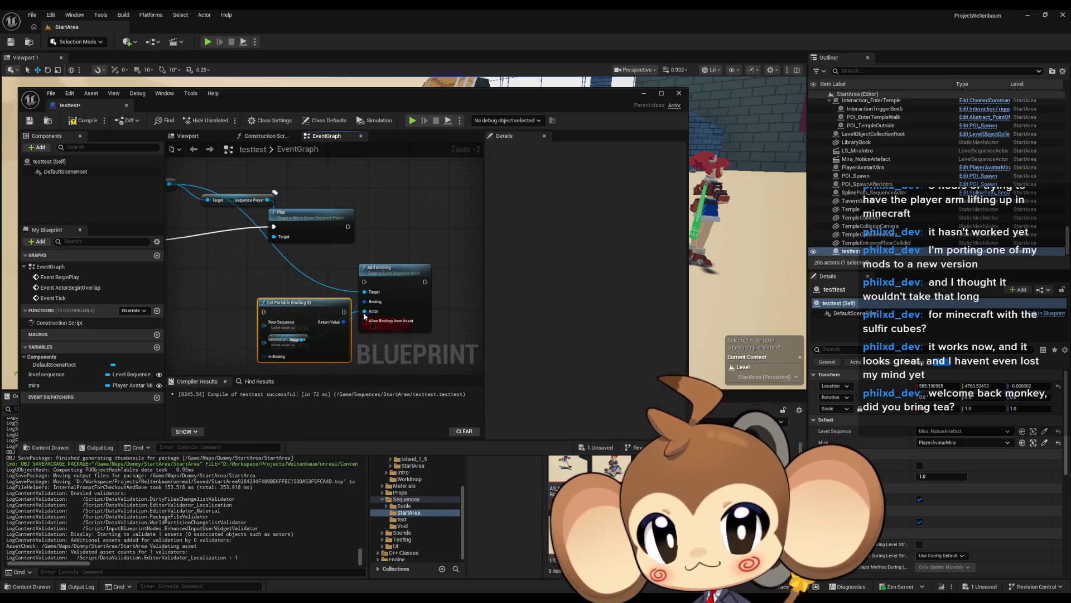
Add a Get Binding ID node from the Sequencer actions and move it up and left.
drag(365, 301, 254, 280)
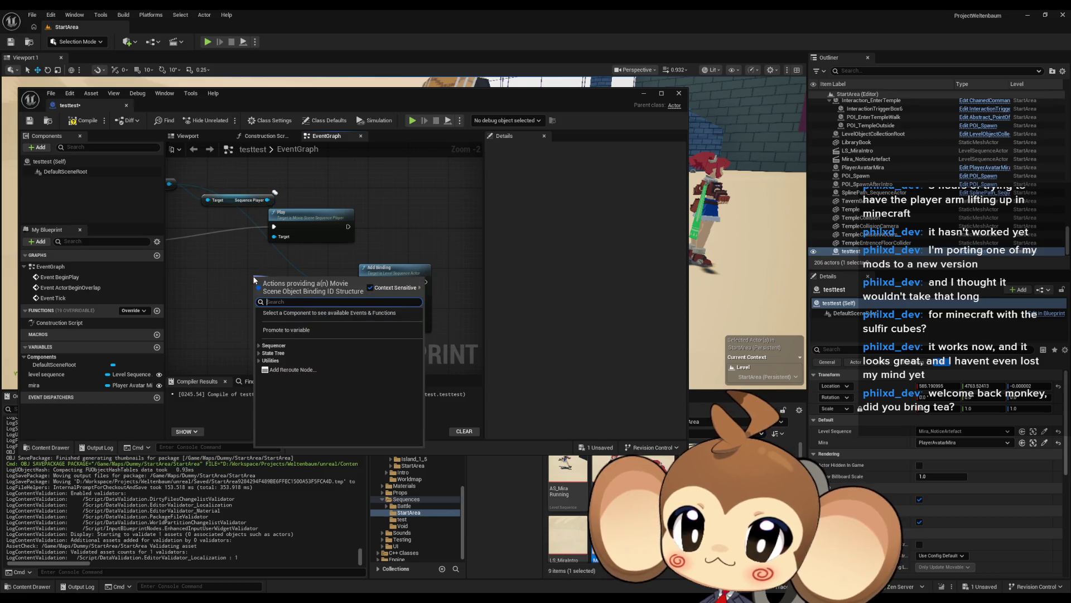
click(260, 345)
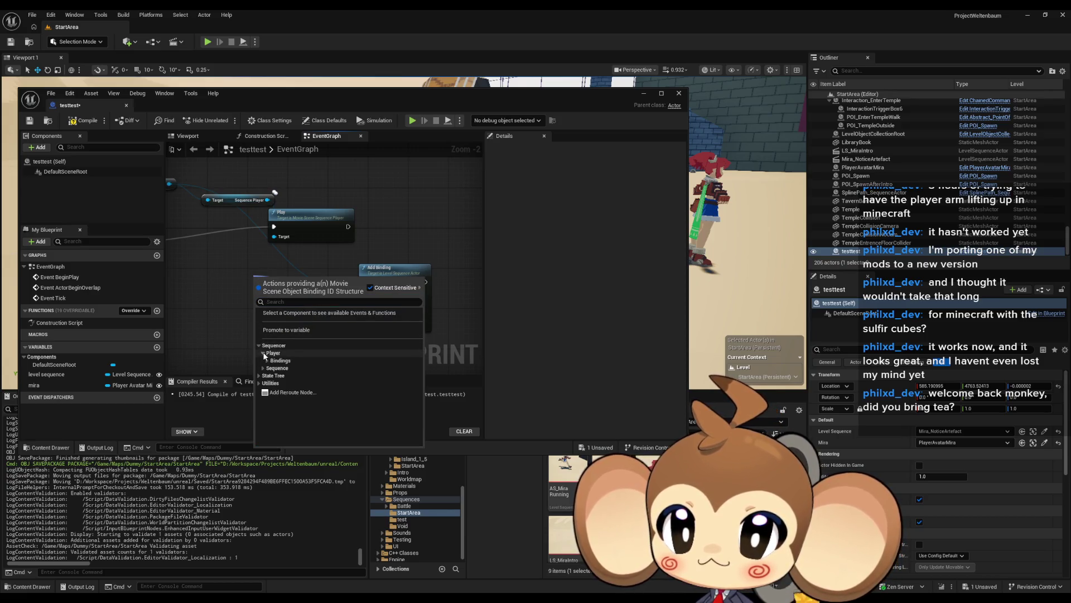
click(281, 360)
click(268, 361)
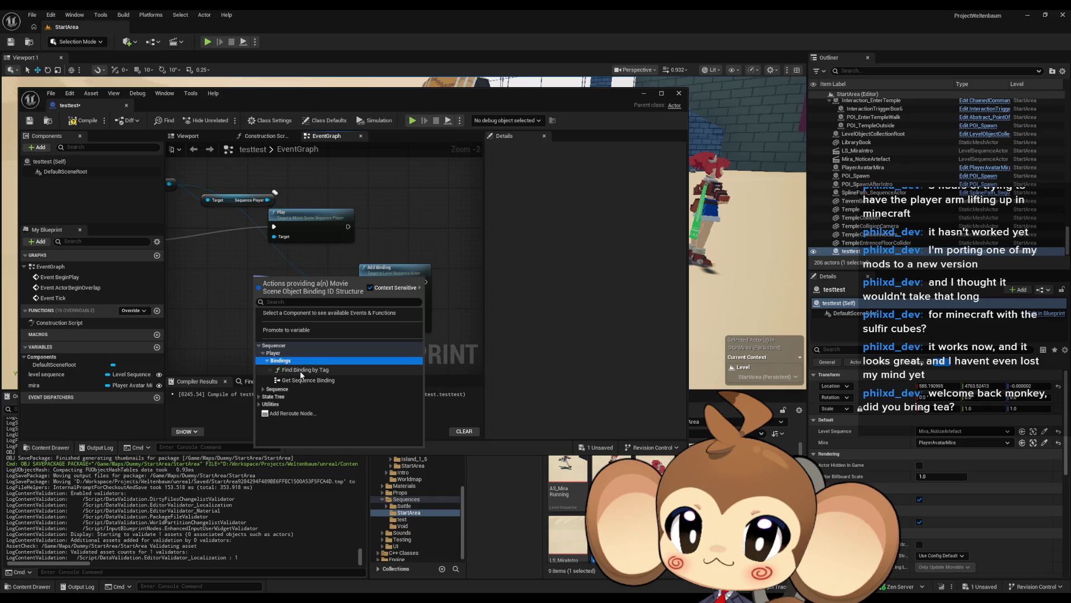
click(267, 360)
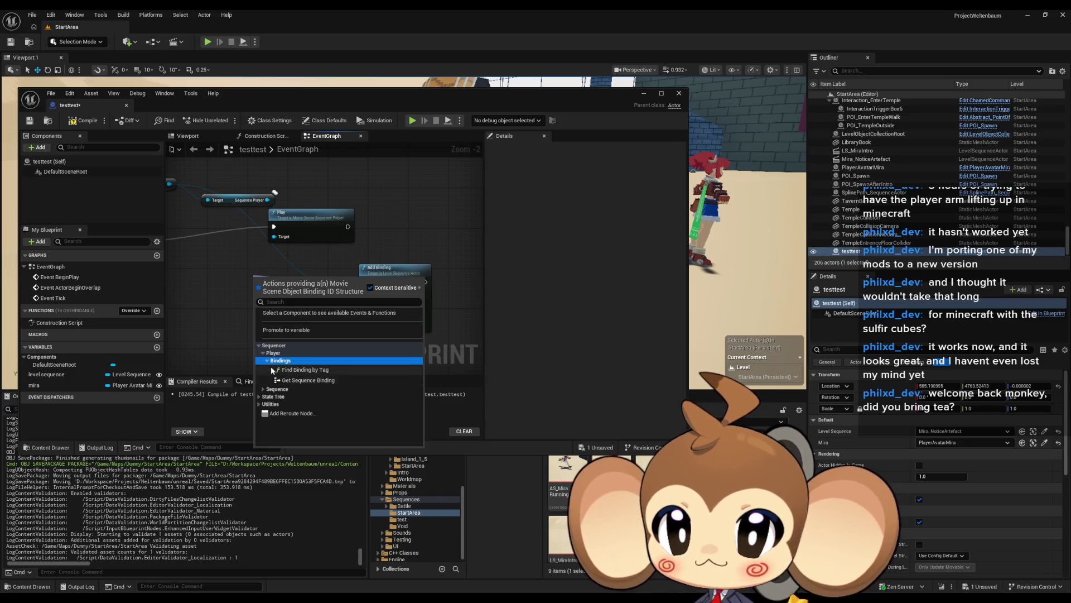
click(264, 369)
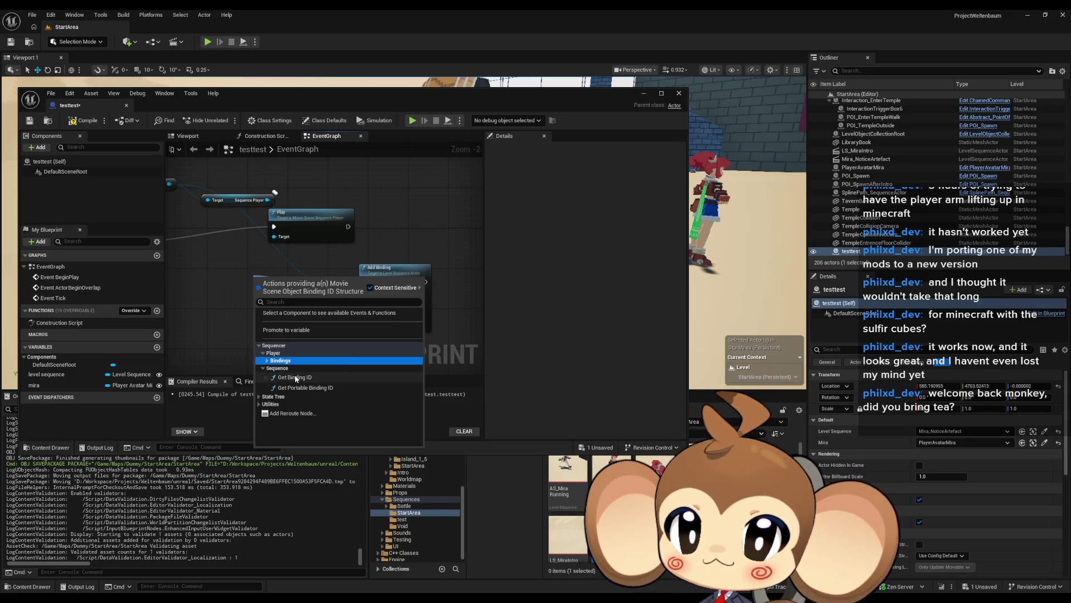
click(273, 377)
mouse_move(299, 293)
mouse_down()
mouse_move(249, 249)
mouse_move(282, 268)
mouse_move(237, 310)
mouse_move(211, 315)
mouse_up()
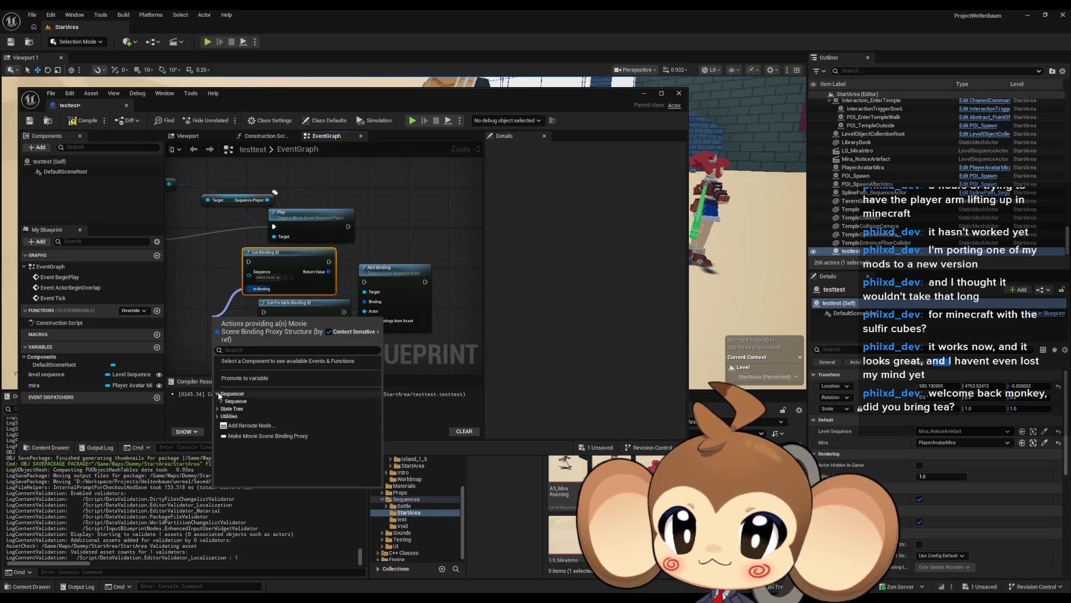
click(218, 393)
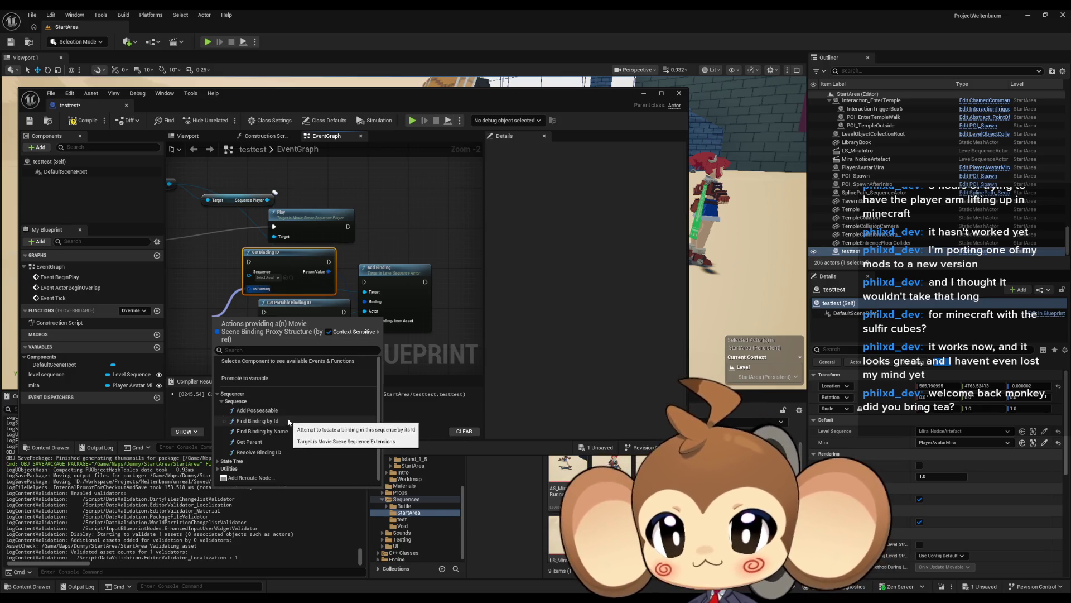
drag(248, 294, 300, 288)
scroll(301, 287, up, 2)
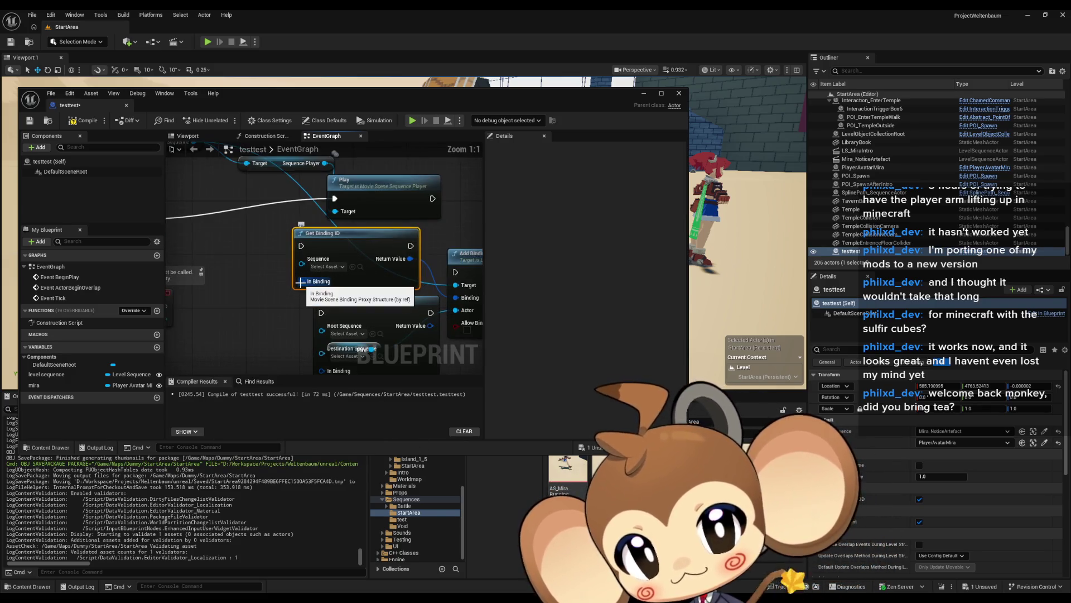
Try feeding a sequence into Get Binding ID's Sequence input, leaving it unset.
click(330, 266)
click(267, 269)
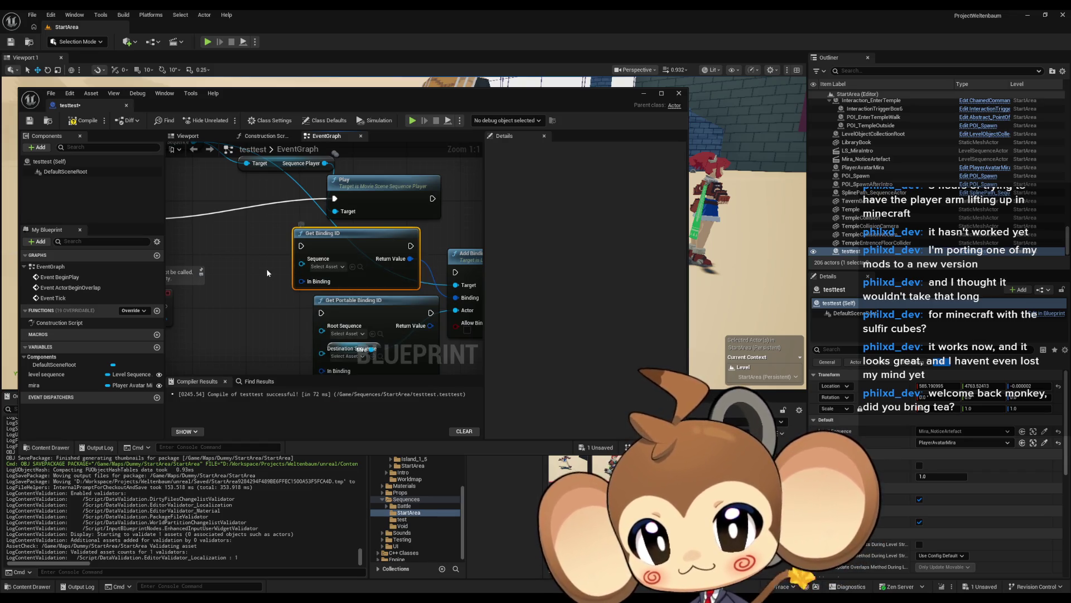
scroll(273, 268, down, 2)
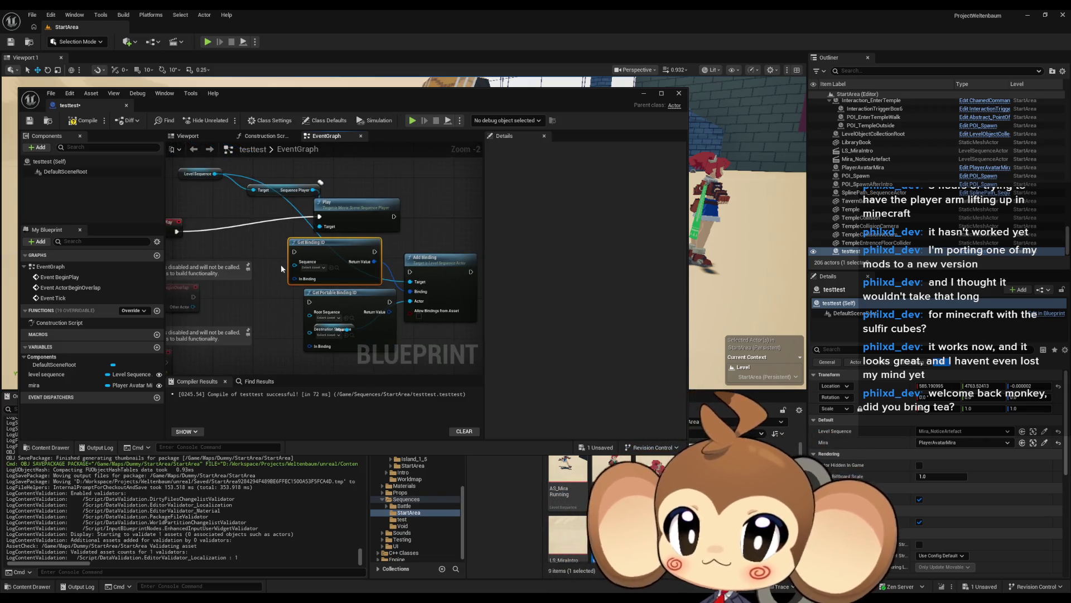
drag(313, 190, 297, 267)
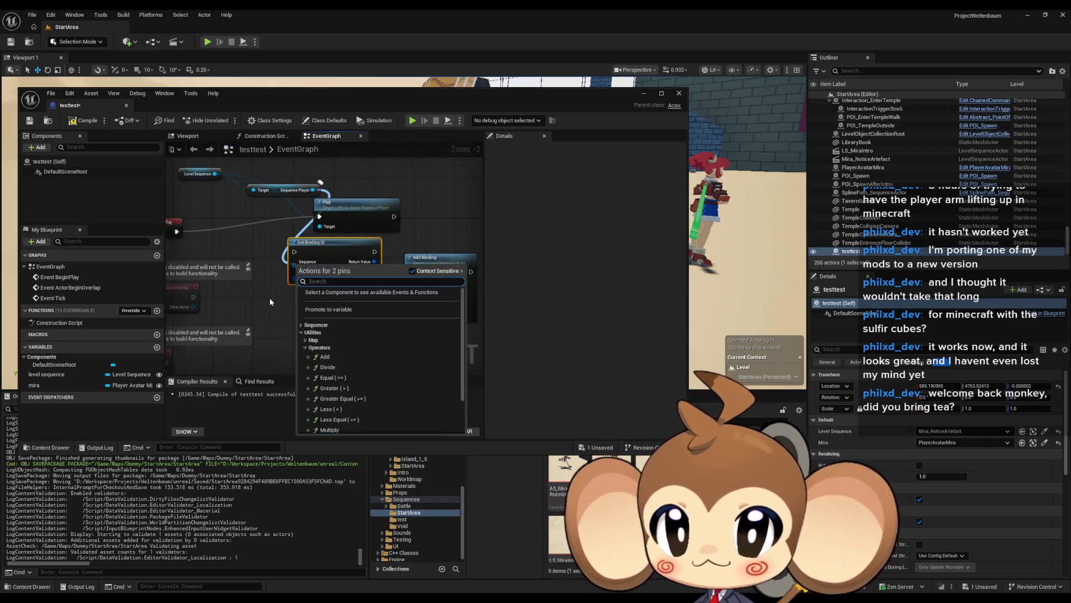
key(Escape)
drag(215, 174, 297, 260)
key(Escape)
Rearrange the binding nodes so the mira getter sits visibly below them.
mouse_move(249, 225)
mouse_down()
mouse_move(370, 289)
mouse_move(253, 289)
mouse_move(350, 328)
mouse_up()
click(361, 318)
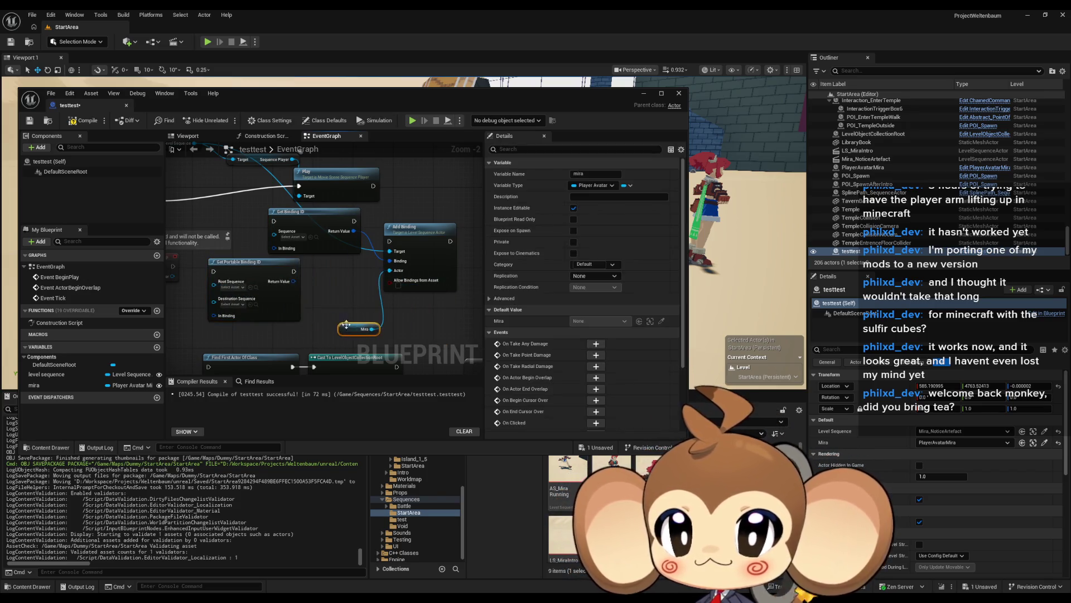
drag(291, 296, 296, 311)
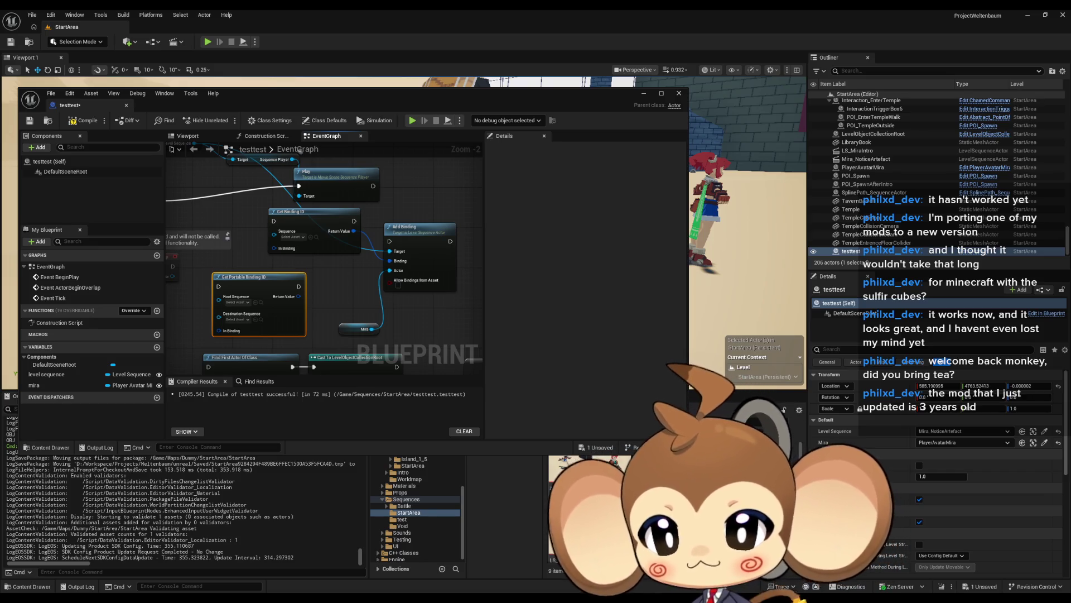
Maximize, then restore, the testtest Blueprint editor window.
drag(401, 99, 537, 146)
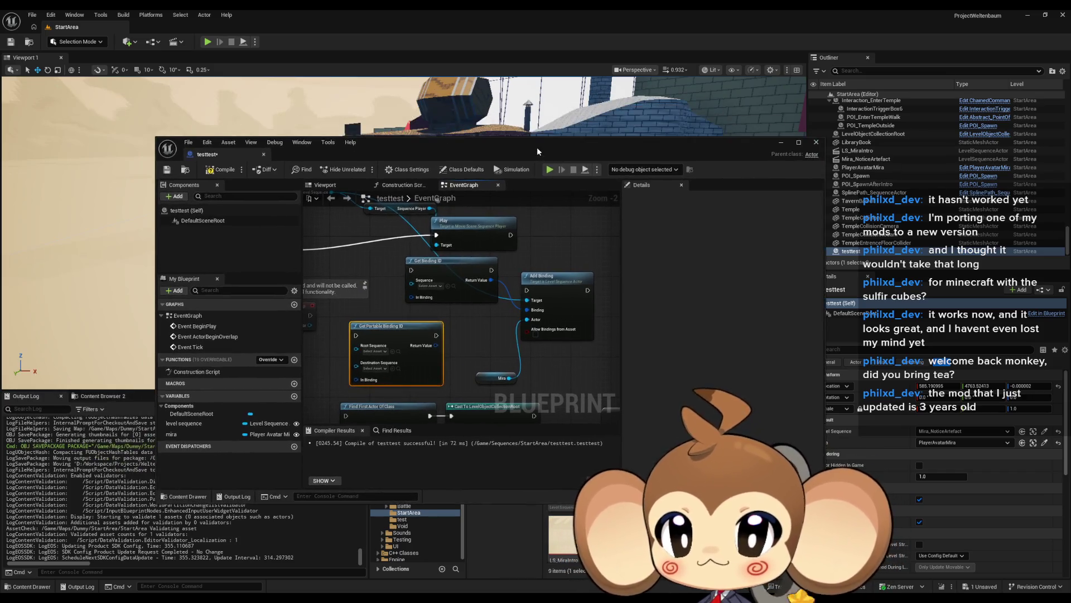
double_click(537, 146)
click(455, 227)
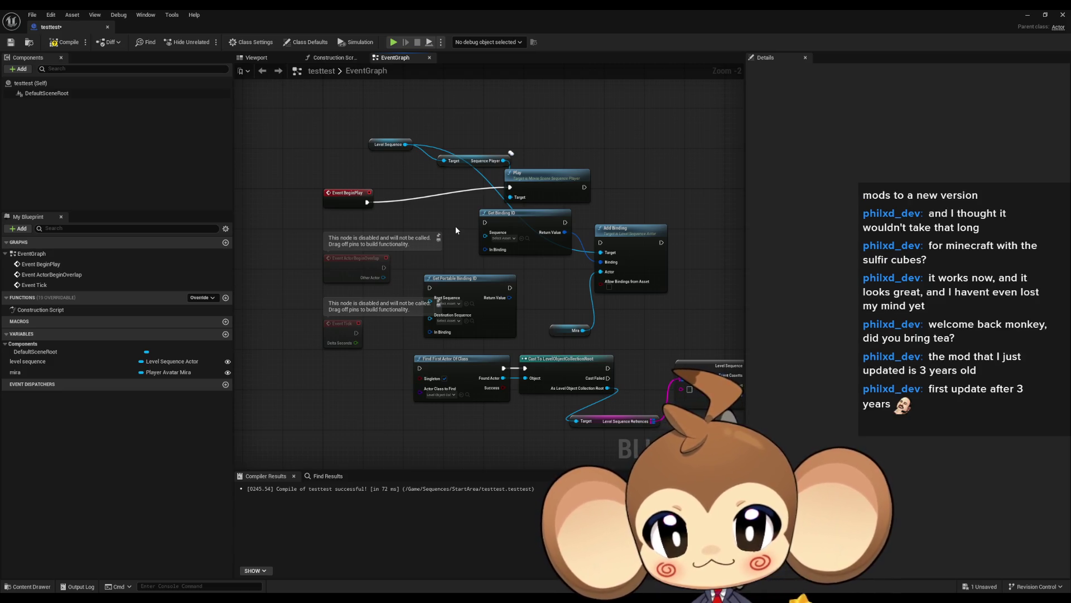
double_click(503, 9)
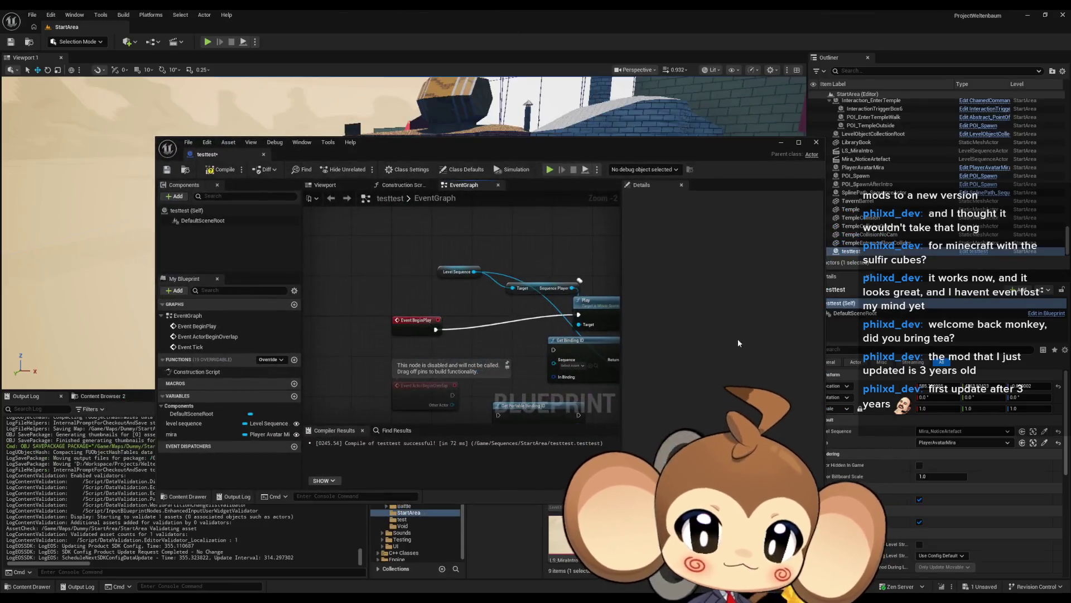
Add a Binding Overrides entry to the Mira_NoticeArtefact actor without choosing a binding.
click(868, 159)
scroll(957, 478, down, 5)
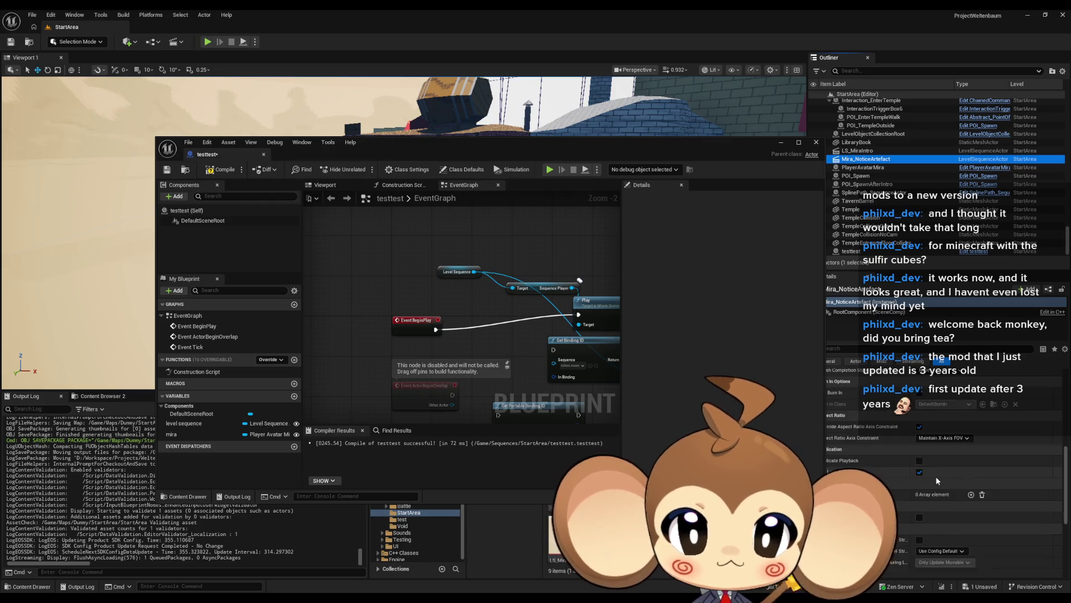
click(971, 468)
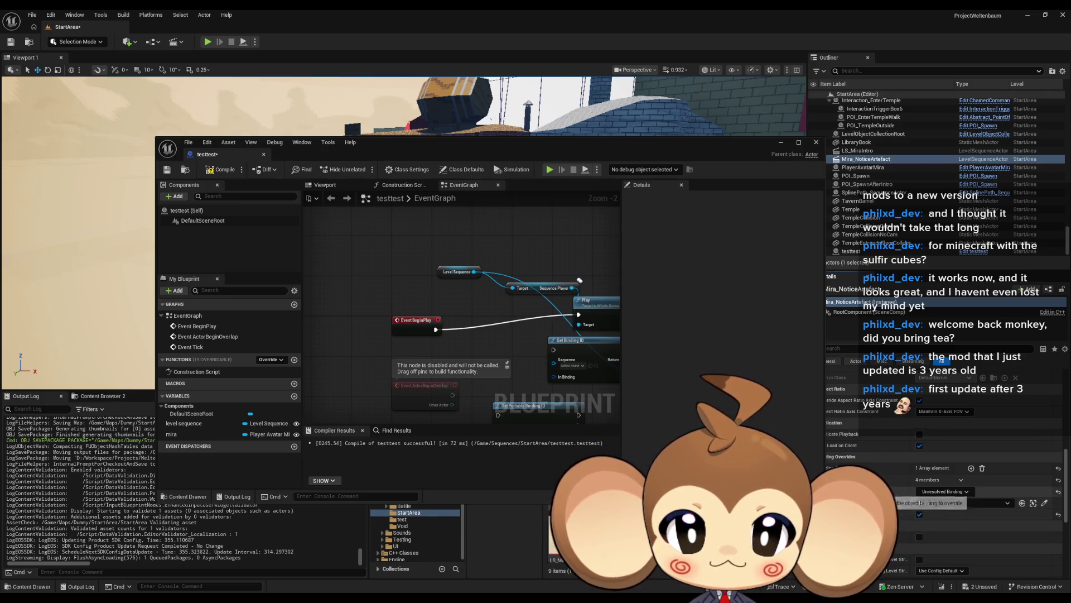
click(950, 492)
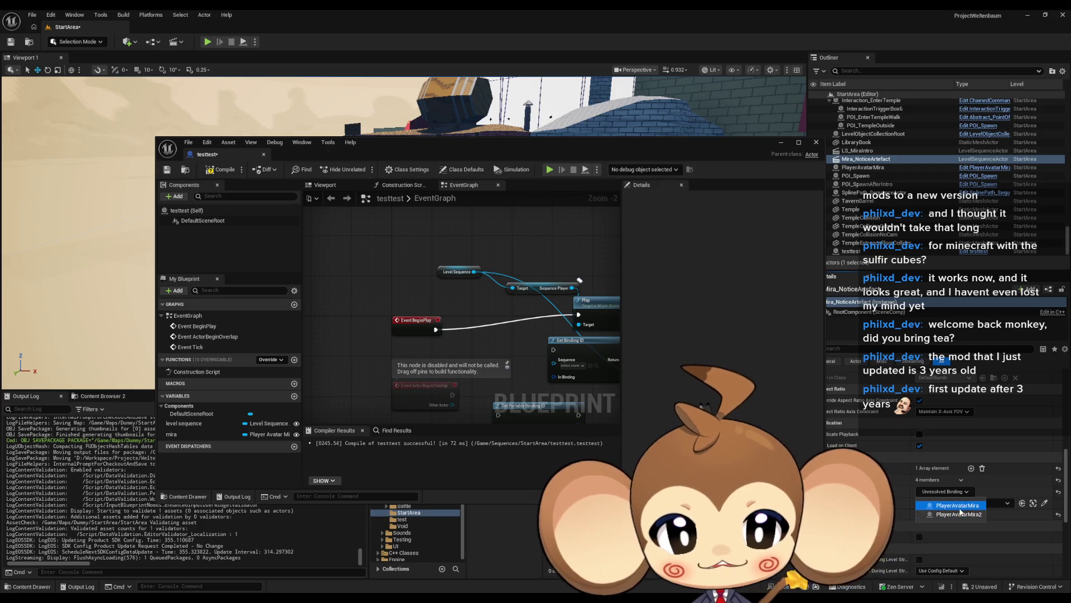
click(960, 512)
scroll(483, 333, up, 2)
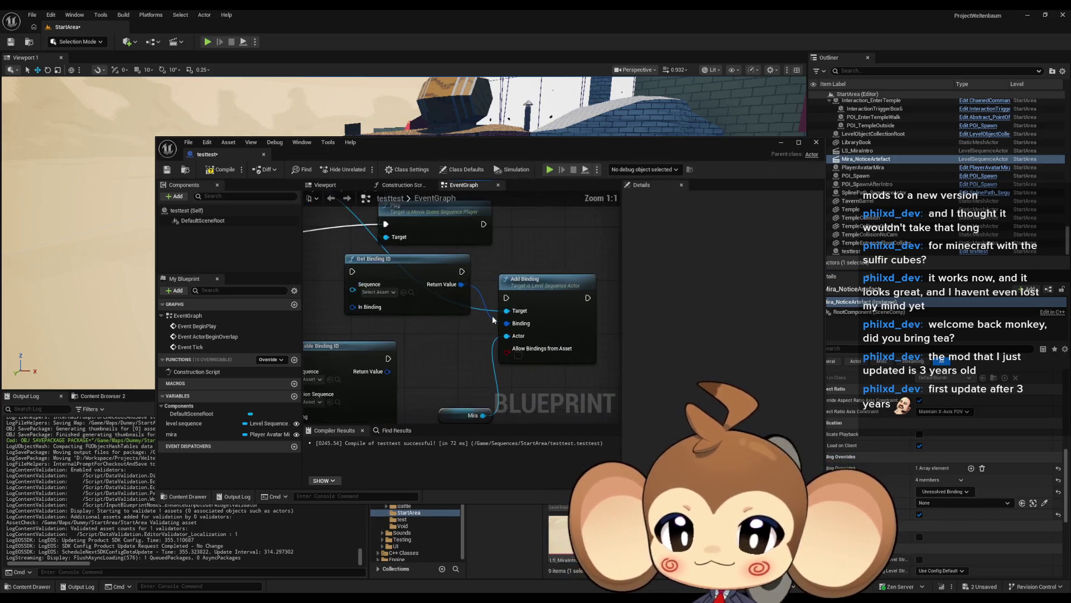
drag(482, 334, 479, 325)
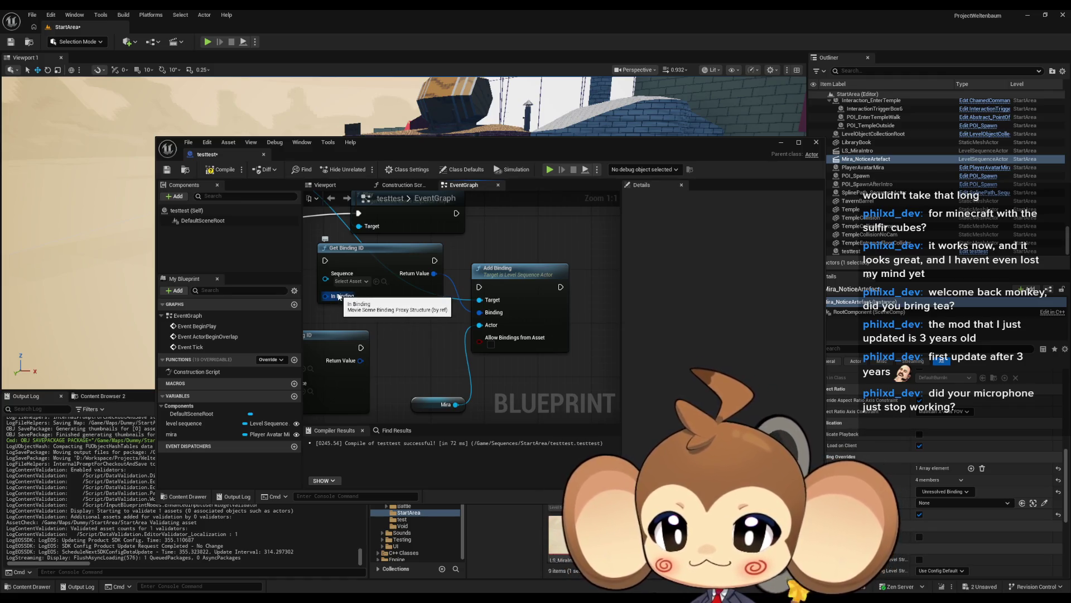
Inspect the asset lists on Get Binding ID and Get Portable Binding ID without choosing.
click(345, 281)
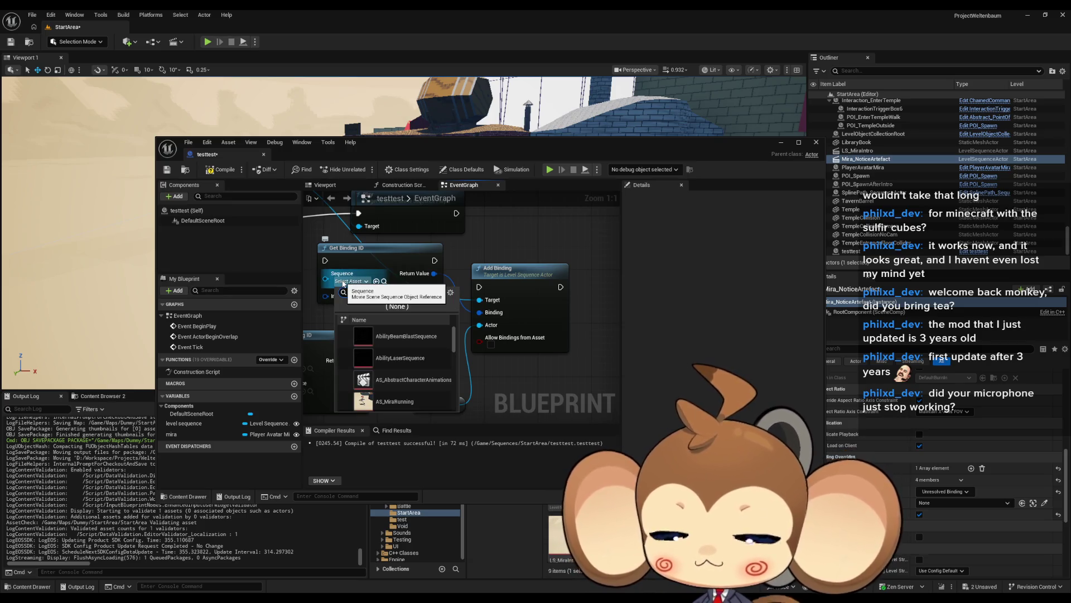
key(Escape)
mouse_move(417, 335)
mouse_down()
mouse_move(516, 344)
mouse_move(550, 306)
mouse_up()
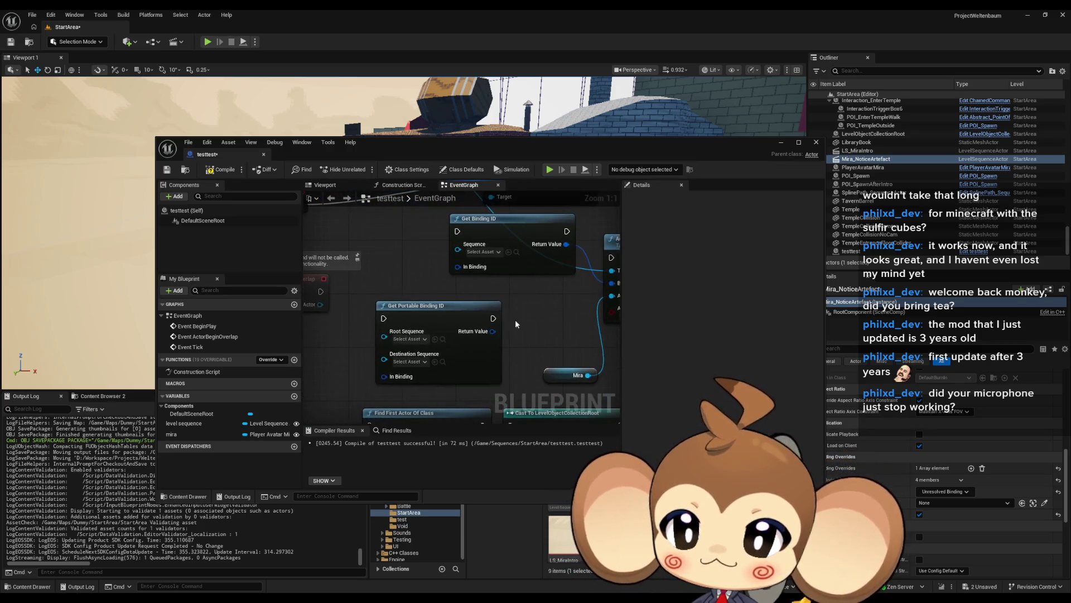
click(409, 338)
key(Escape)
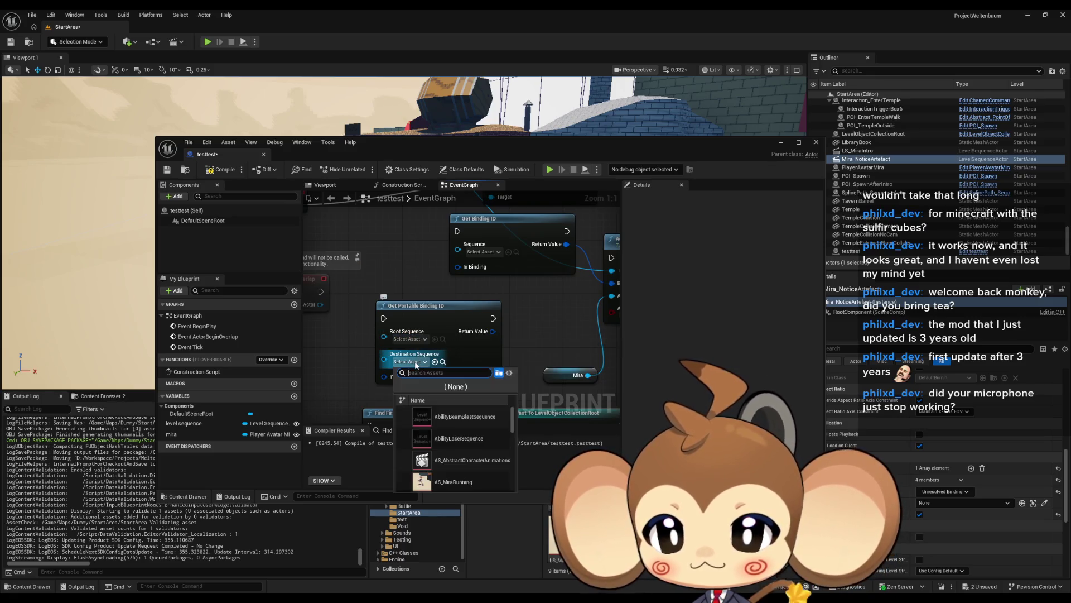
drag(570, 310, 408, 334)
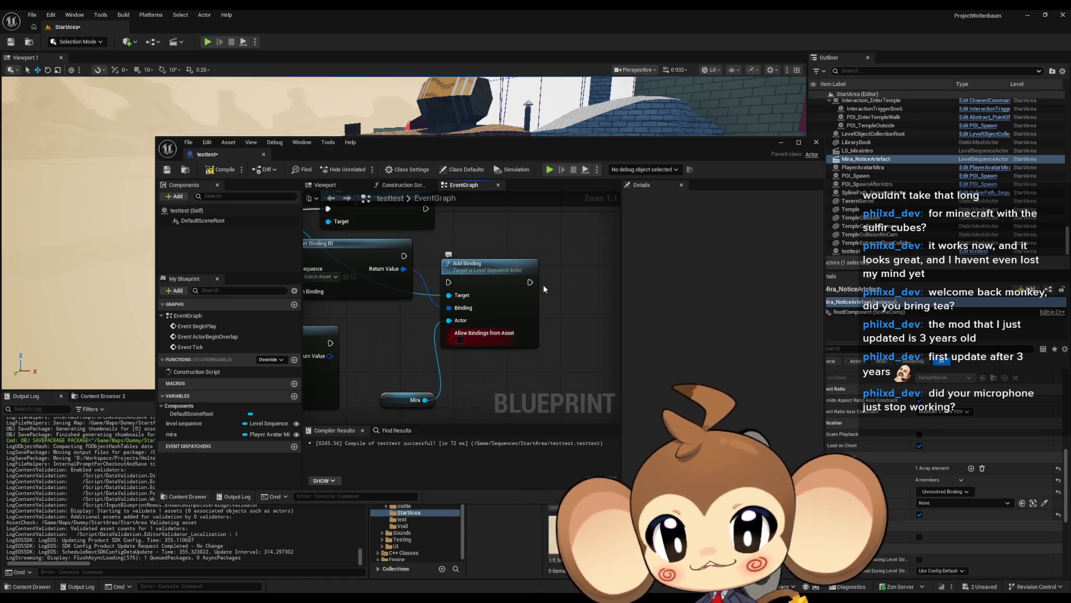
drag(454, 325, 532, 318)
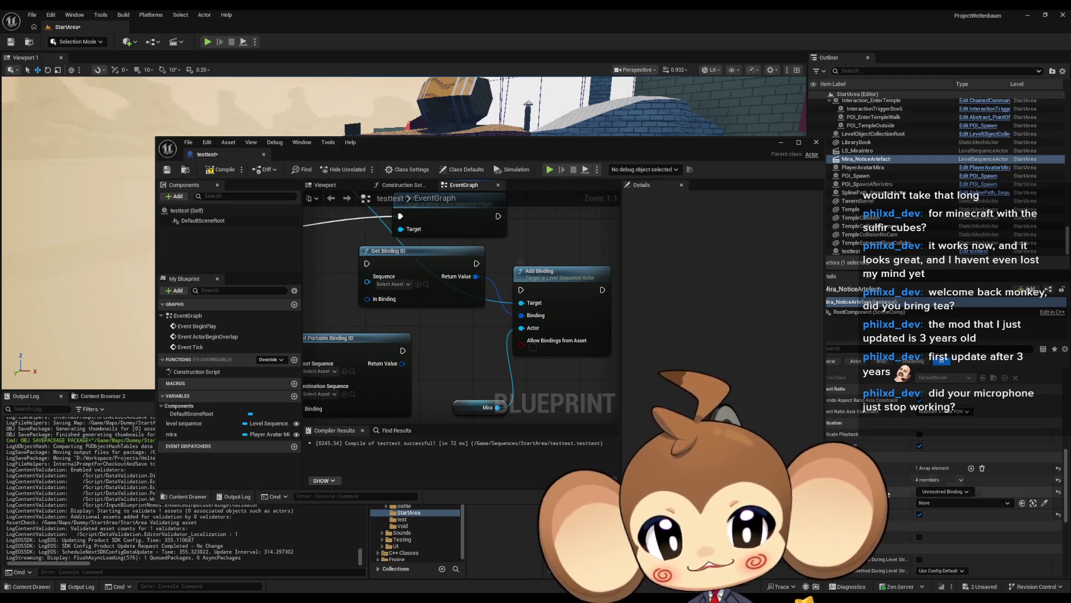
Show the PlayerAvatarMira bindings available to override on the sequence actor.
click(937, 493)
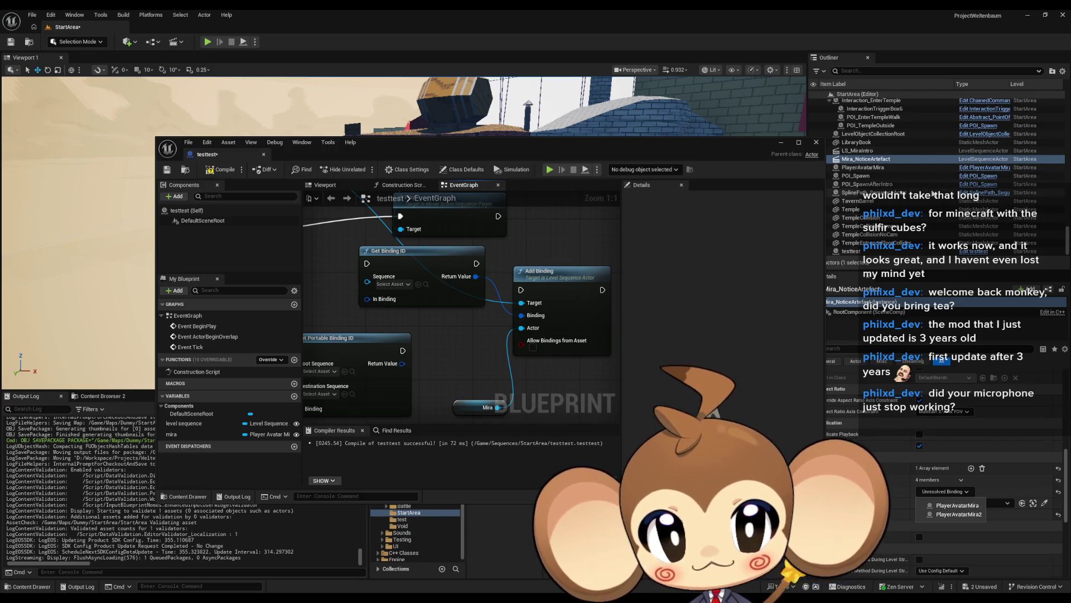
scroll(937, 197, up, 3)
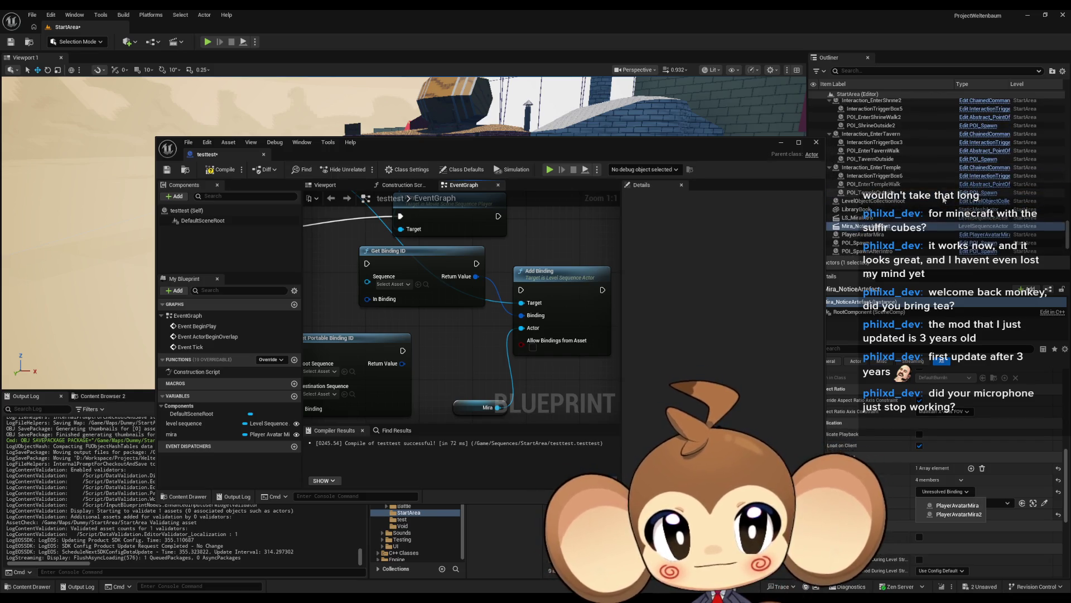
scroll(945, 198, down, 3)
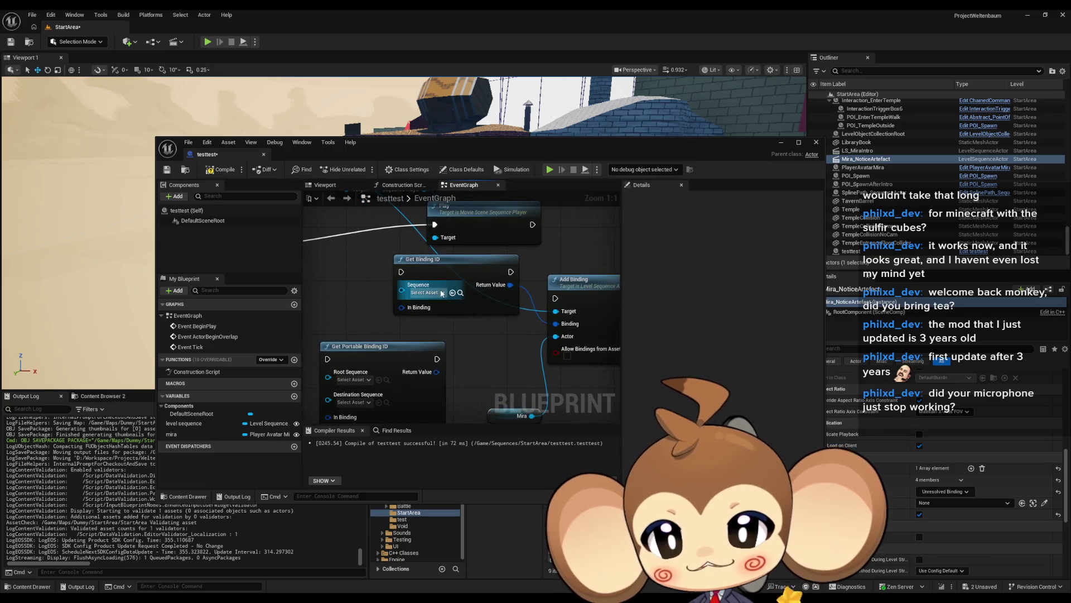
Choose Mira_NoticeArtefact from Get Binding ID's Sequence asset list.
click(440, 292)
scroll(520, 356, down, 2)
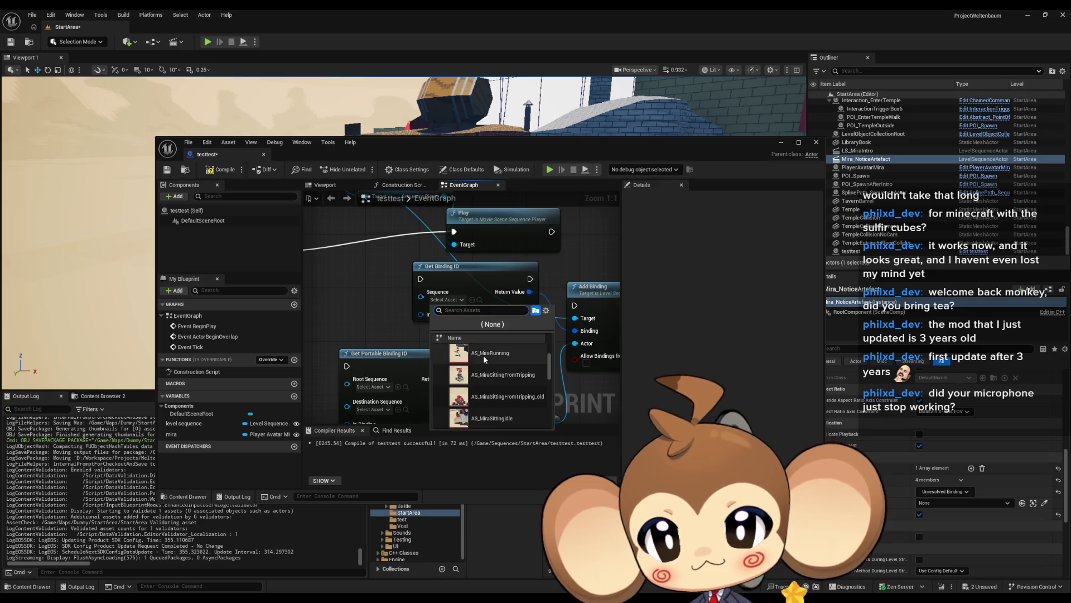
scroll(491, 357, down, 3)
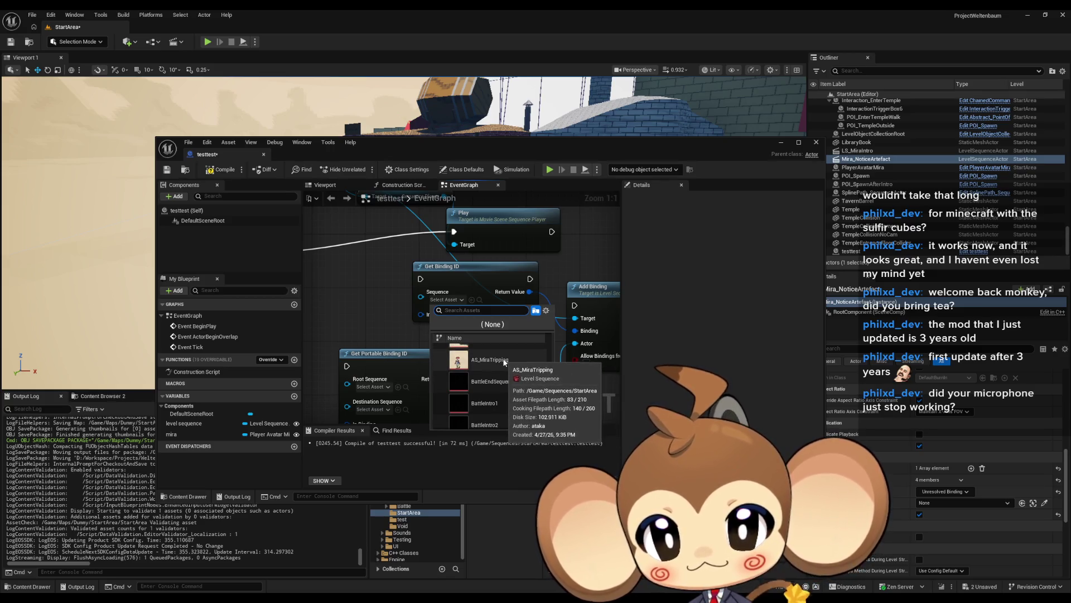
scroll(517, 364, down, 2)
scroll(518, 363, up, 3)
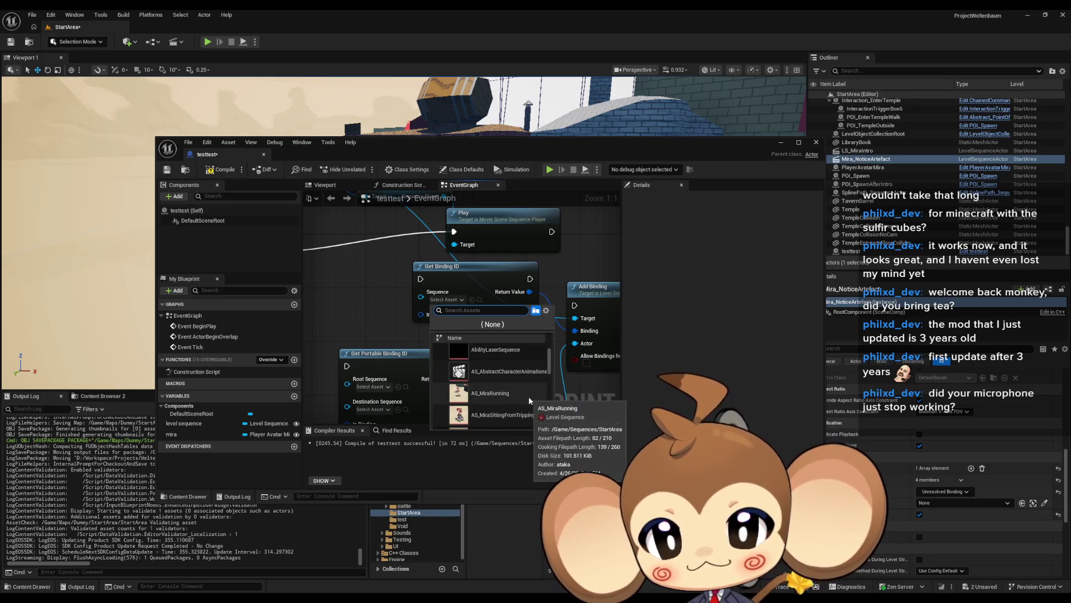
scroll(529, 396, up, 1)
scroll(536, 394, down, 3)
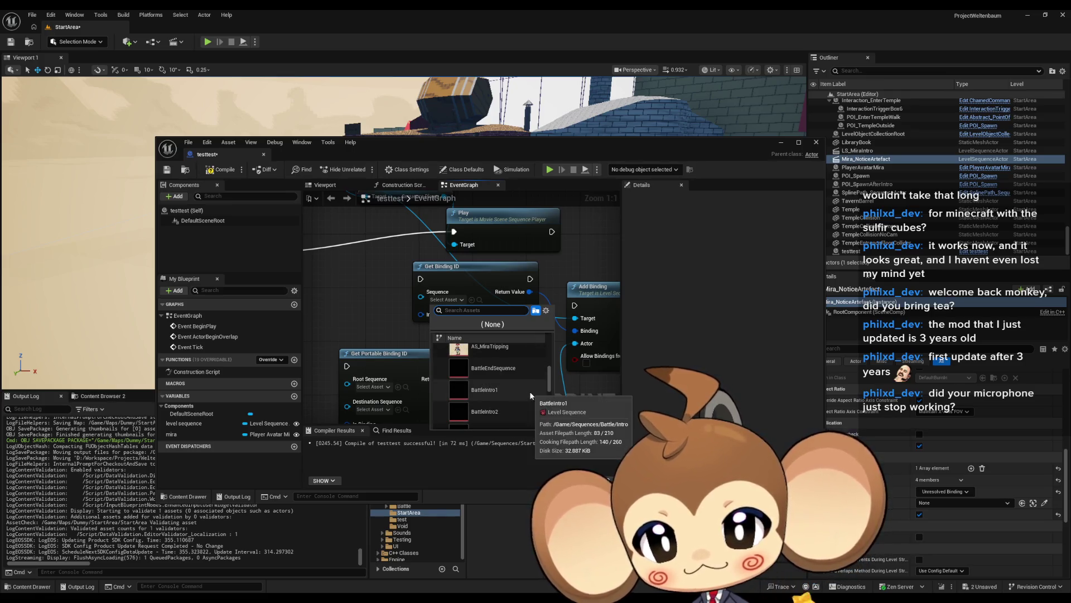
scroll(536, 390, down, 5)
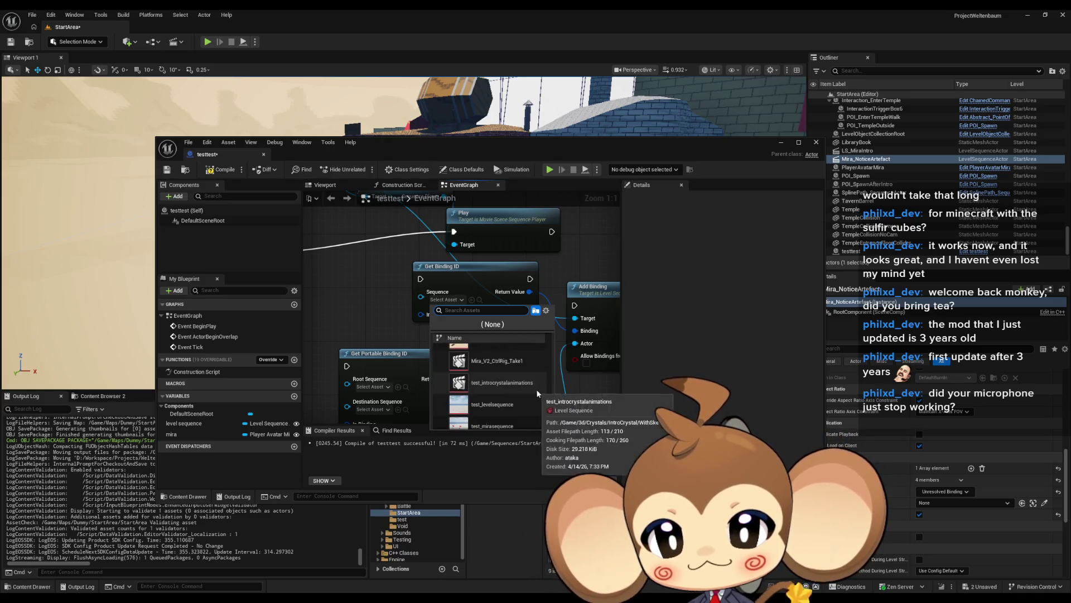
scroll(538, 389, up, 3)
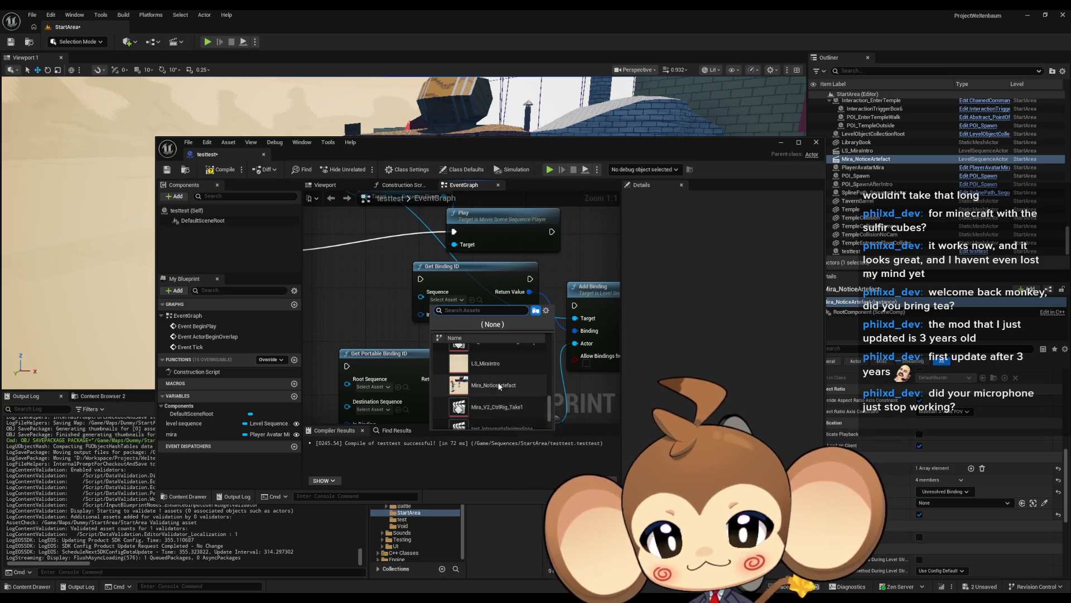
click(513, 388)
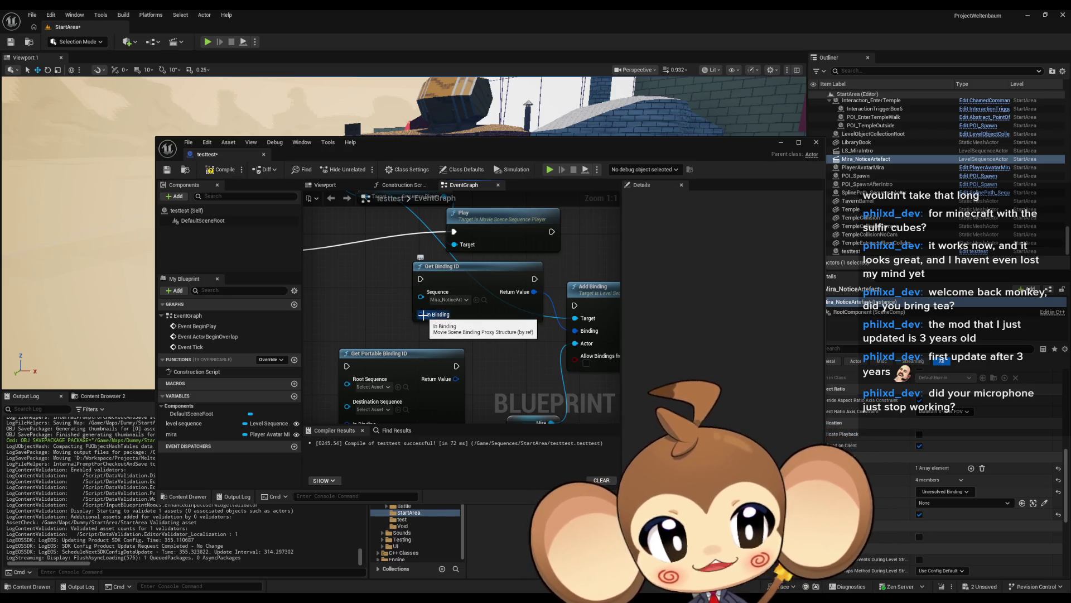
Add a Find Binding by Name node feeding the In Binding input, placed near Event BeginPlay.
drag(423, 314, 362, 314)
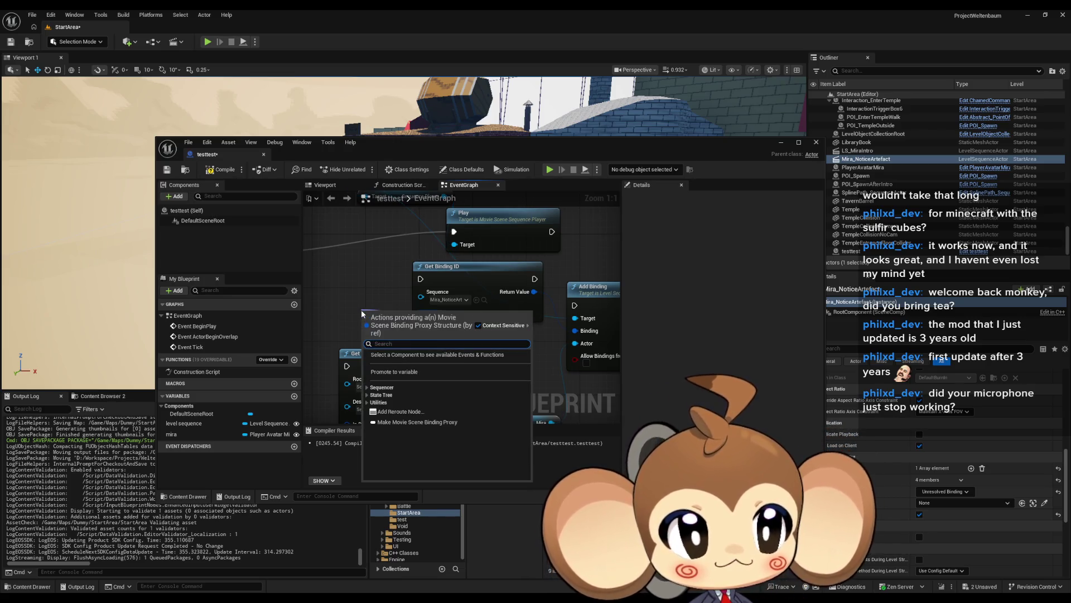
click(369, 403)
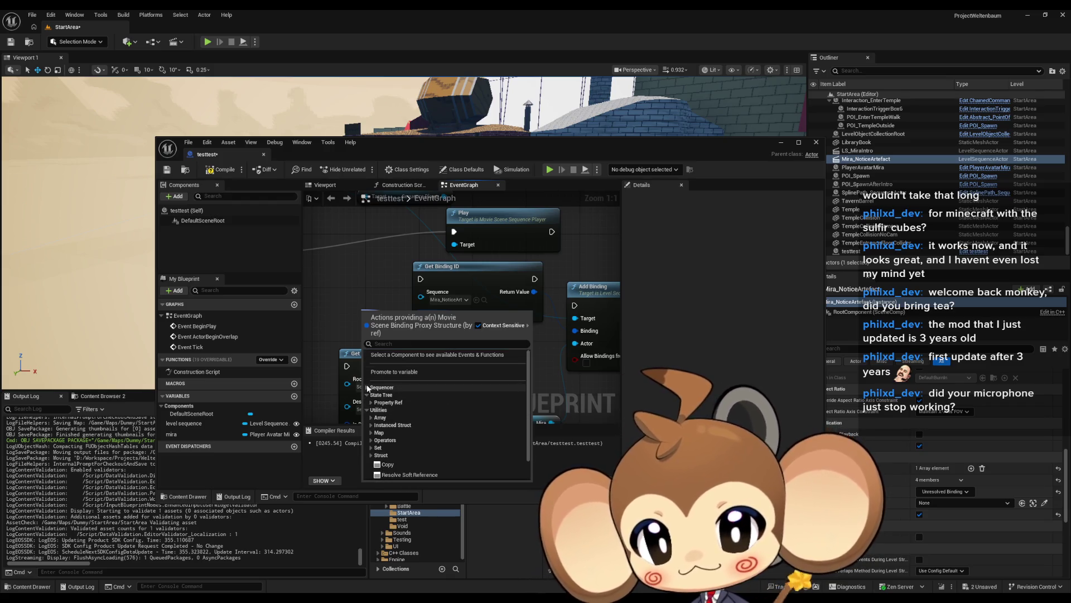
click(371, 410)
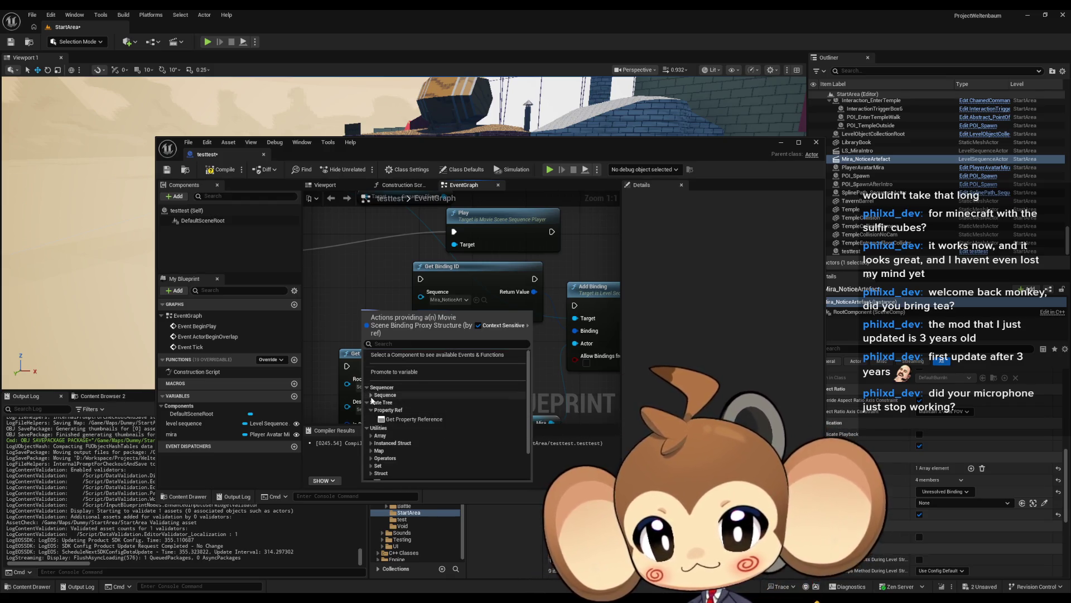
click(371, 394)
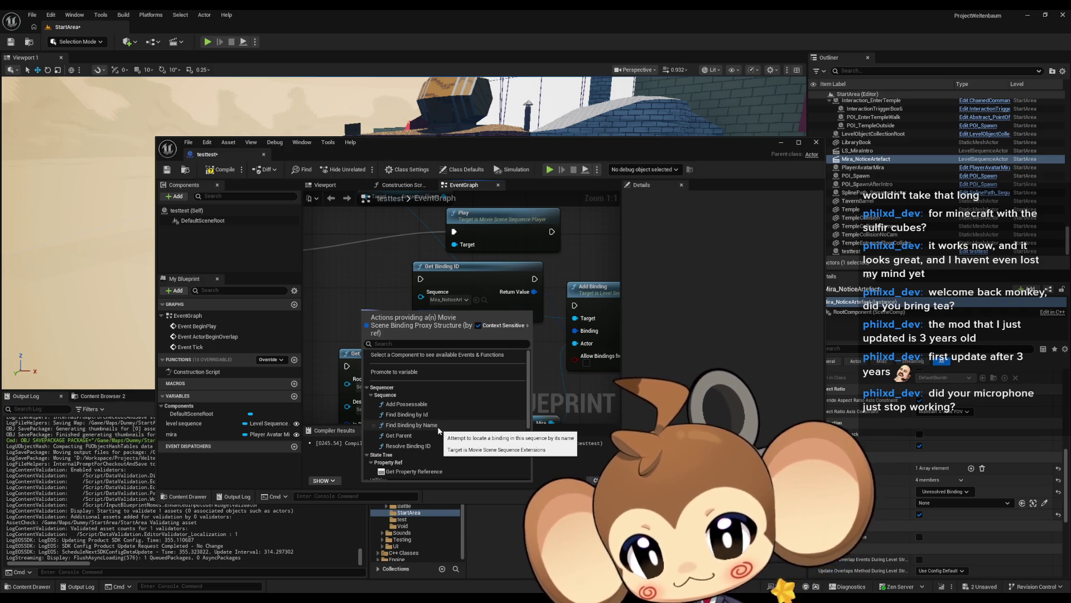
click(439, 430)
mouse_move(392, 314)
mouse_down()
mouse_move(343, 295)
mouse_move(402, 254)
mouse_move(443, 253)
mouse_up()
click(416, 288)
click(430, 288)
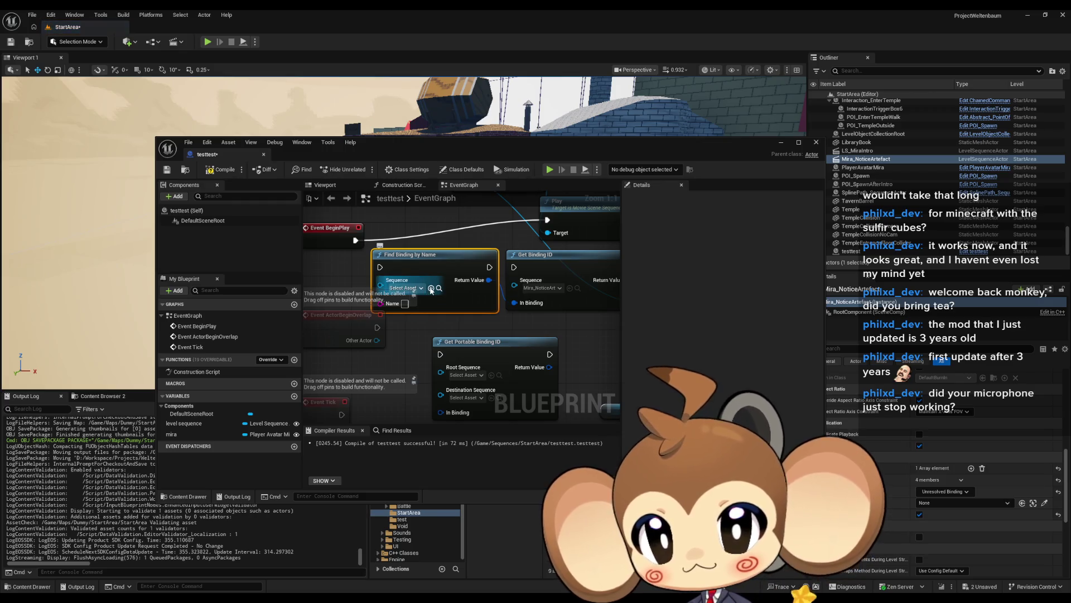
Move the Play, Find Binding by Name and Get Binding ID nodes up-right, then reposition the editor window.
scroll(424, 273, down, 2)
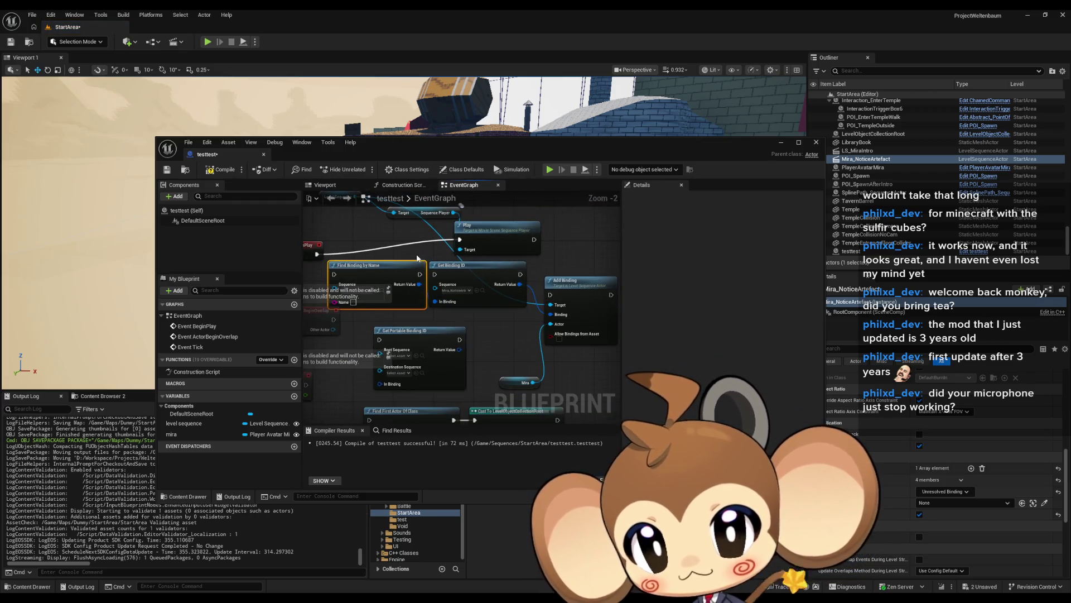
drag(418, 258, 444, 281)
right_click(552, 314)
click(500, 317)
scroll(467, 299, down, 2)
mouse_move(410, 256)
mouse_down()
mouse_move(487, 291)
mouse_move(490, 276)
mouse_move(501, 284)
mouse_up()
click(570, 263)
mouse_move(427, 599)
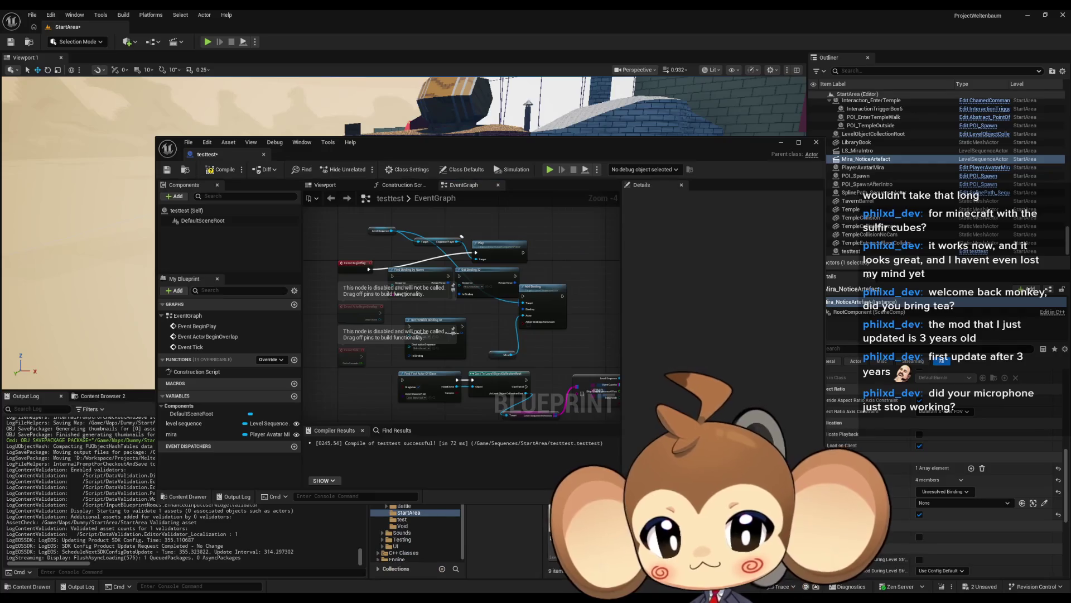
drag(621, 145, 515, 61)
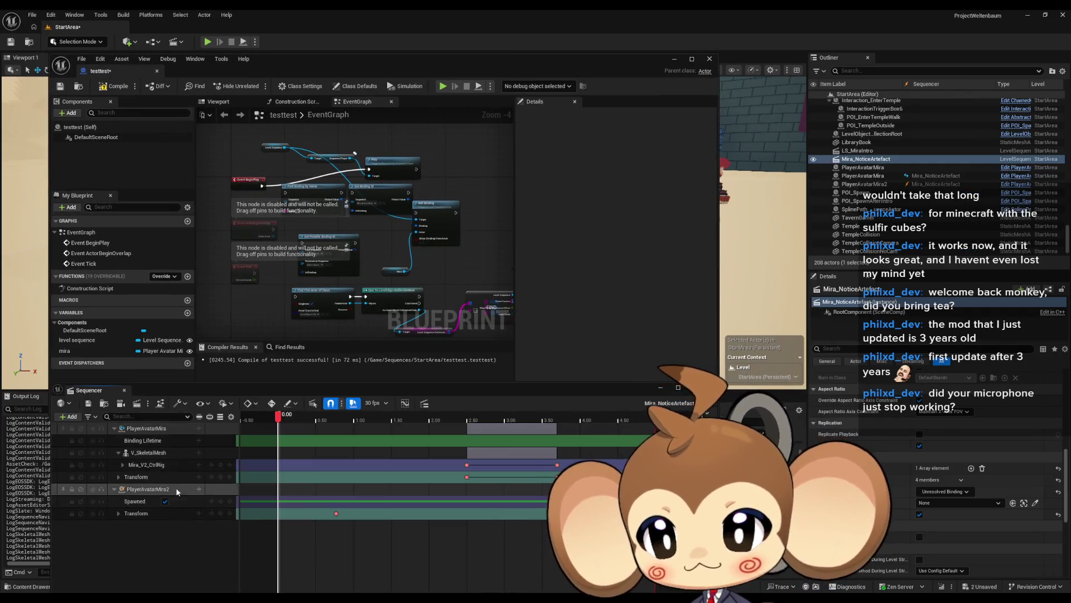
Enter PlayerAvatarMira as the Find Binding by Name node's name.
click(147, 429)
click(151, 430)
click(279, 288)
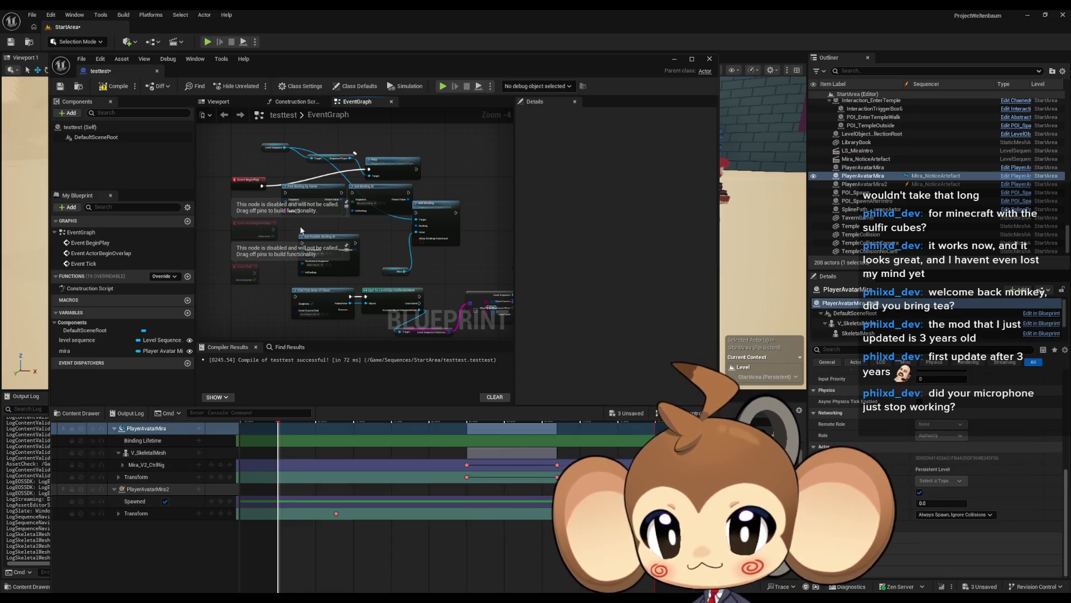
scroll(279, 289, up, 5)
text(PlayerAvatarMira)
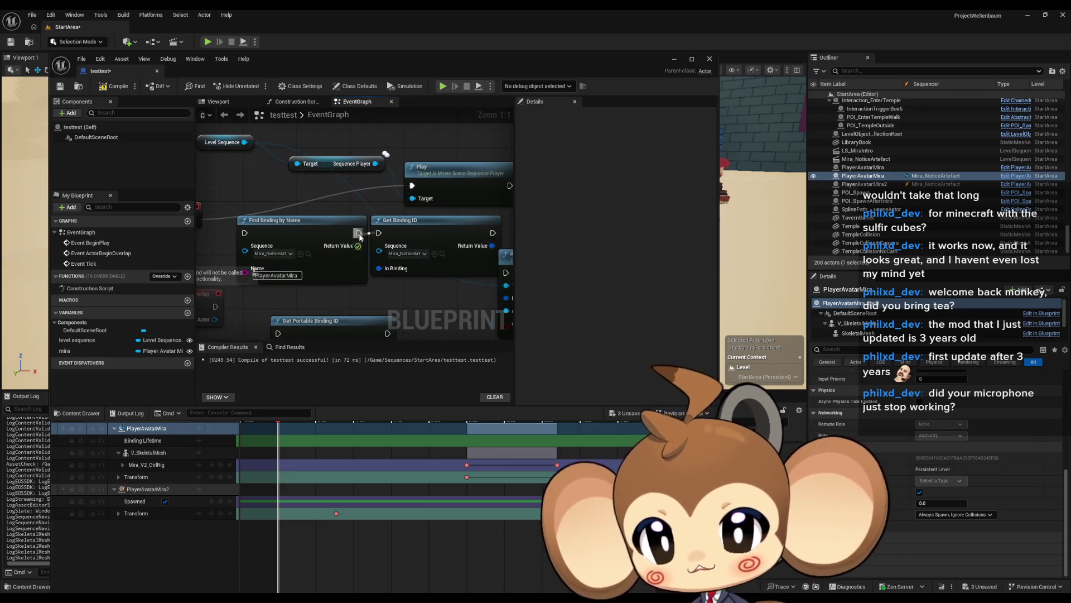
Move the Blueprint editor aside and start a Play-in-Editor test of the level.
mouse_move(406, 249)
mouse_down()
mouse_move(447, 204)
mouse_move(378, 217)
mouse_up()
scroll(419, 193, down, 2)
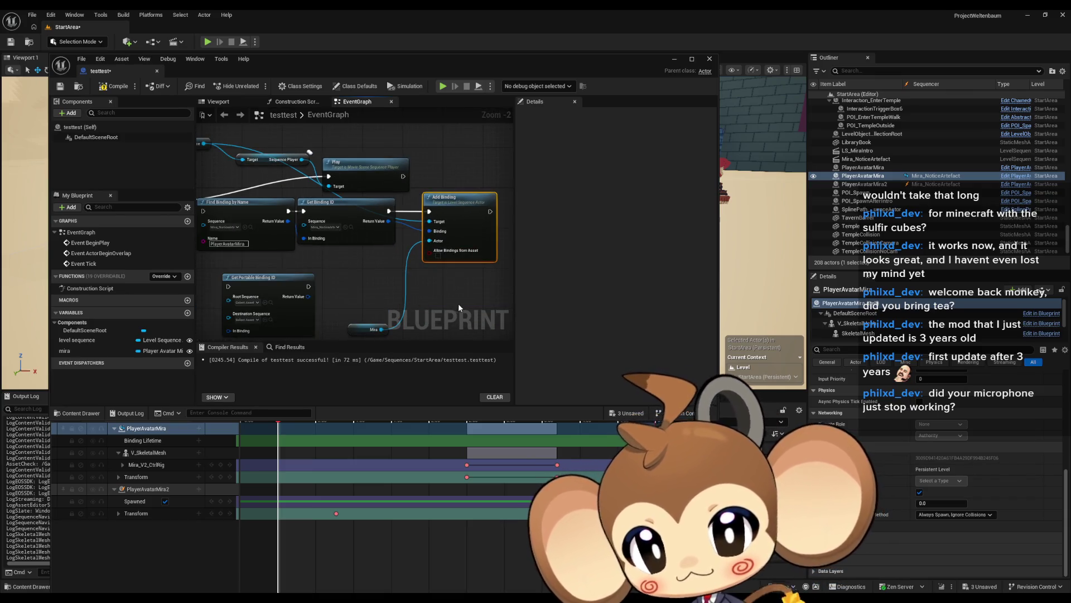
drag(261, 194, 290, 189)
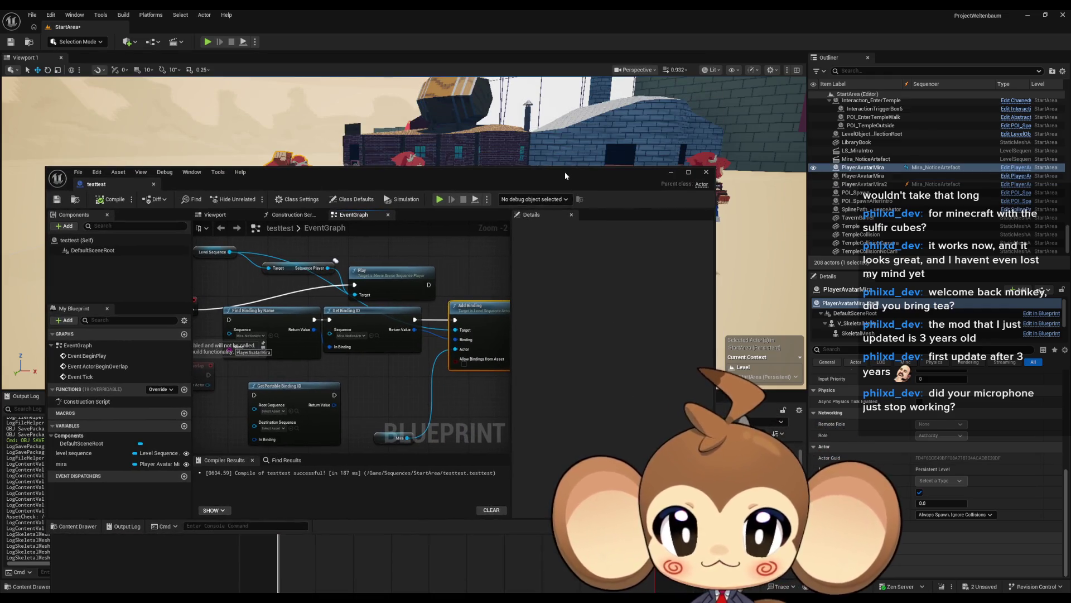
mouse_move(564, 172)
mouse_down()
mouse_move(362, 313)
mouse_move(683, 433)
mouse_up()
click(207, 42)
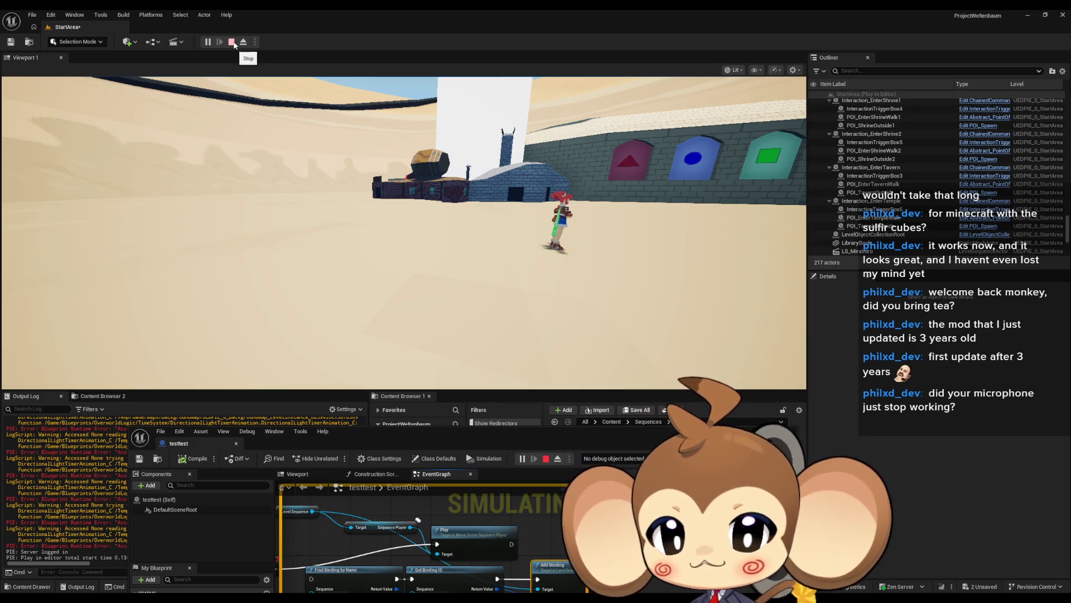
Stop the play session and connect Add Binding's execution output to the Play node.
click(232, 43)
drag(357, 537, 311, 490)
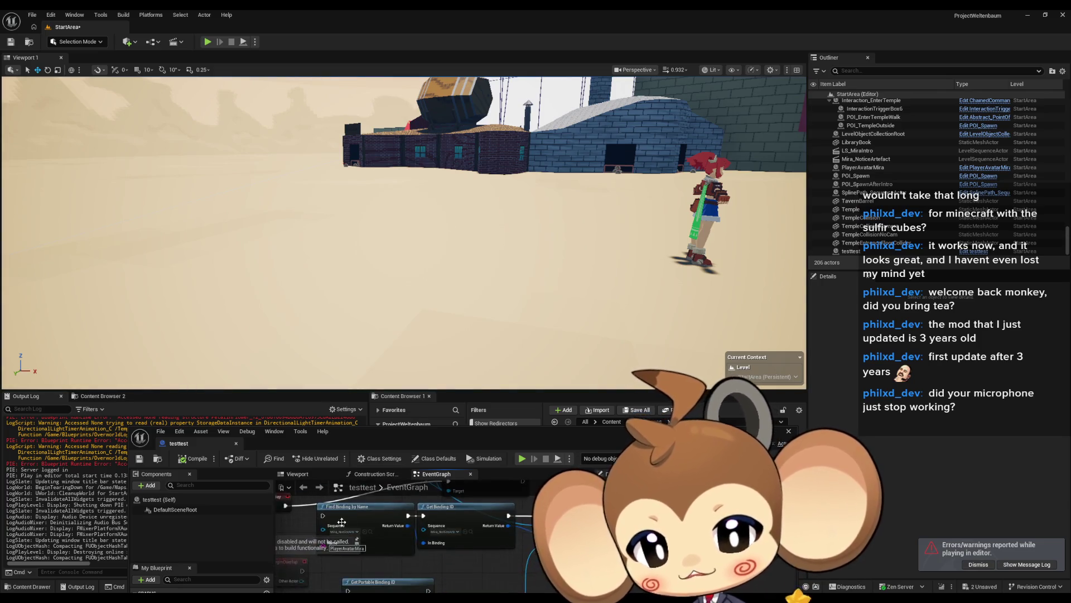
mouse_move(551, 537)
mouse_down()
mouse_move(430, 518)
mouse_move(403, 577)
mouse_move(400, 559)
mouse_up()
click(324, 443)
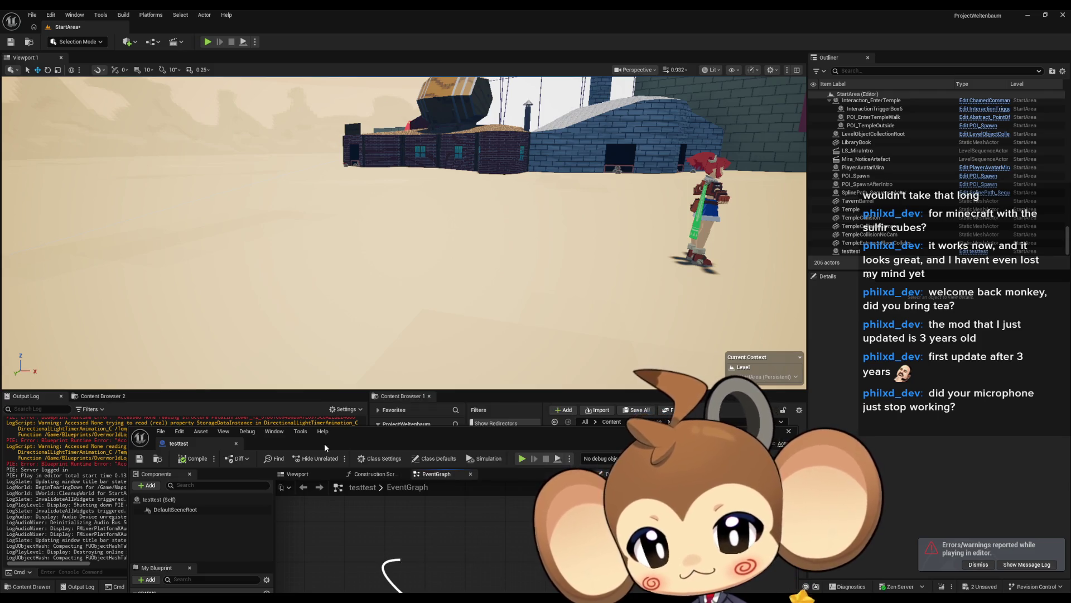
double_click(373, 433)
drag(400, 277, 521, 272)
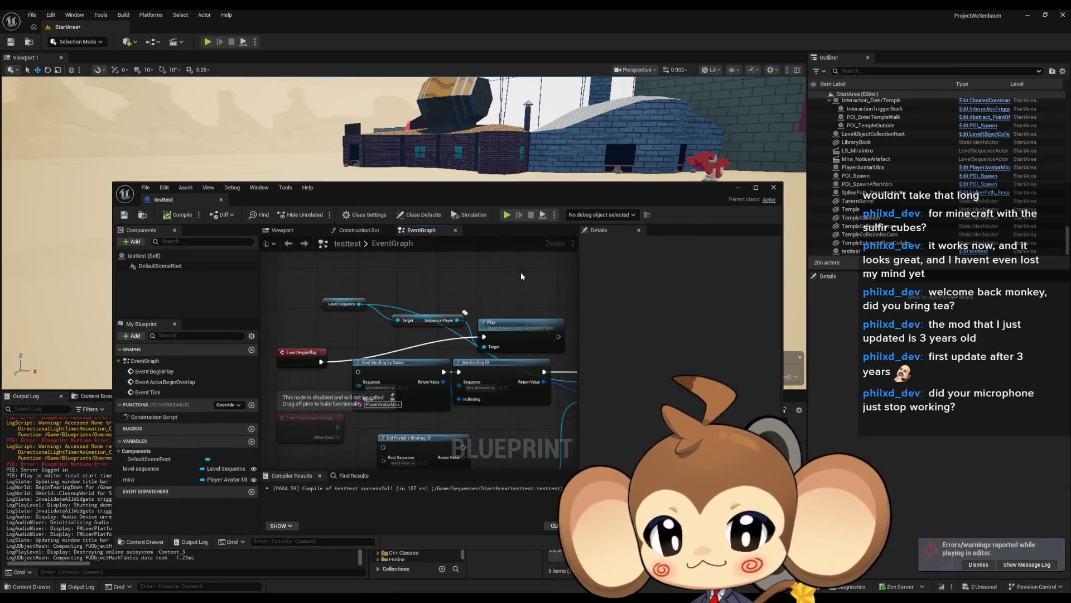
drag(561, 355, 398, 319)
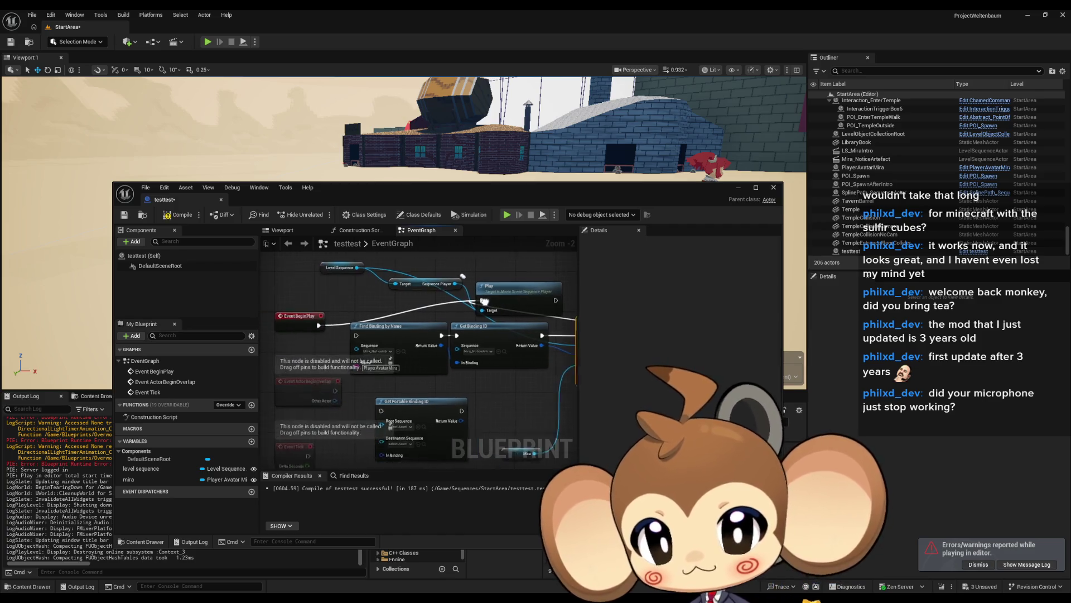
drag(391, 279, 473, 267)
Test the level in Play-in-Editor twice, then move the Blueprint editor to the top left.
drag(463, 198, 435, 400)
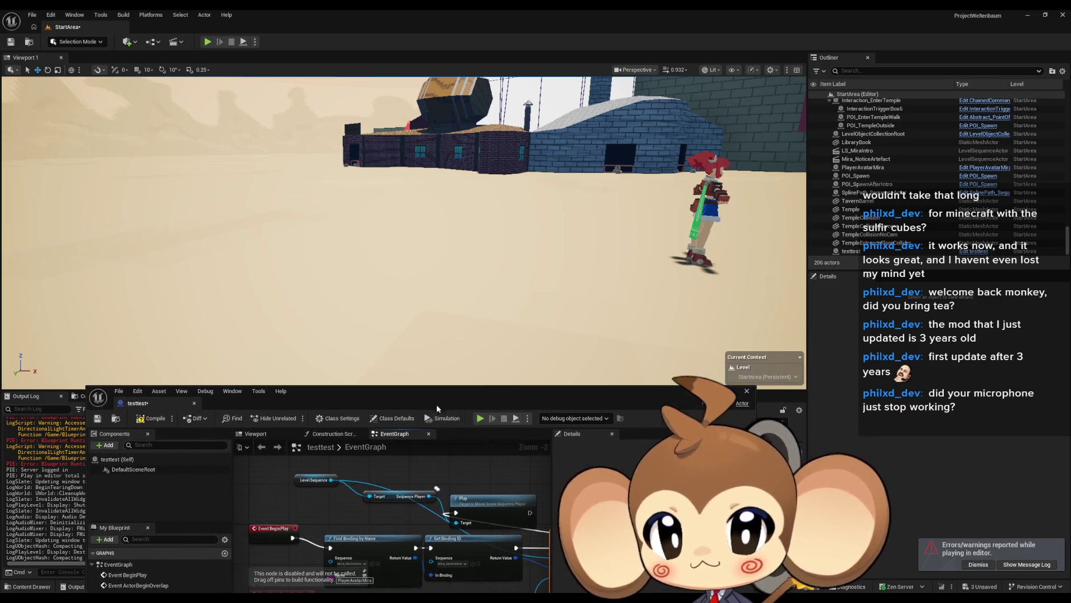
click(478, 417)
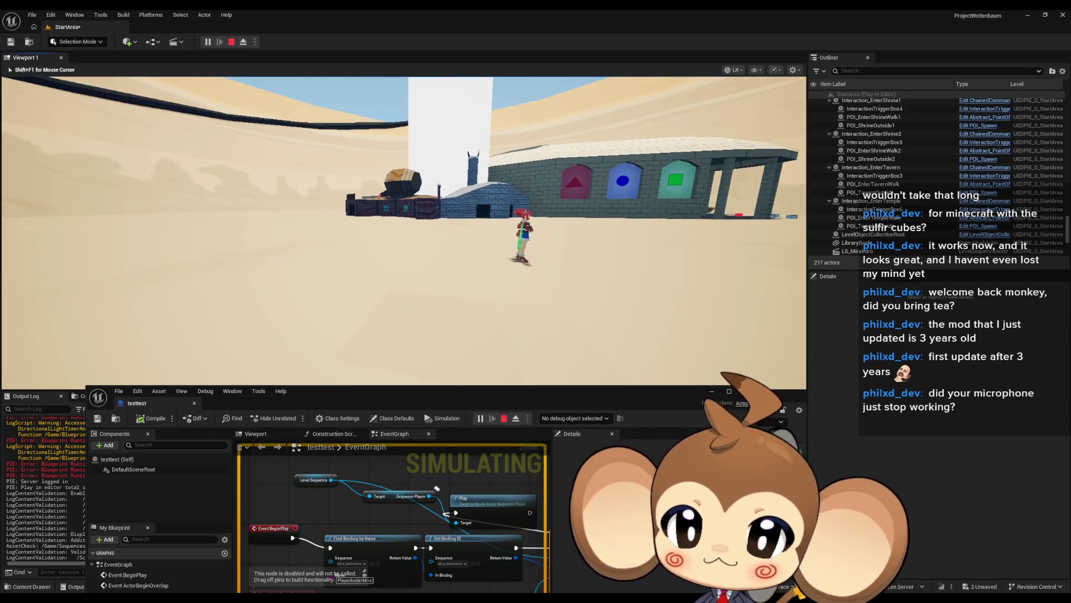
key(shift+F1)
click(231, 42)
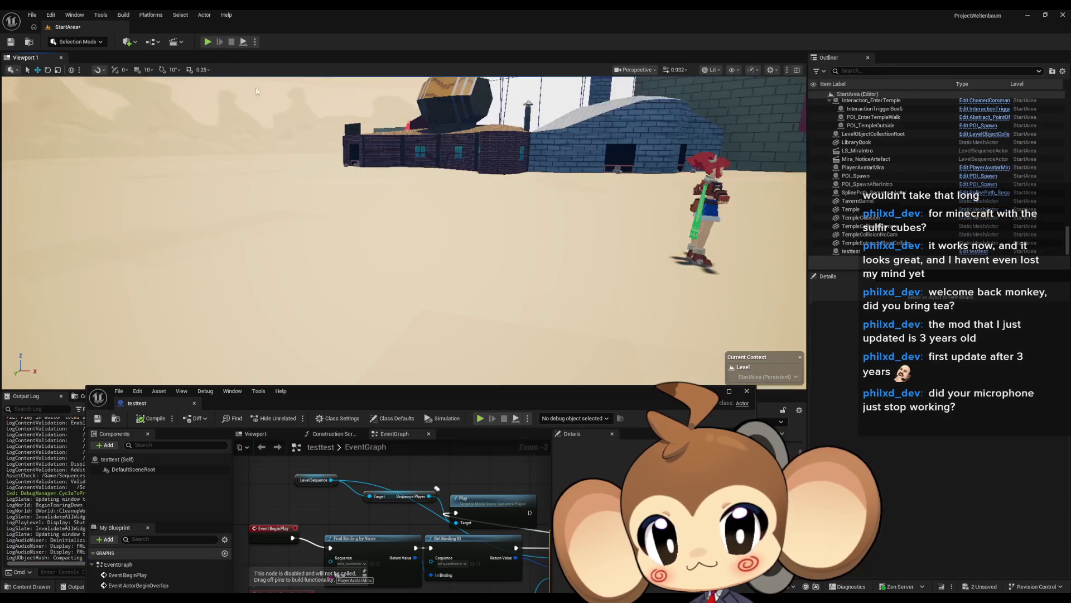
click(206, 41)
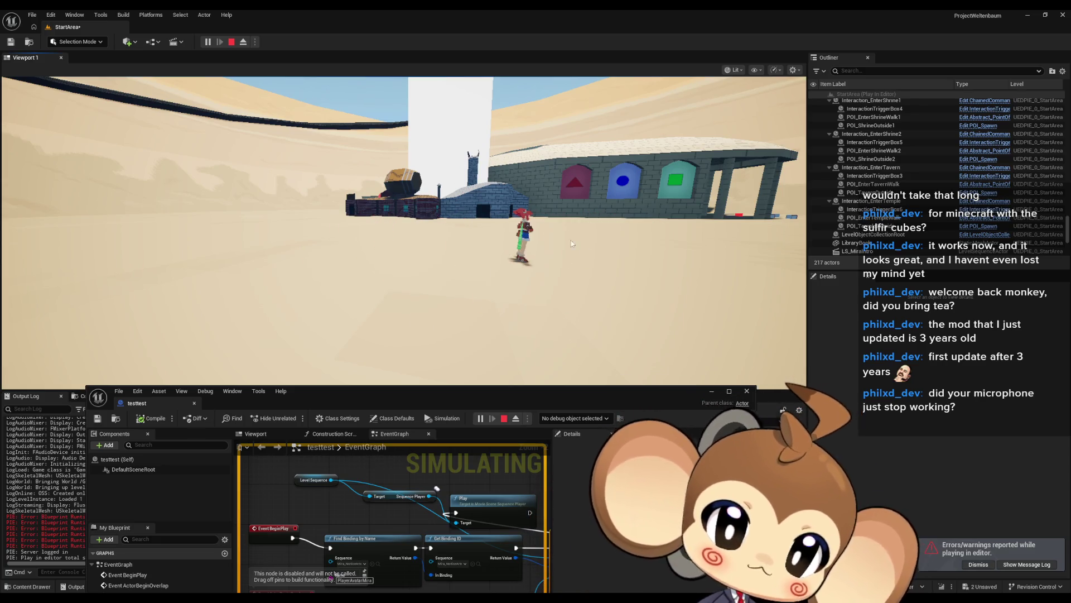
key(Escape)
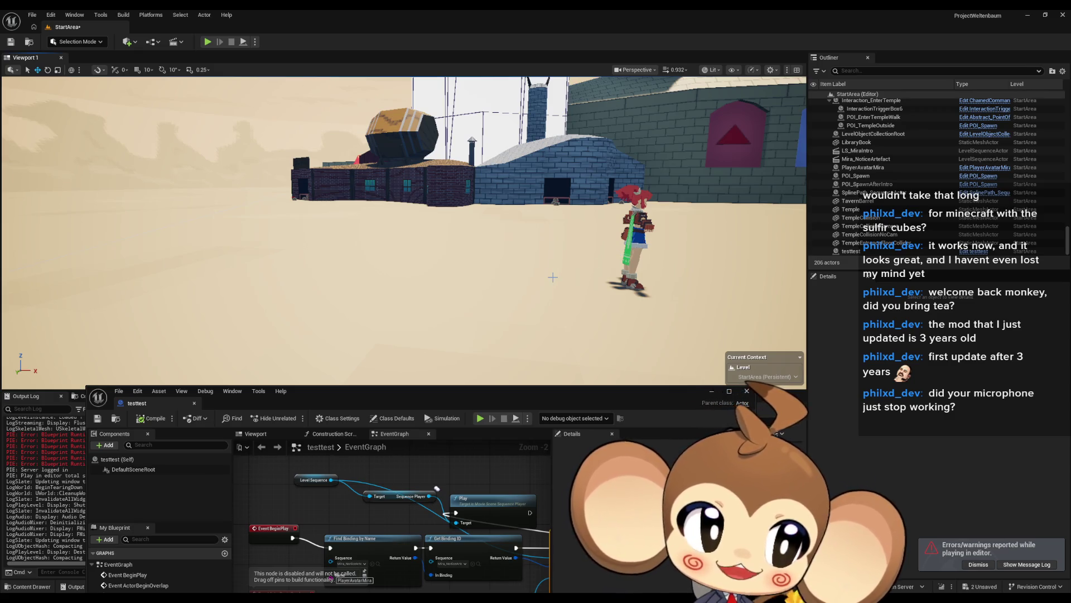
mouse_move(395, 404)
mouse_down()
mouse_move(424, 128)
mouse_move(332, 80)
mouse_up()
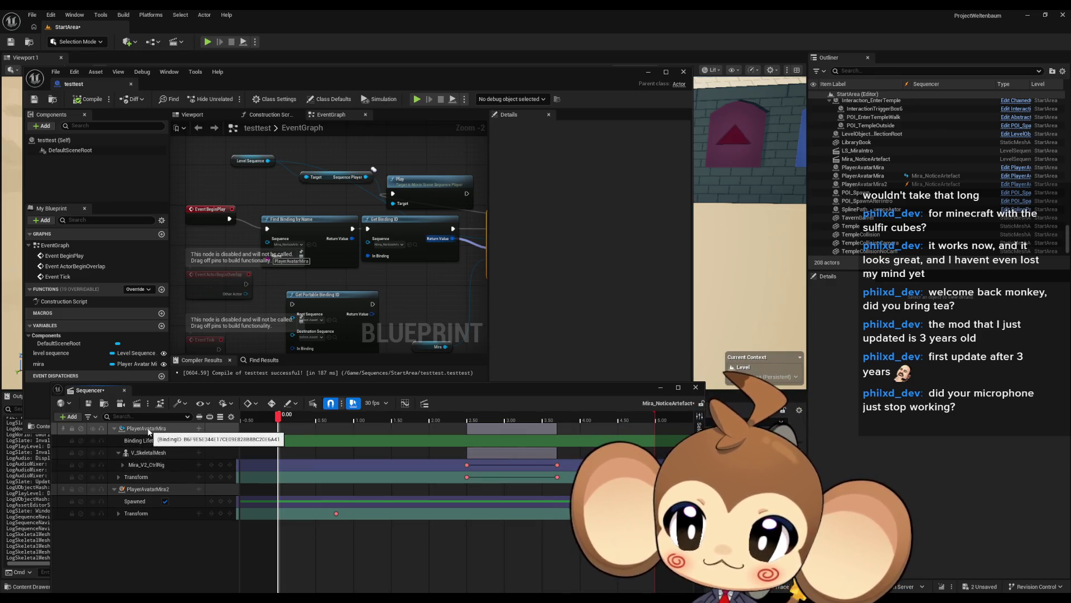
Set the Mira_V2_CtrlRig section's When Finished behaviour to Keep State.
right_click(138, 438)
click(310, 510)
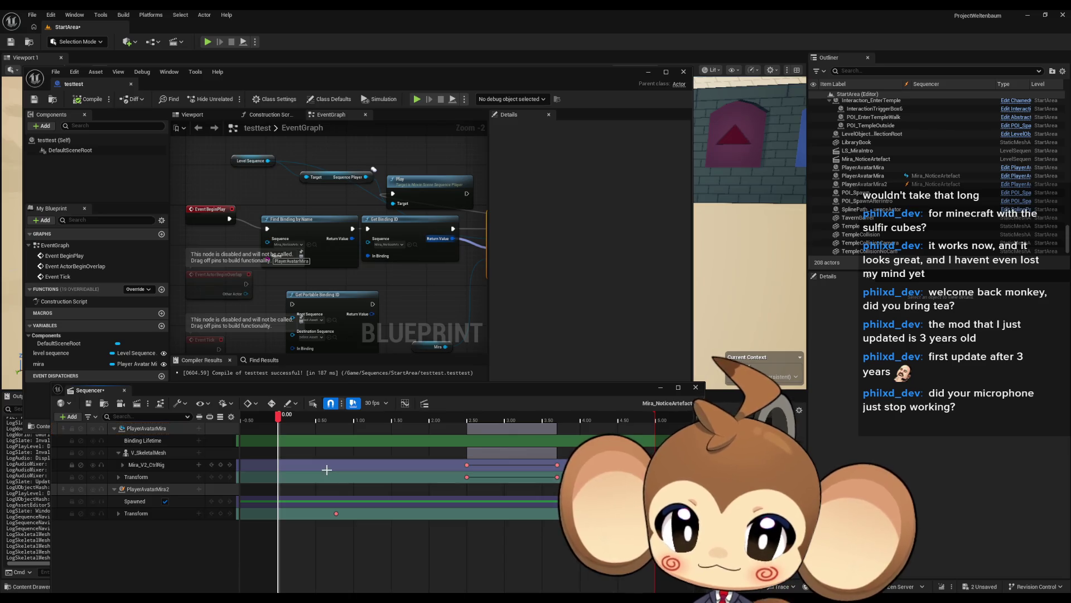
right_click(328, 464)
mouse_move(362, 202)
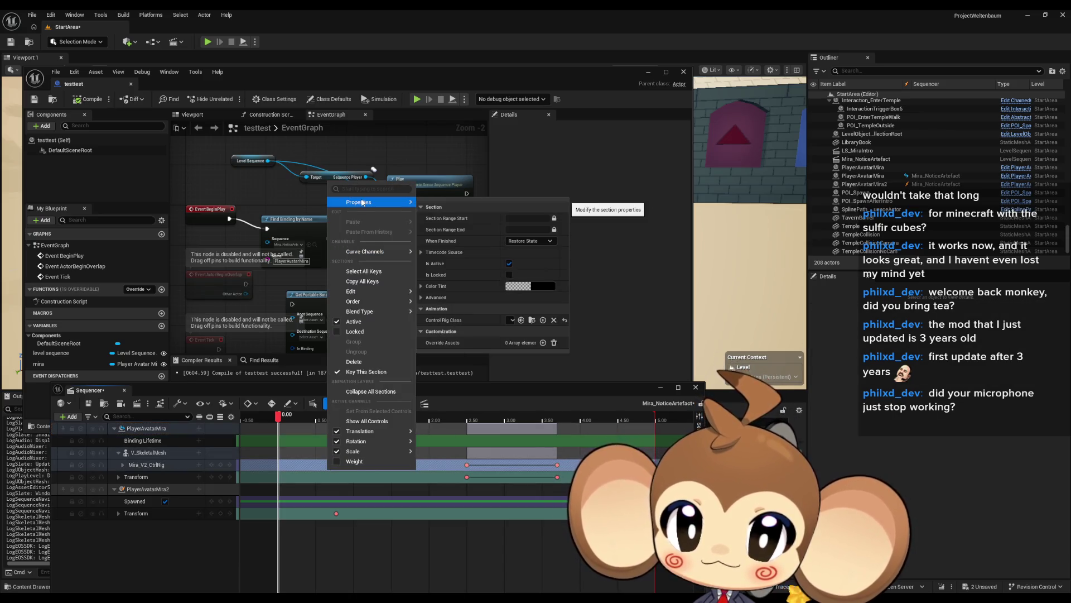
click(530, 240)
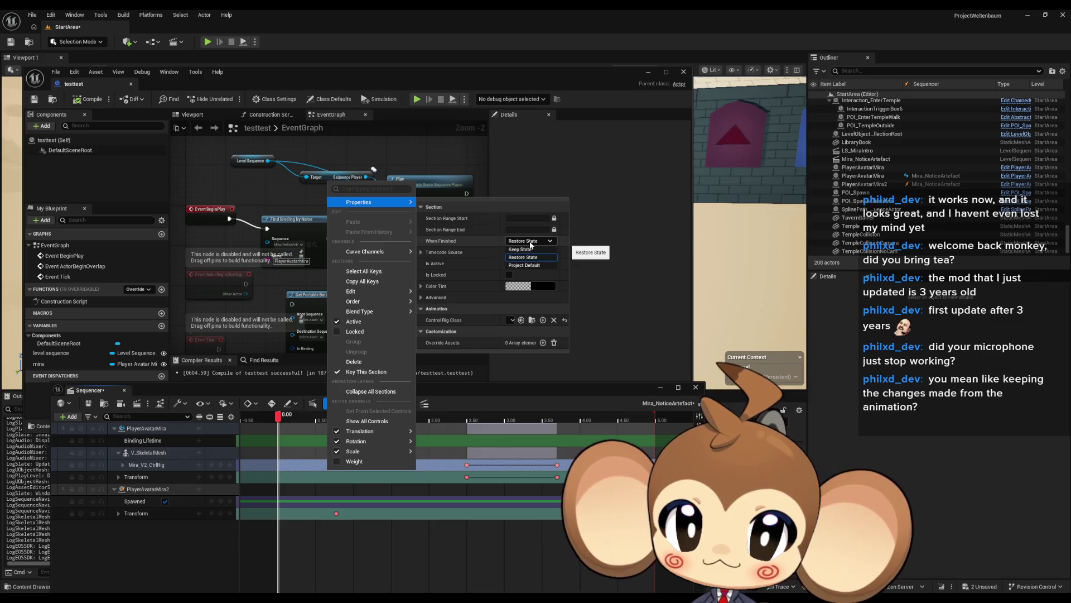
click(530, 249)
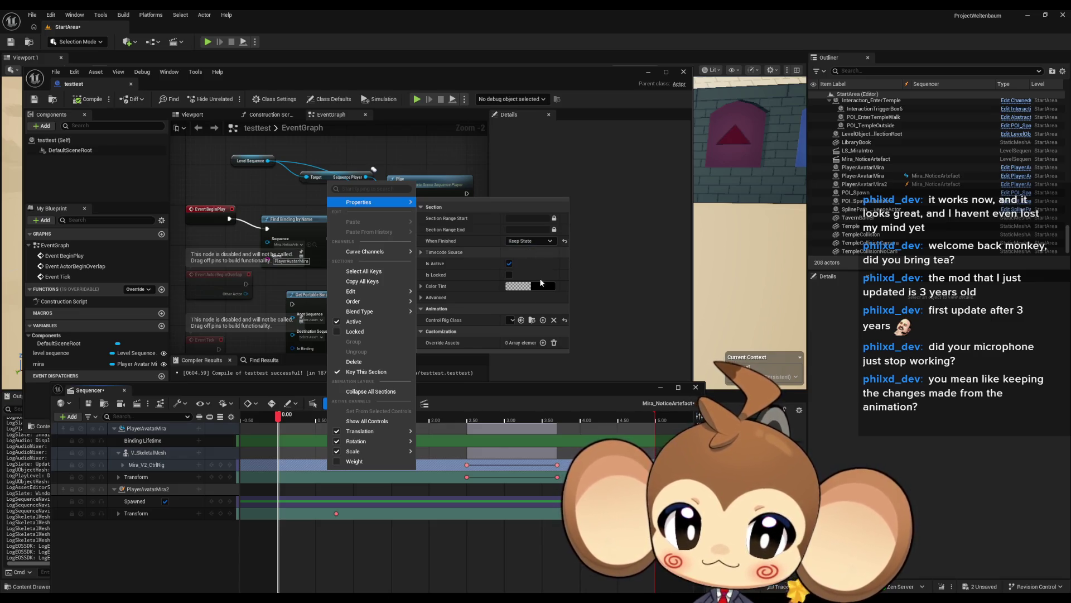
click(422, 481)
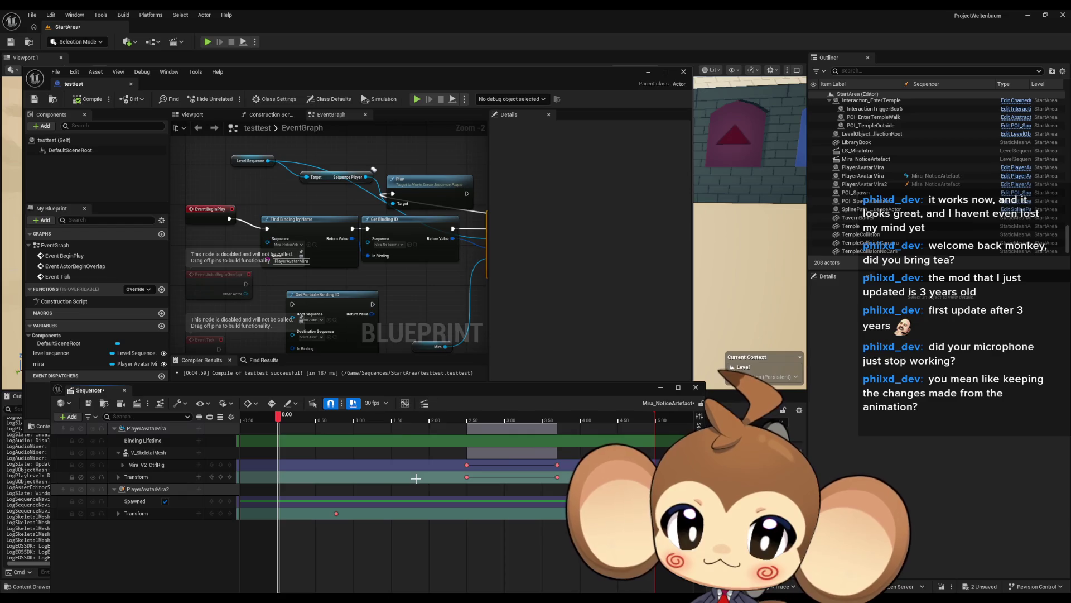
Set the Transform section's When Finished behaviour to Keep State.
right_click(421, 481)
mouse_move(491, 251)
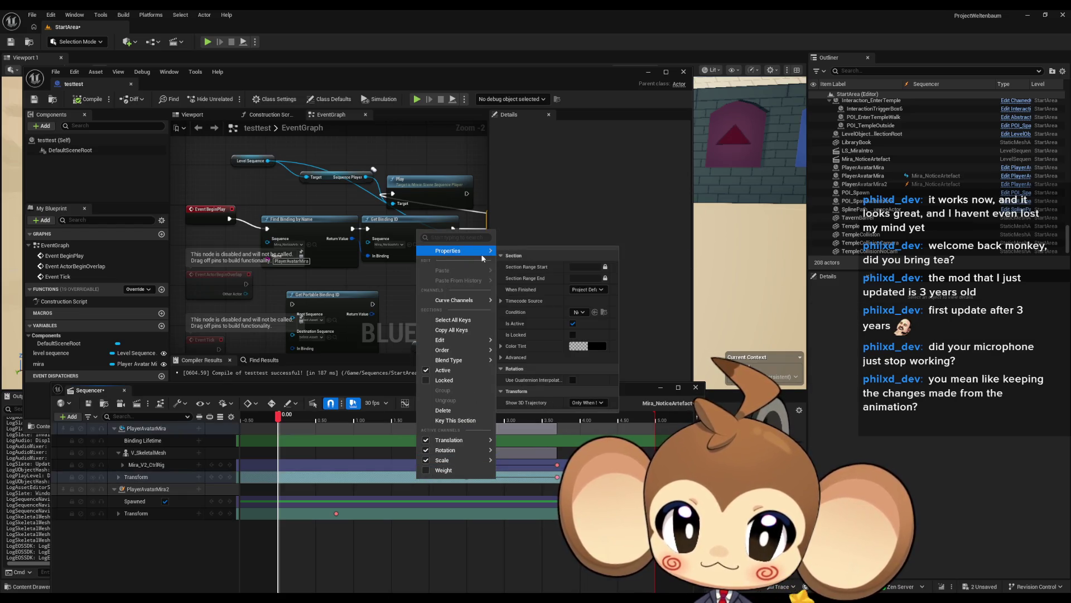
click(585, 290)
click(592, 299)
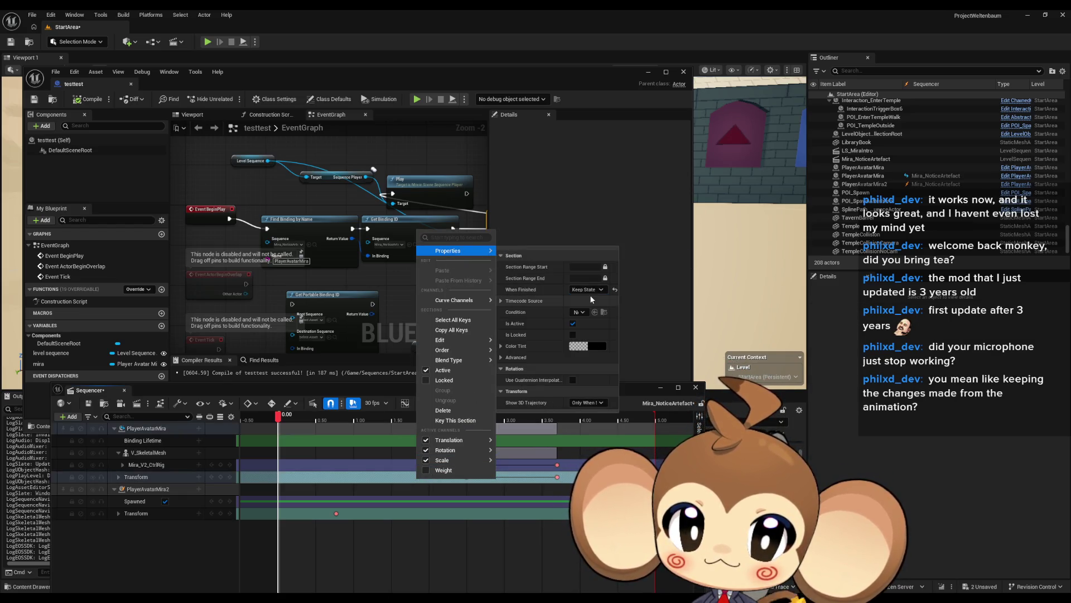
click(387, 562)
Save the Mira_NoticeArtefact sequence, close the sequence and Blueprint editors, and start Play-in-Editor.
click(87, 406)
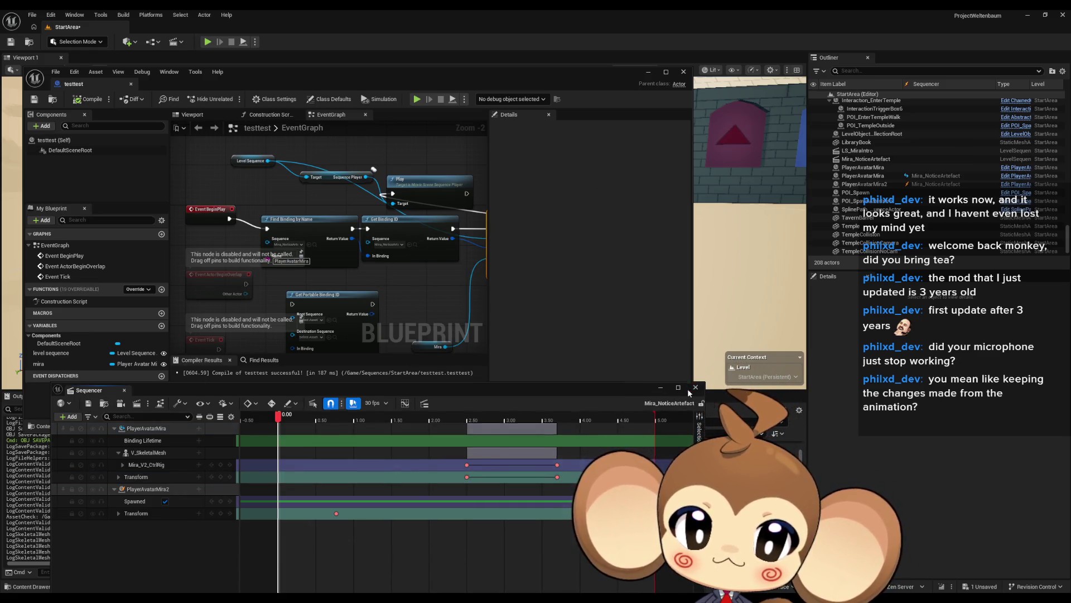
click(695, 387)
click(684, 71)
click(207, 42)
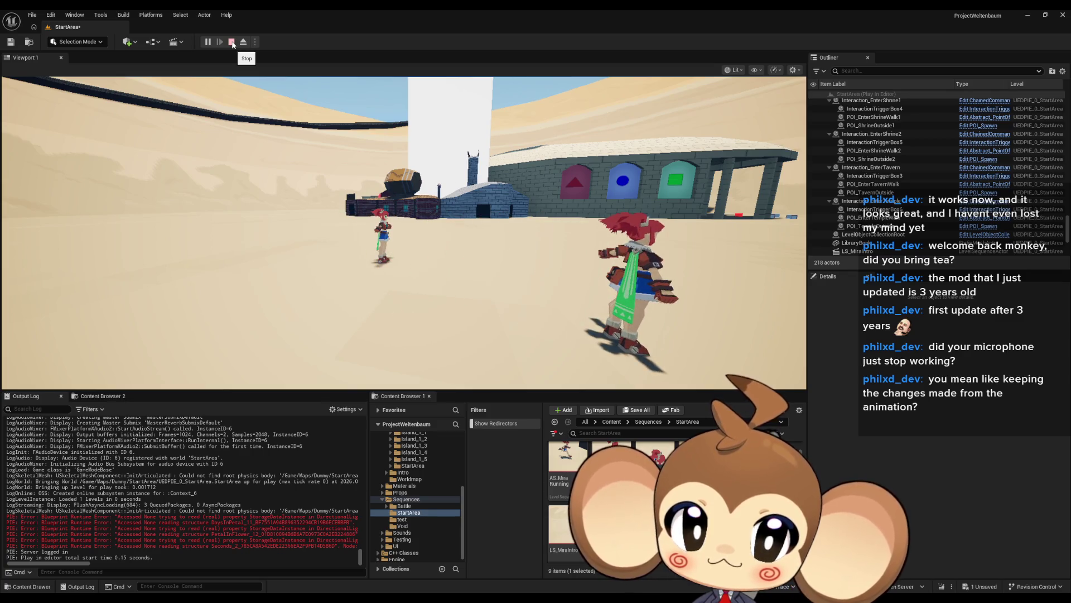
Stop the Play-in-Editor session to return to the StartArea level.
click(232, 43)
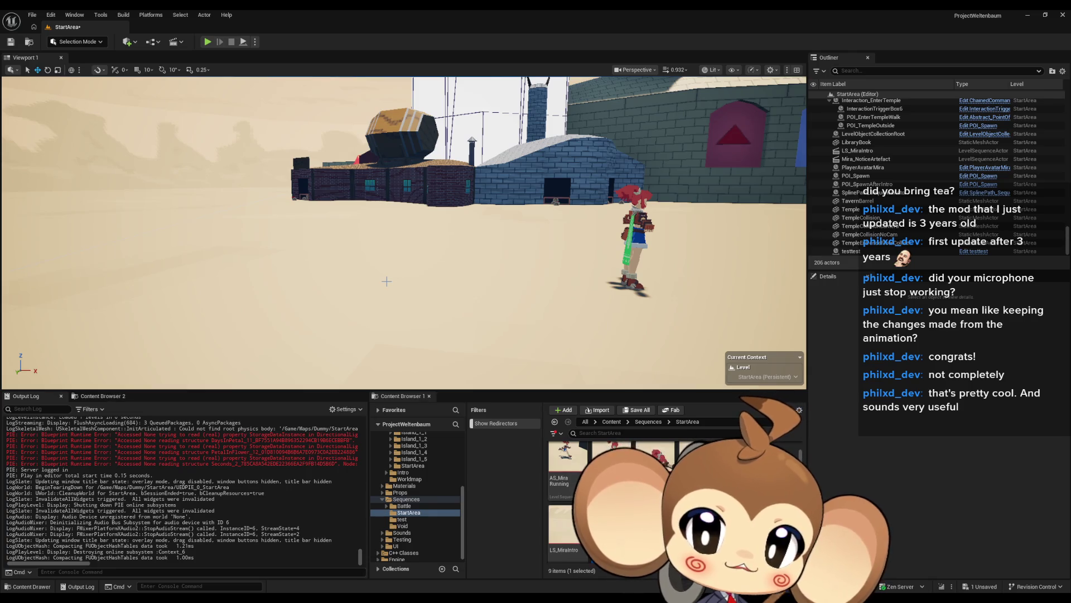
mouse_move(387, 281)
mouse_down()
mouse_move(424, 290)
mouse_move(390, 277)
mouse_up()
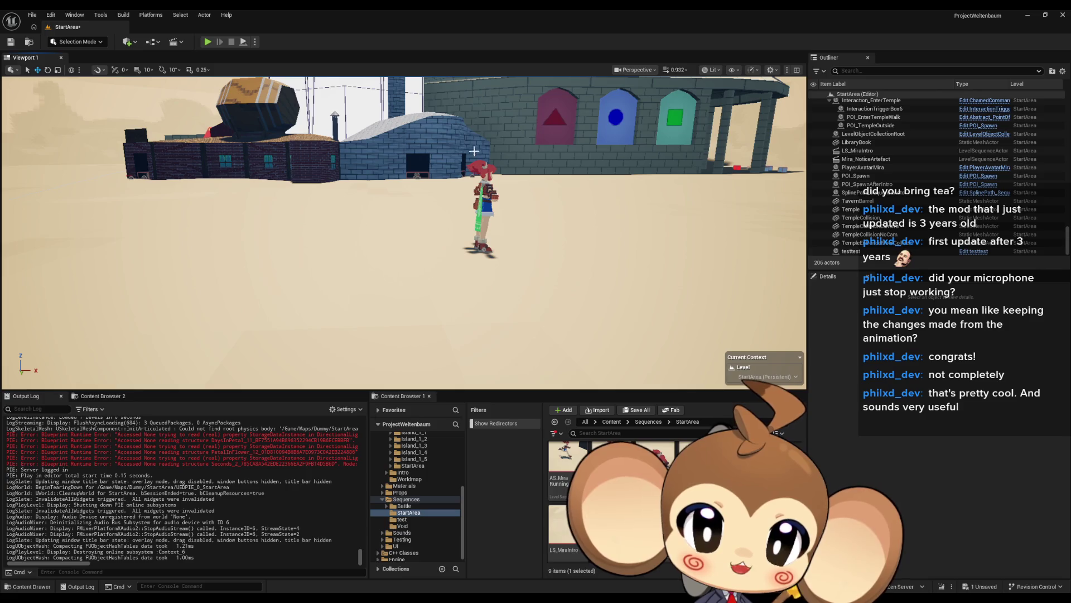
drag(469, 291, 466, 303)
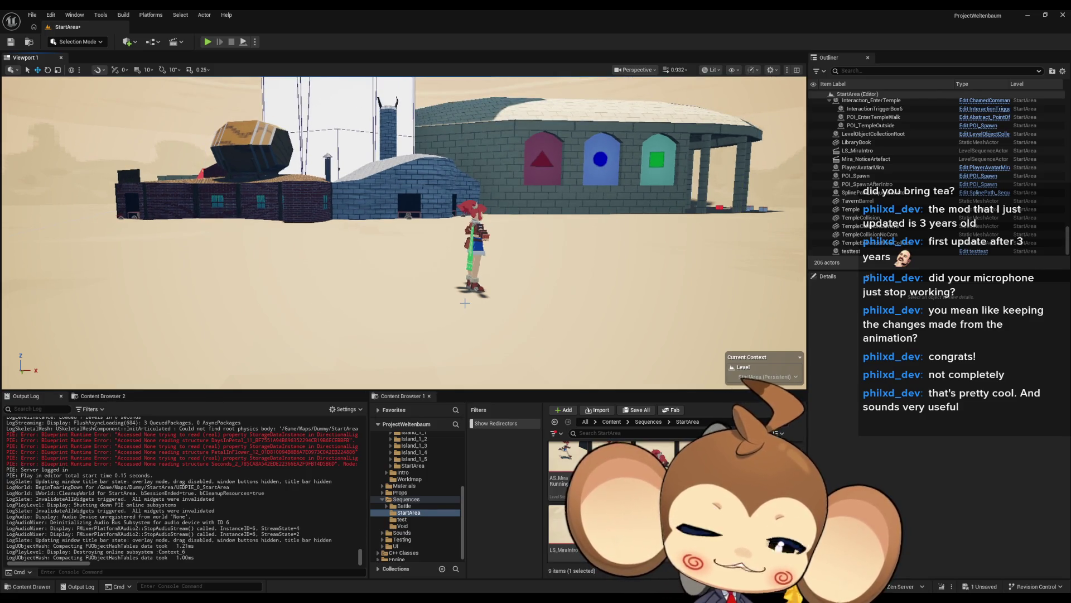